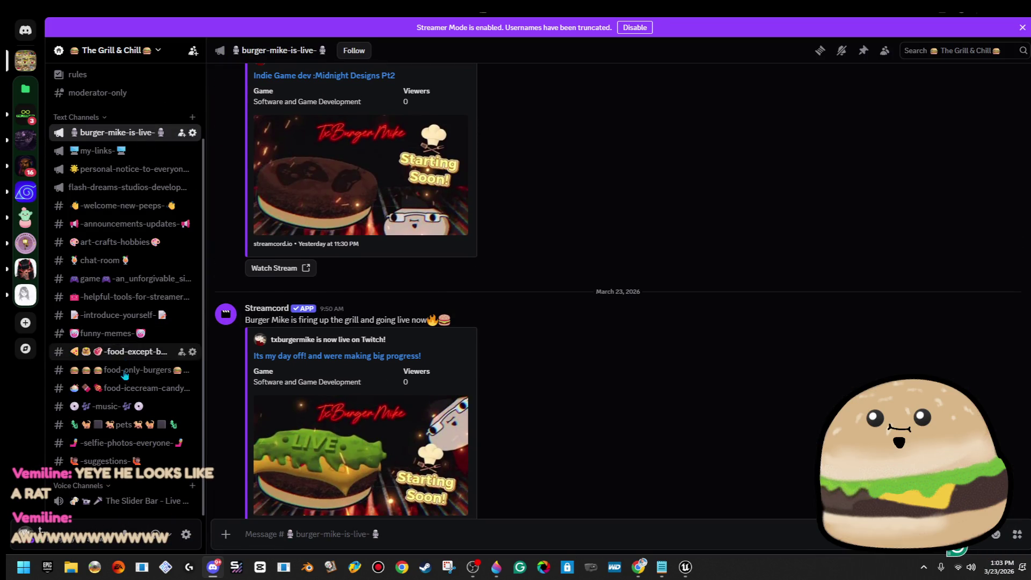
Open the #pets channel in Discord and scroll through its photos
click(123, 424)
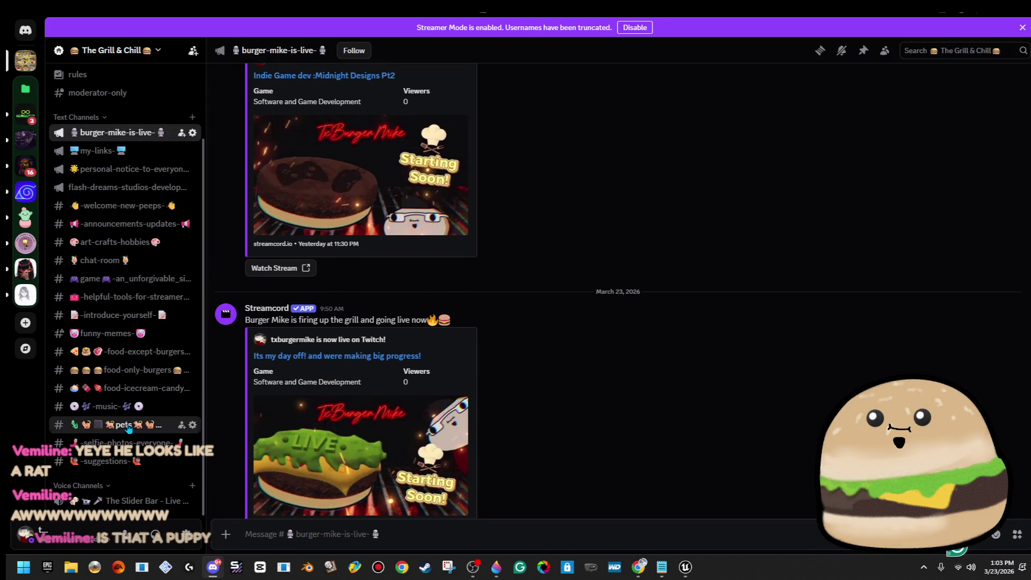
scroll(506, 423, down, 10)
scroll(553, 427, down, 15)
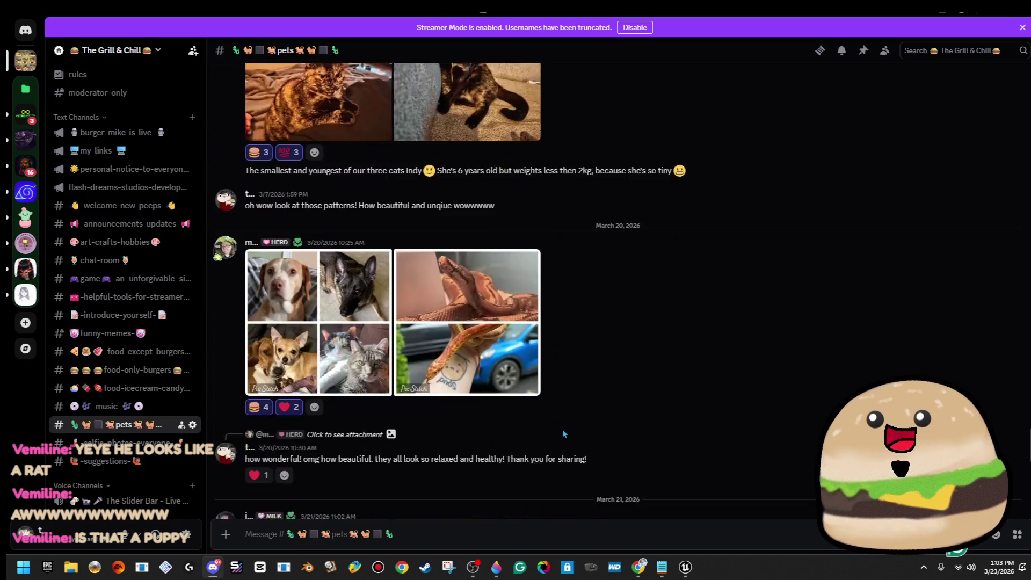
scroll(564, 424, up, 15)
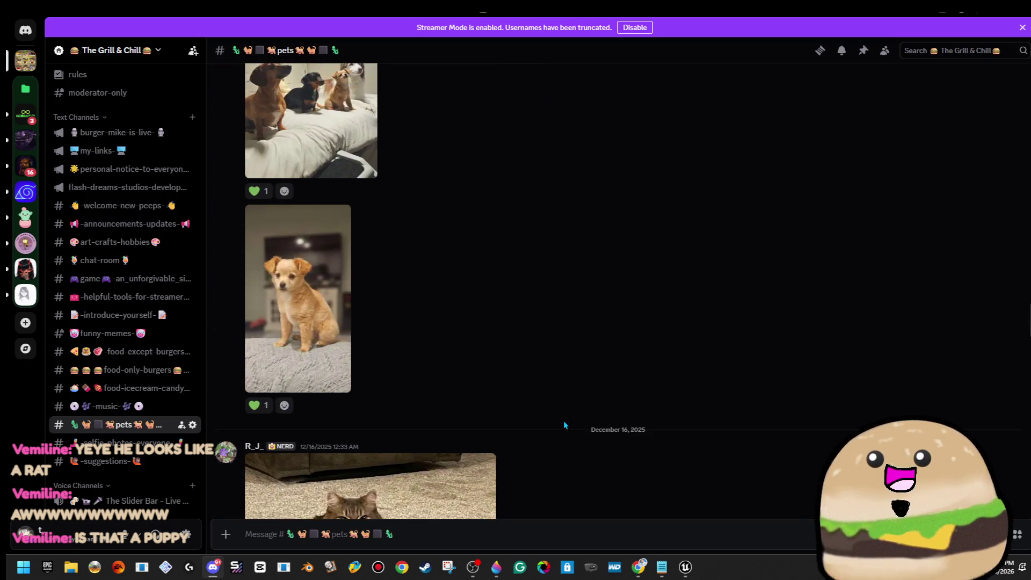
scroll(563, 421, up, 5)
scroll(563, 420, down, 5)
View the puppy photo full size, zooming in and out, then close it
click(310, 333)
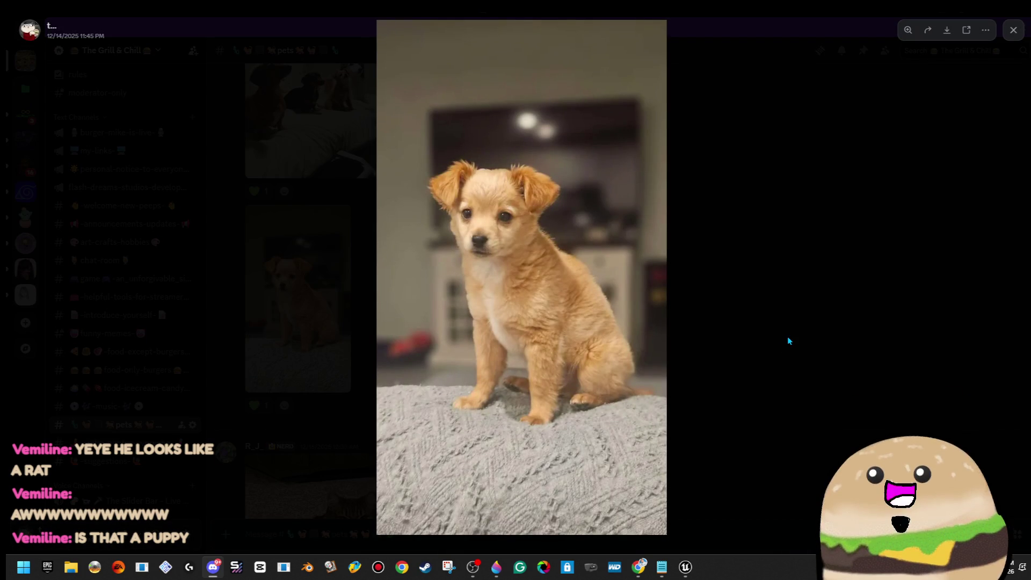
click(546, 283)
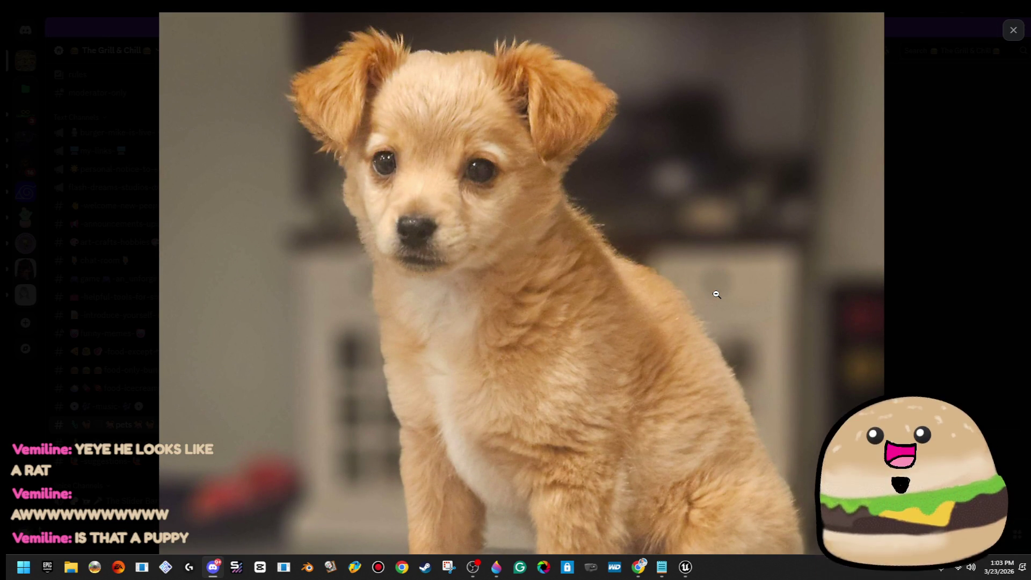
scroll(714, 302, down, 5)
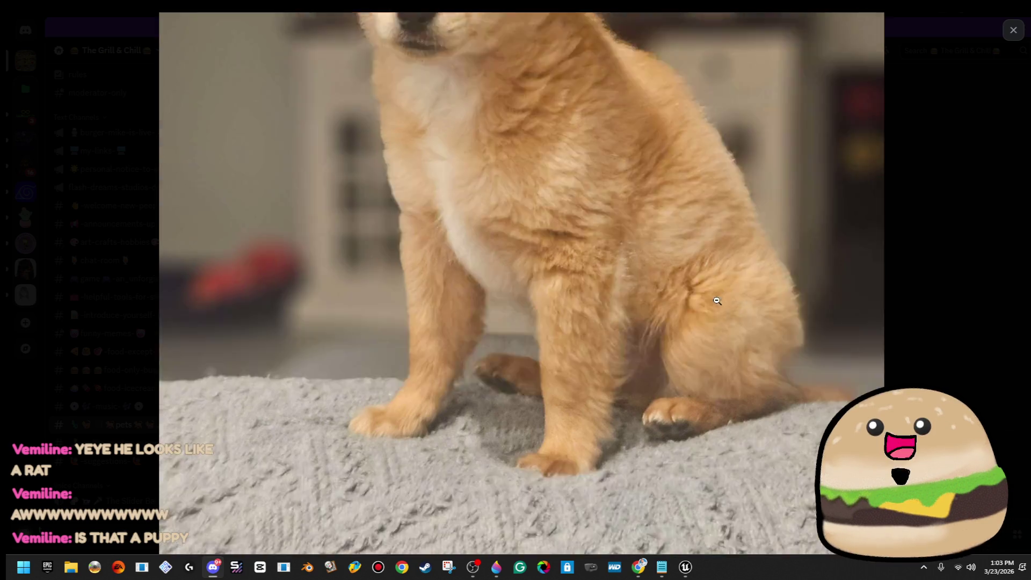
scroll(718, 302, up, 5)
click(713, 298)
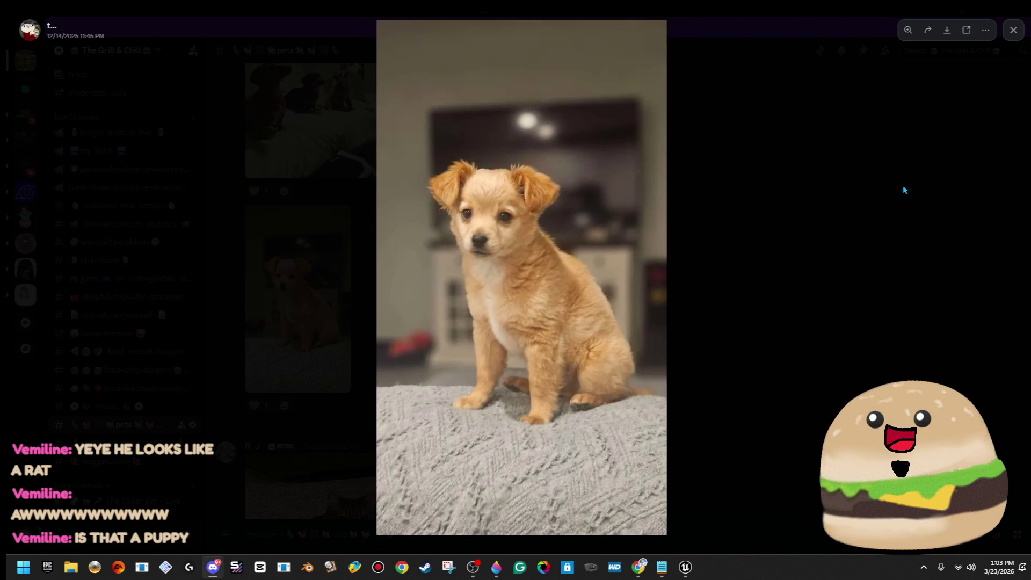
click(475, 251)
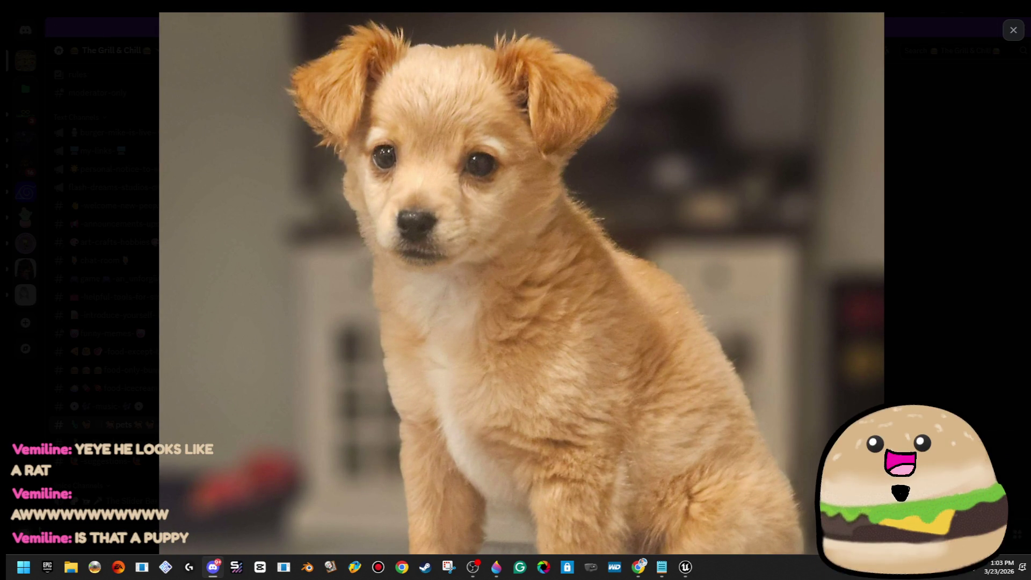
click(902, 66)
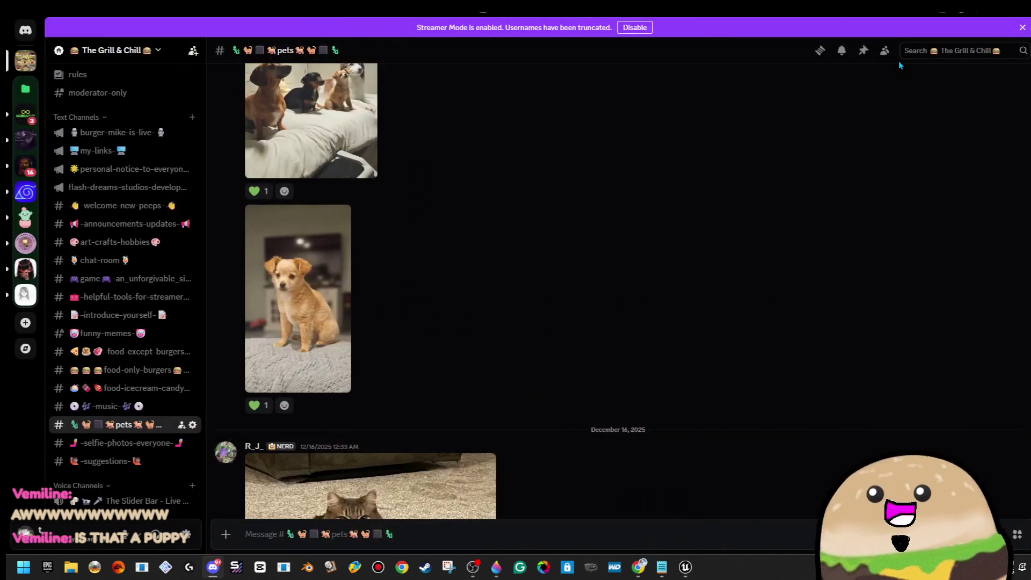
View and zoom the group-of-dogs photo, close it, and minimize Discord
click(347, 121)
click(536, 158)
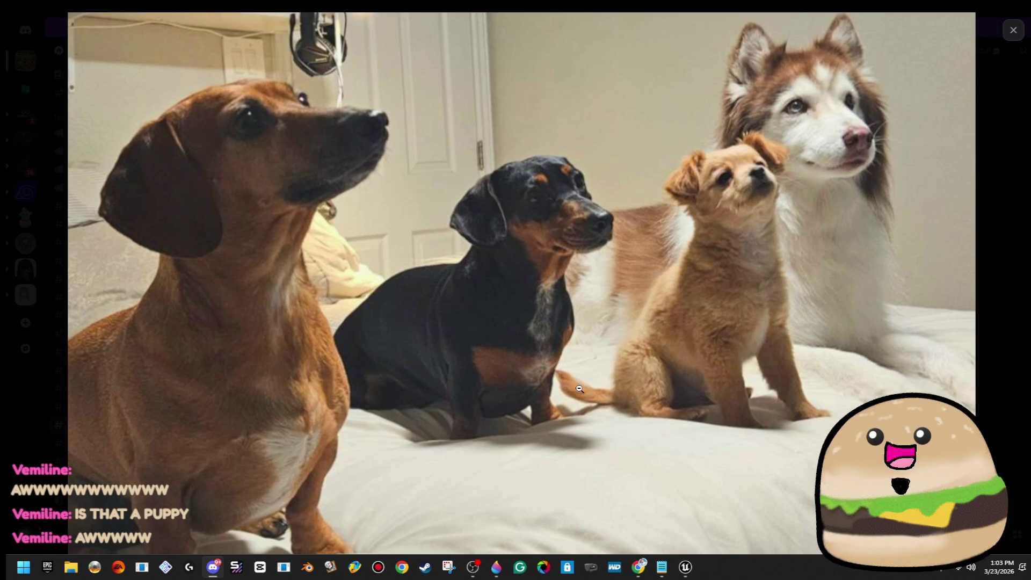
click(580, 386)
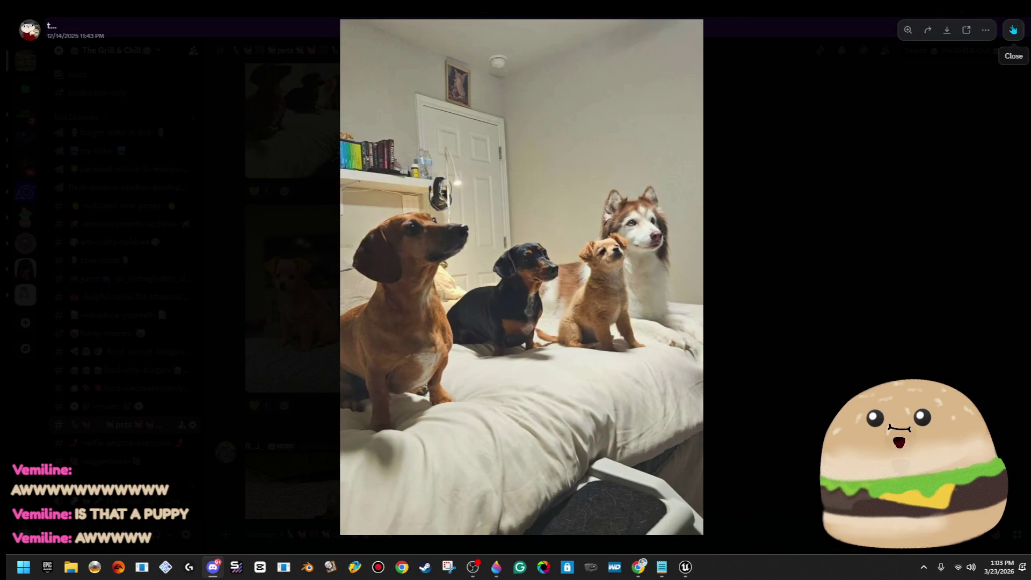
click(941, 101)
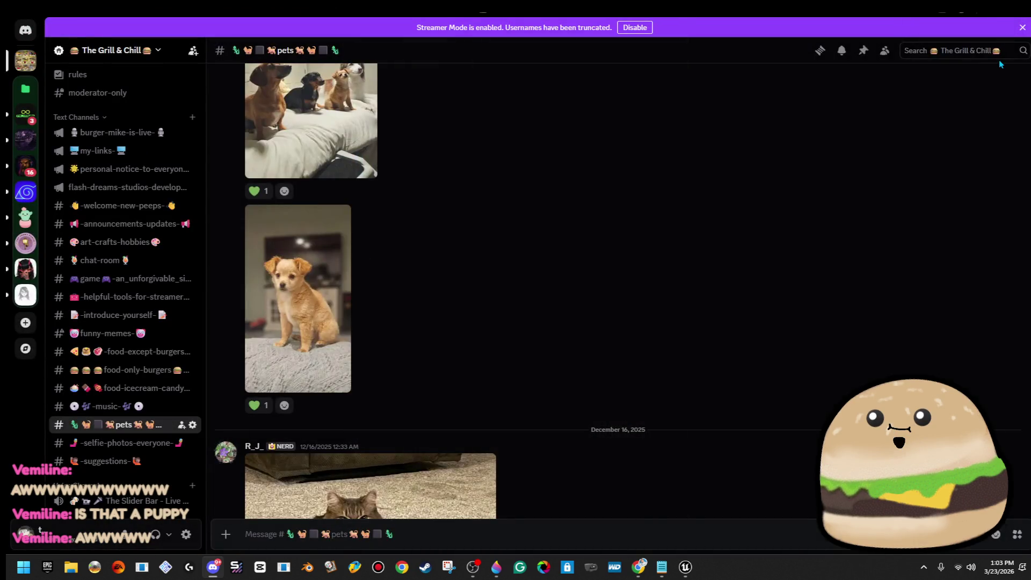
click(989, 13)
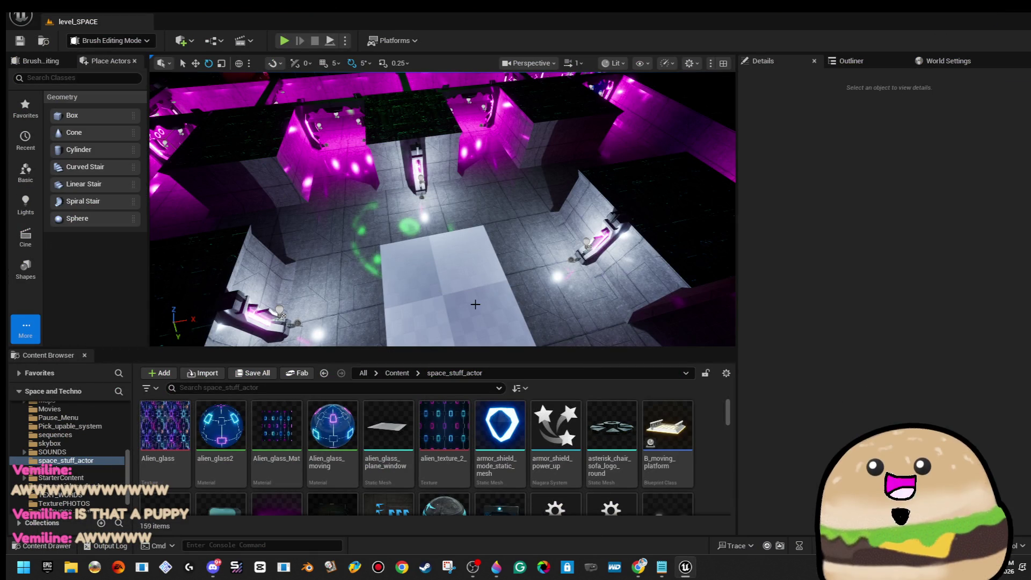
Select the floor Box Brush2 and realign its surface texture via Geometry alignment
click(475, 305)
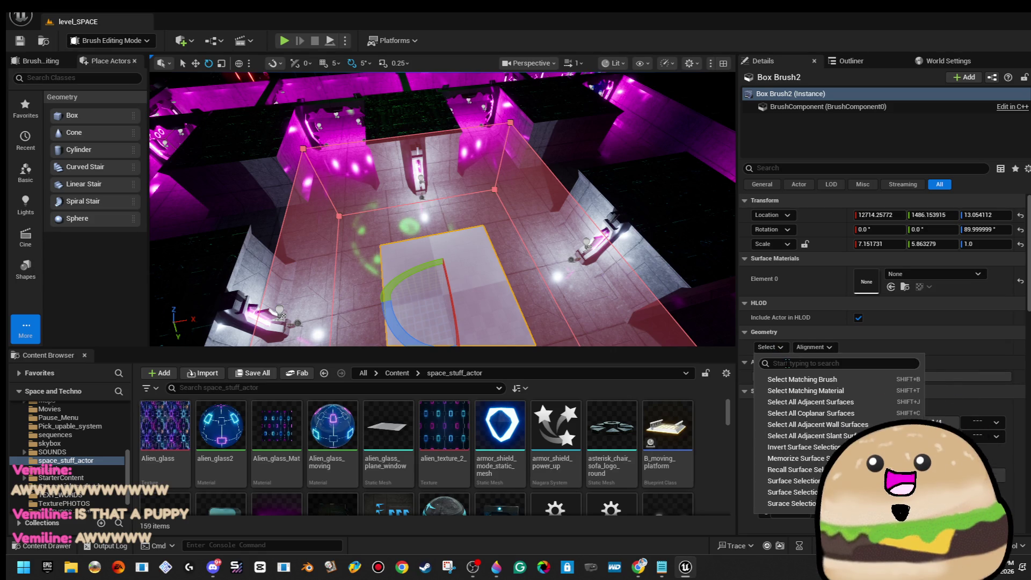
click(545, 244)
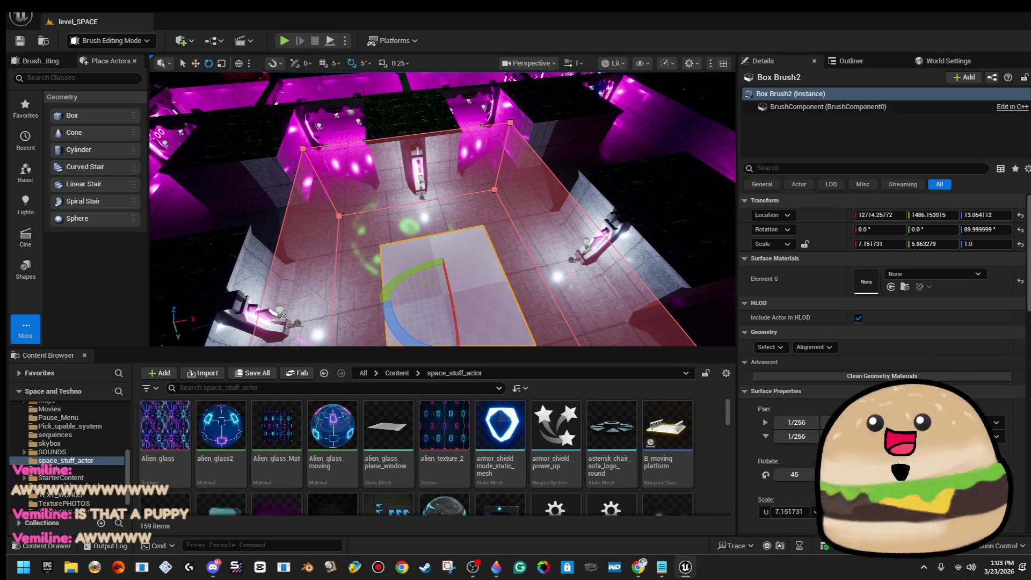
click(545, 244)
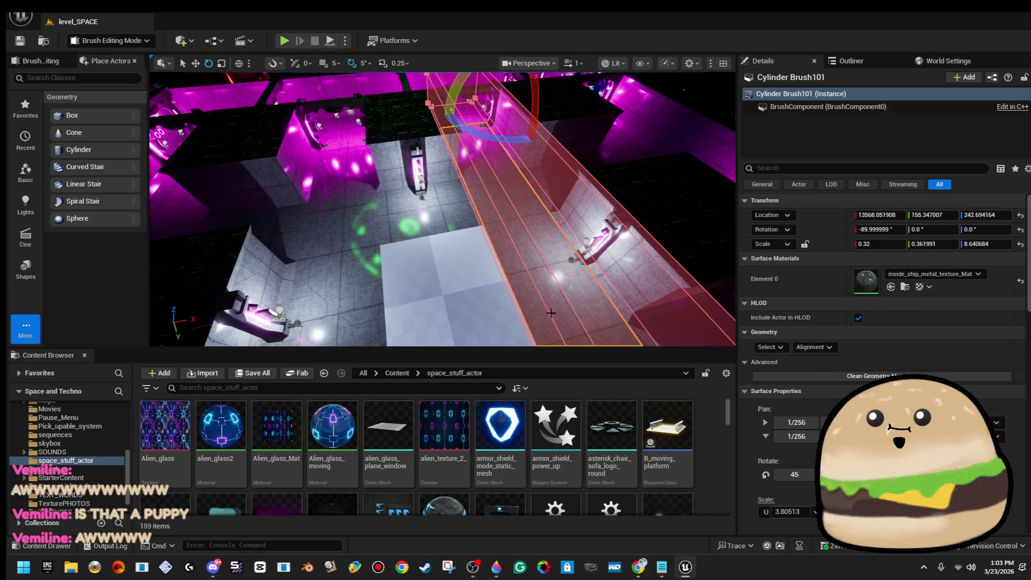
click(509, 309)
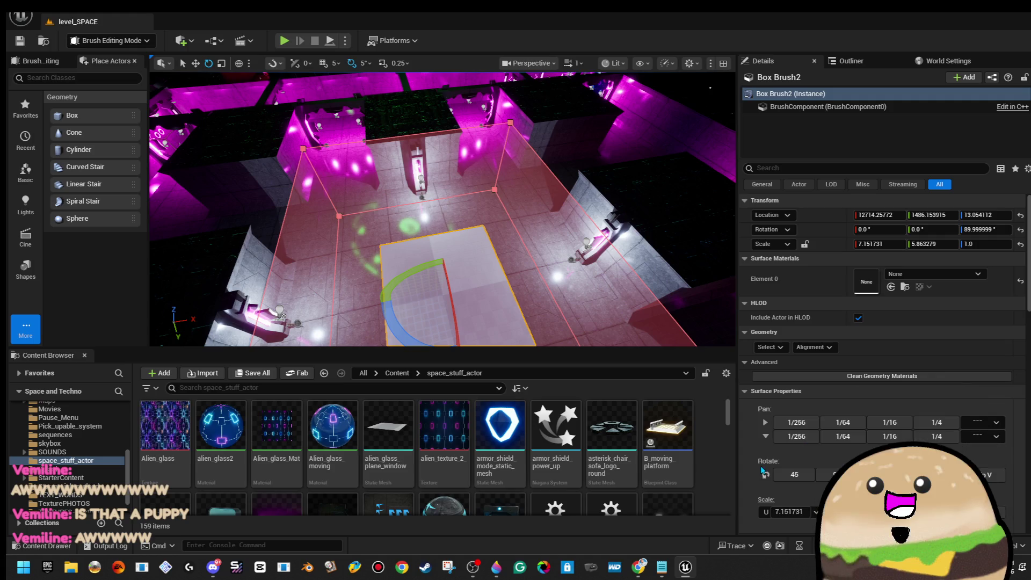
click(768, 348)
click(831, 366)
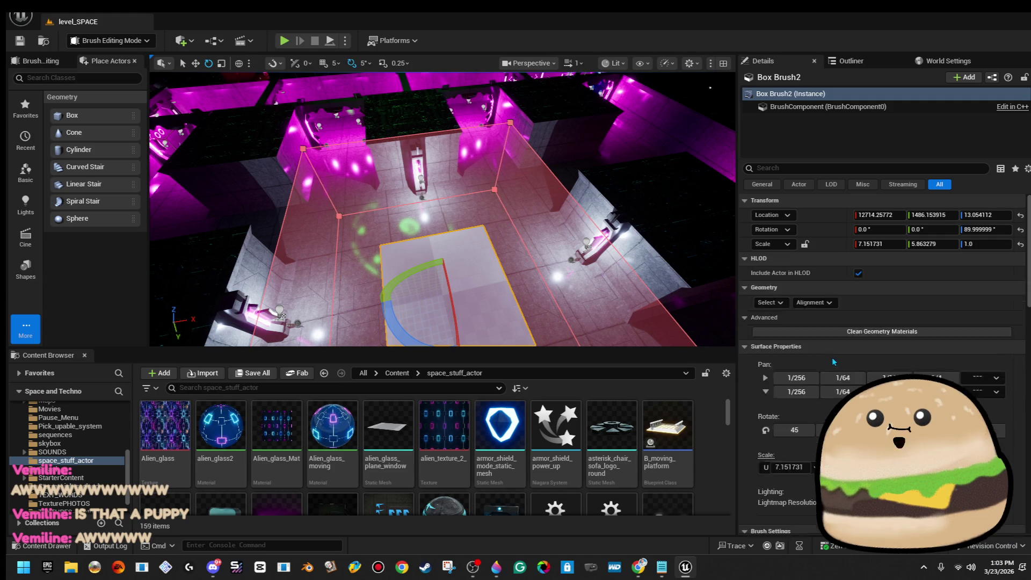
click(832, 349)
click(827, 349)
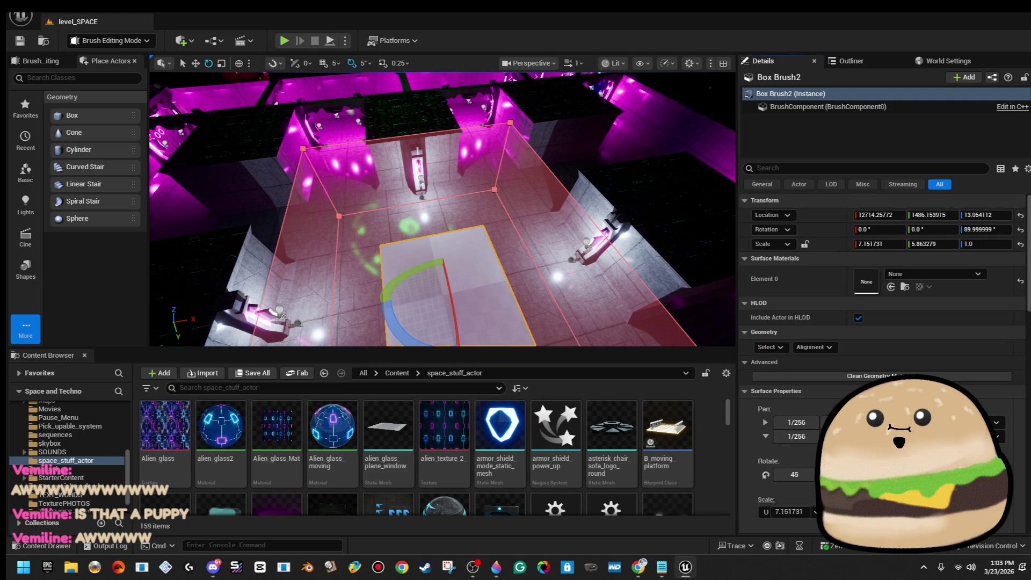
click(821, 349)
click(830, 409)
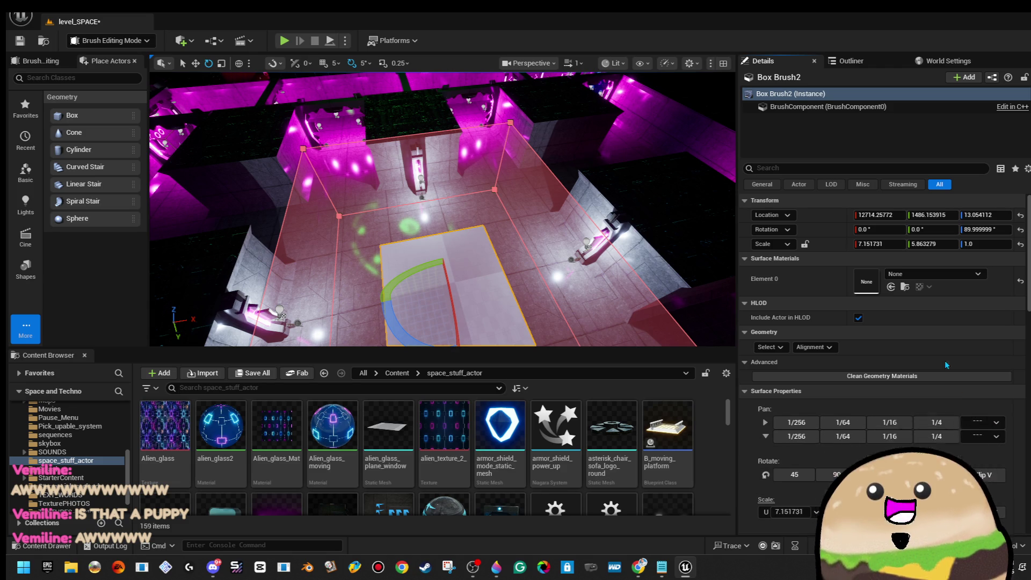
Set the brush's Element 0 surface material to inside_ship_metal_texture_Mat
click(940, 276)
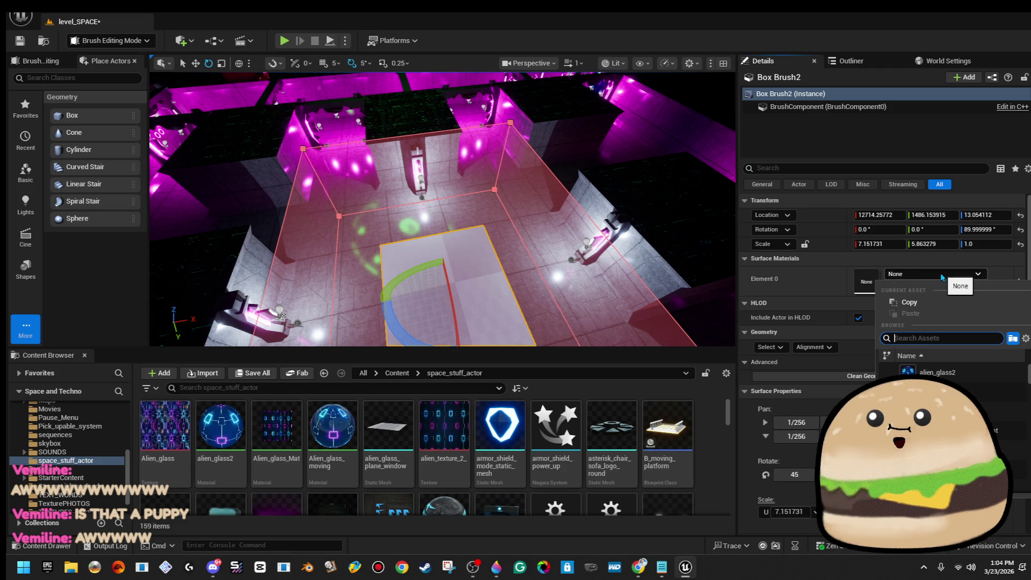
text(in si)
key(BackSpace)
key(BackSpace)
key(BackSpace)
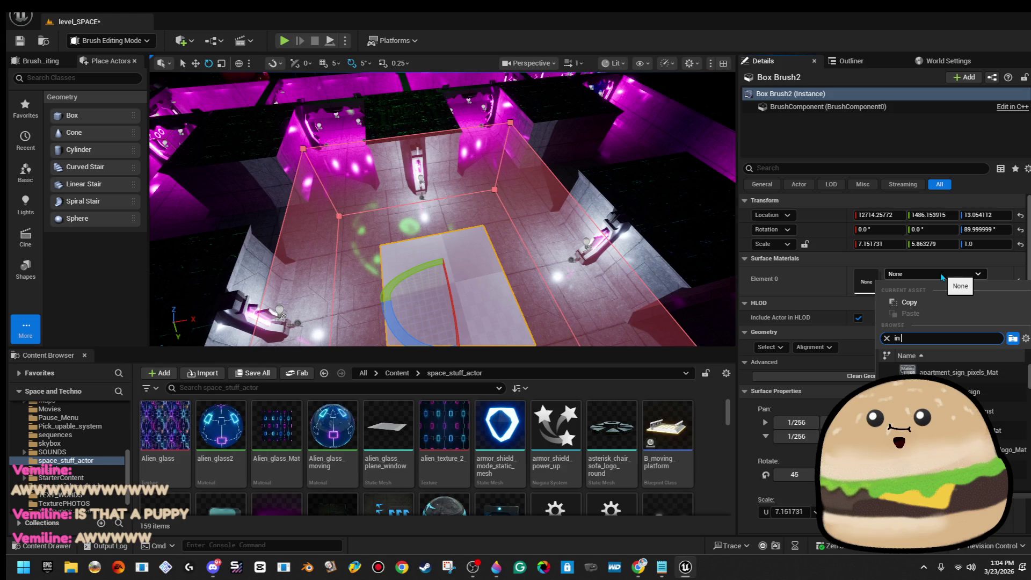
text(sid)
key(Return)
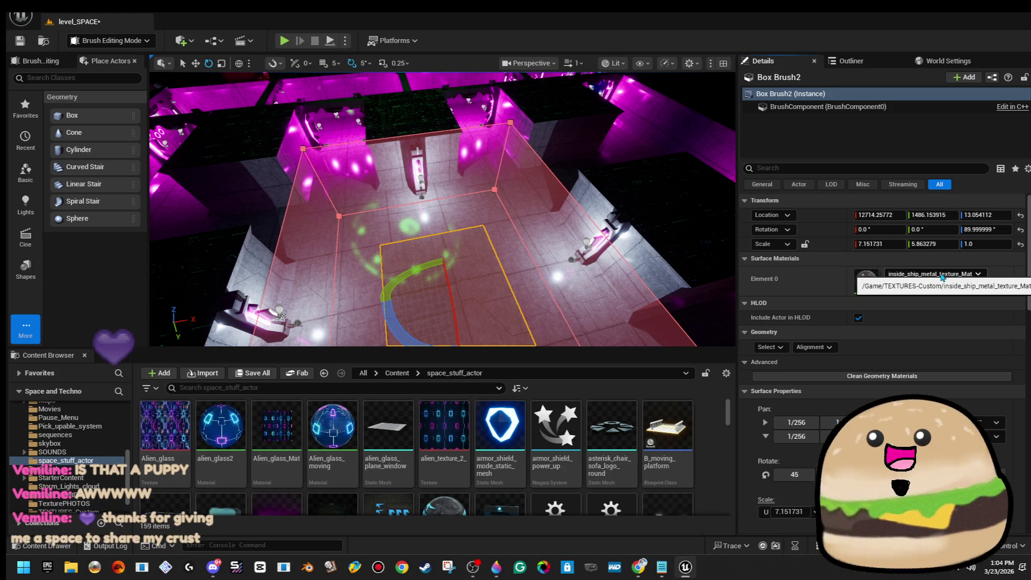
scroll(462, 215, up, 2)
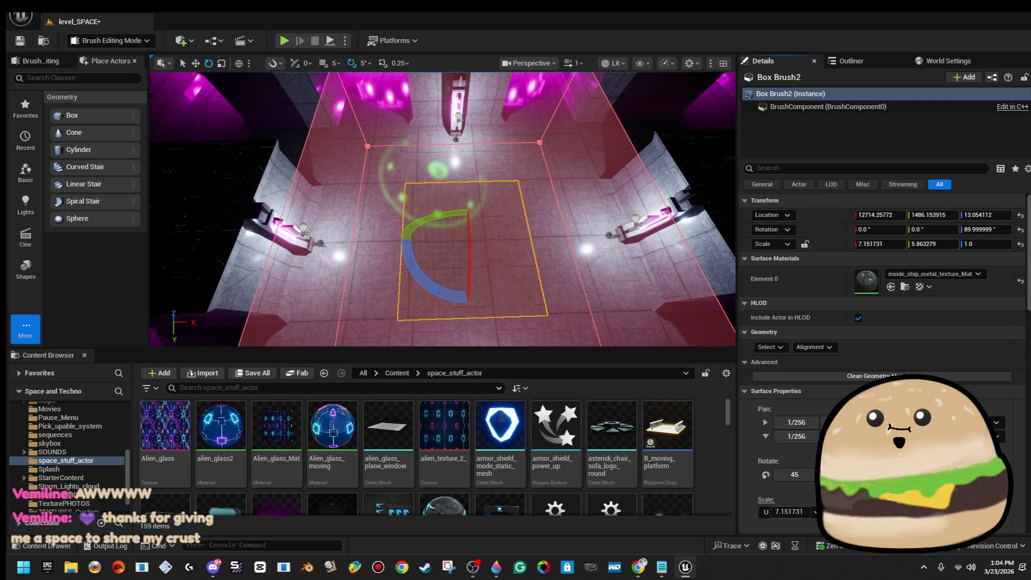
Reselect the floor brush and pan its metal texture along U repeatedly to align the pattern
key(Escape)
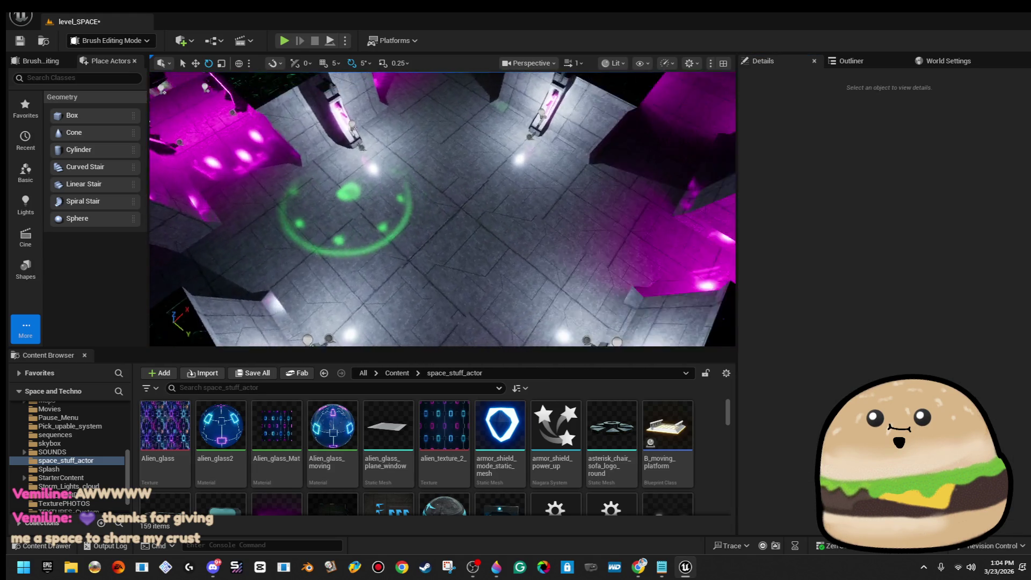
click(392, 122)
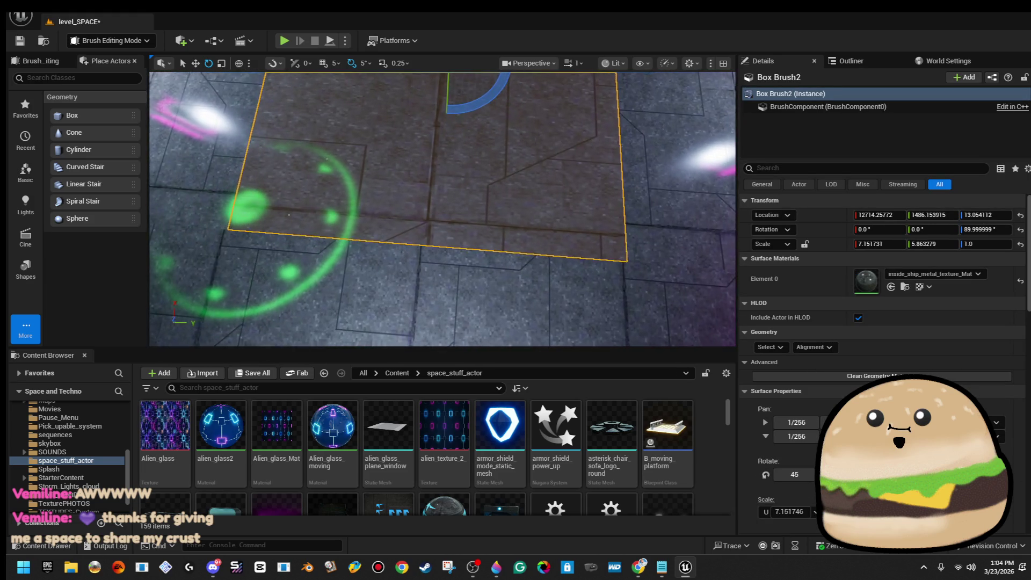
scroll(392, 122, up, 3)
click(824, 422)
click(824, 422)
click(825, 423)
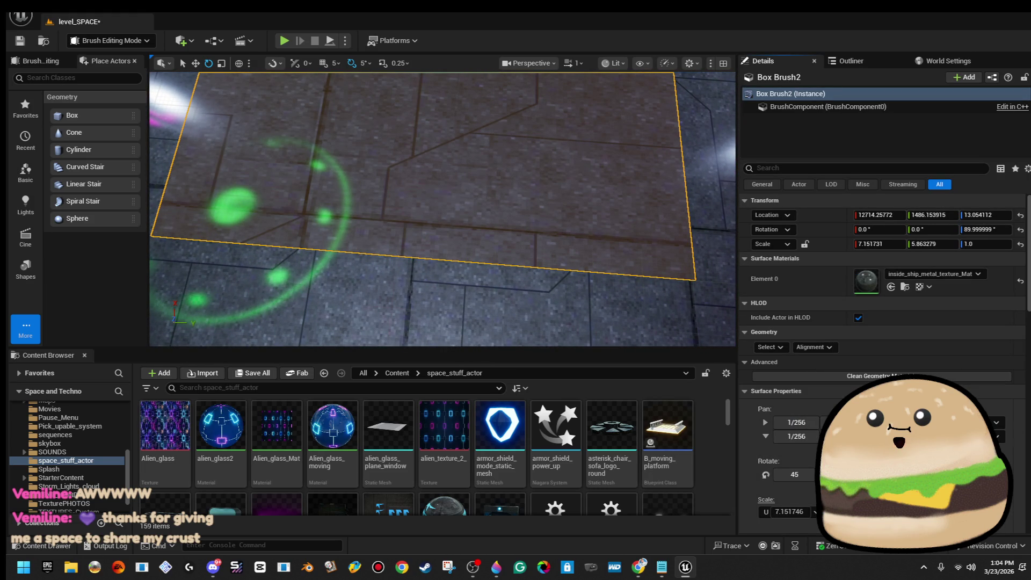
click(817, 423)
click(816, 423)
click(816, 423)
click(816, 424)
click(816, 423)
click(817, 423)
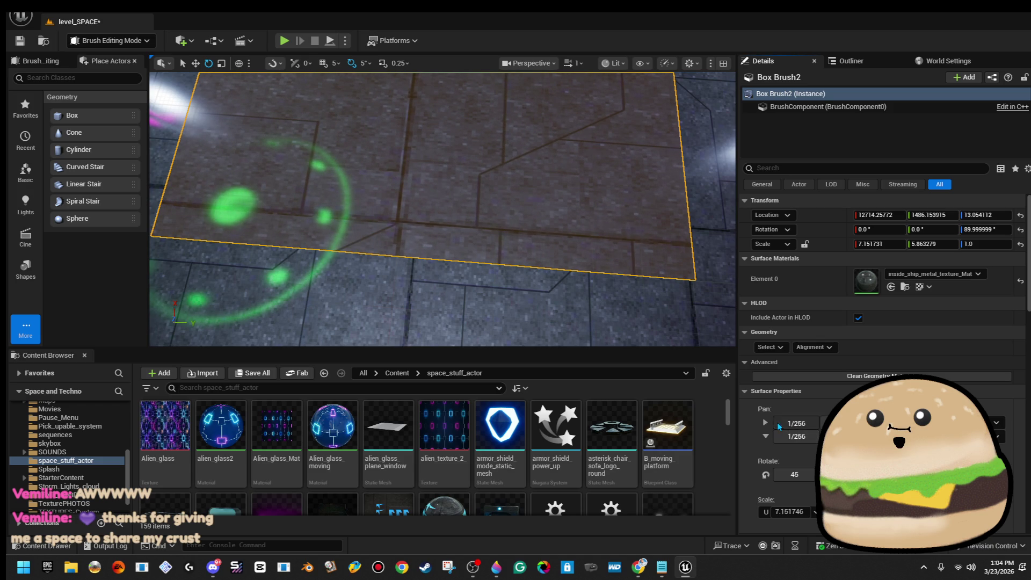
click(780, 424)
click(784, 425)
click(789, 424)
Deselect the floor brush and save the level_SPACE level
drag(445, 161, 445, 159)
click(445, 159)
click(17, 42)
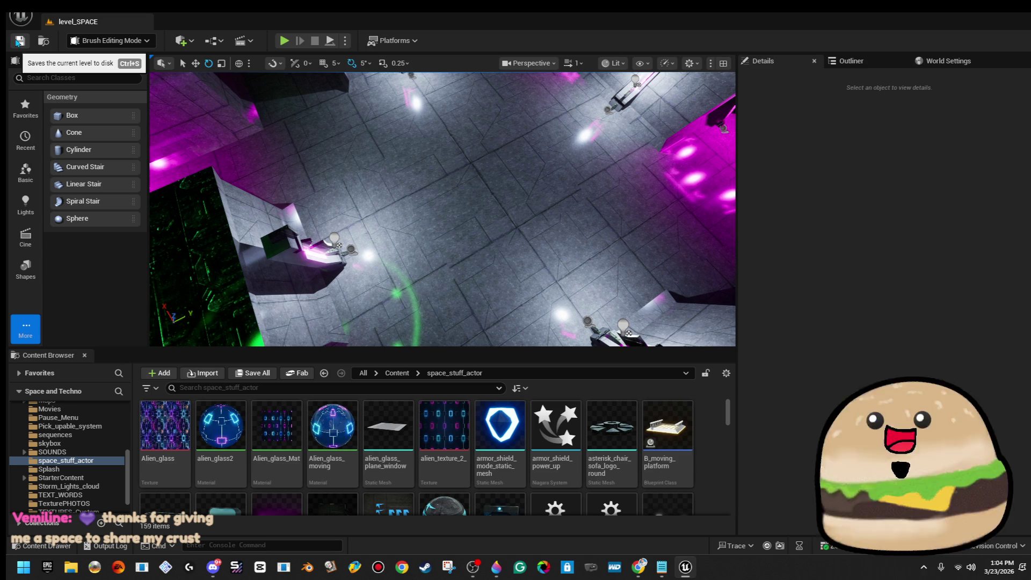
drag(414, 224, 413, 225)
drag(494, 228, 495, 227)
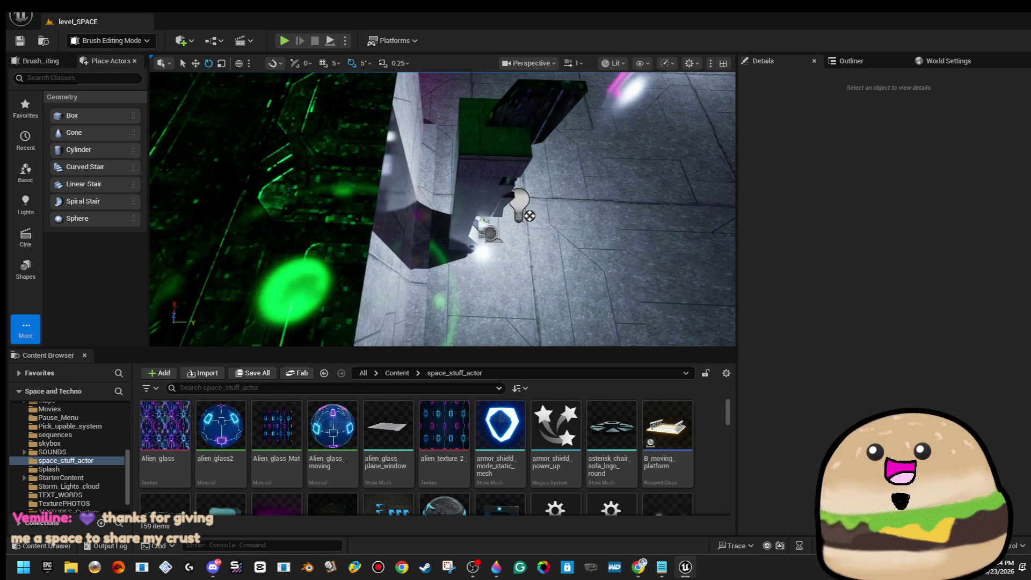
click(494, 228)
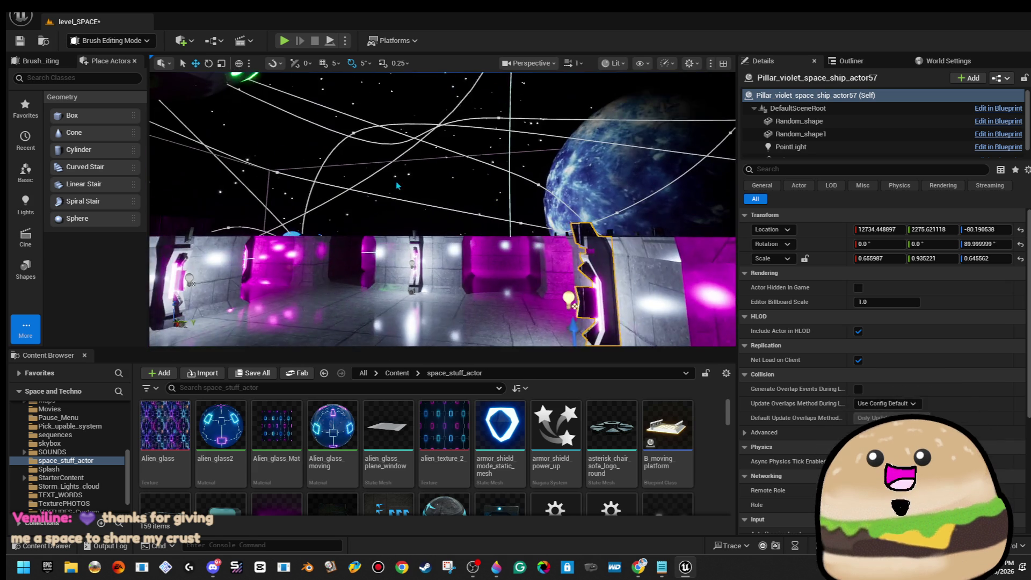
click(398, 186)
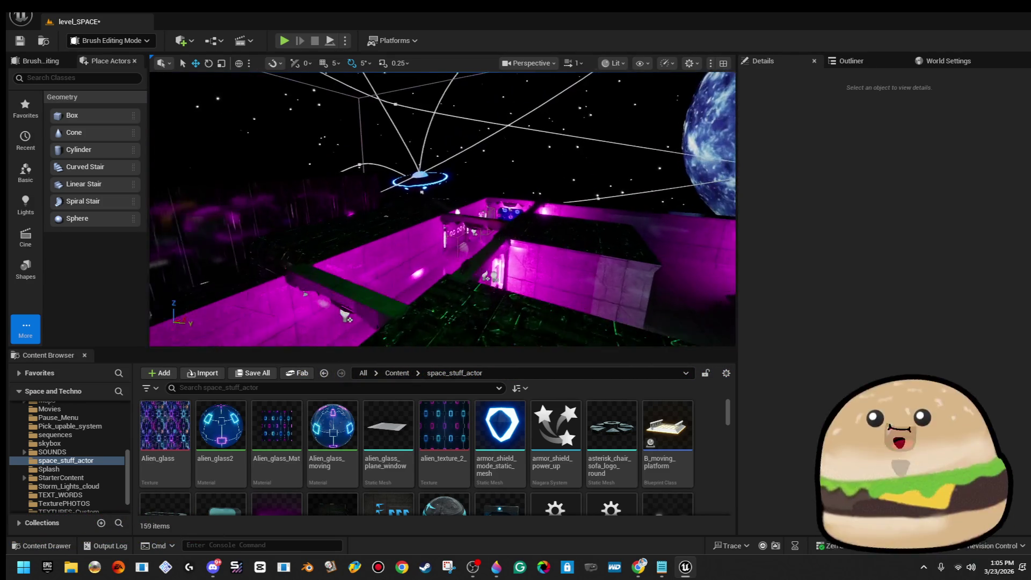
mouse_move(442, 210)
mouse_down()
mouse_move(443, 151)
mouse_move(442, 215)
mouse_move(483, 215)
mouse_up()
click(426, 187)
Change the first pillar's point light colour from magenta to light blue
drag(426, 186, 376, 236)
click(806, 148)
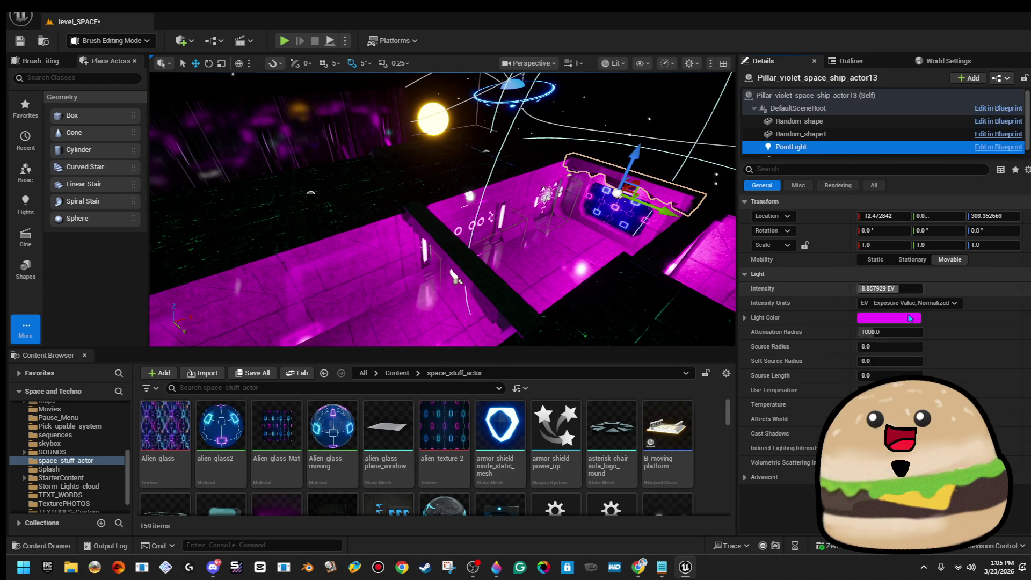
click(913, 318)
click(705, 317)
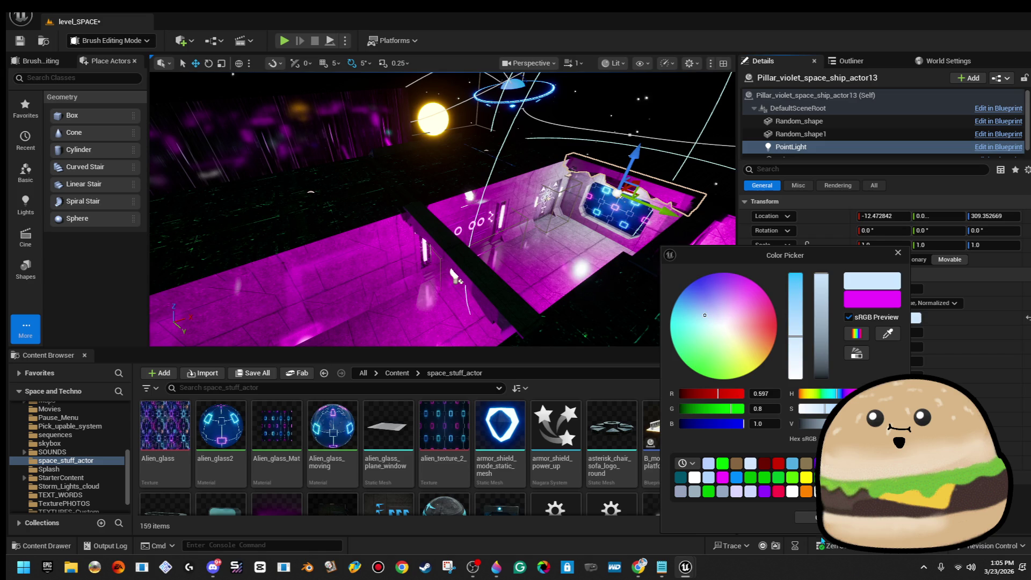
click(440, 214)
Set the next pillar's point light colour to pale blue and confirm it
mouse_move(441, 215)
mouse_down()
mouse_move(424, 252)
mouse_move(419, 204)
mouse_up()
click(399, 297)
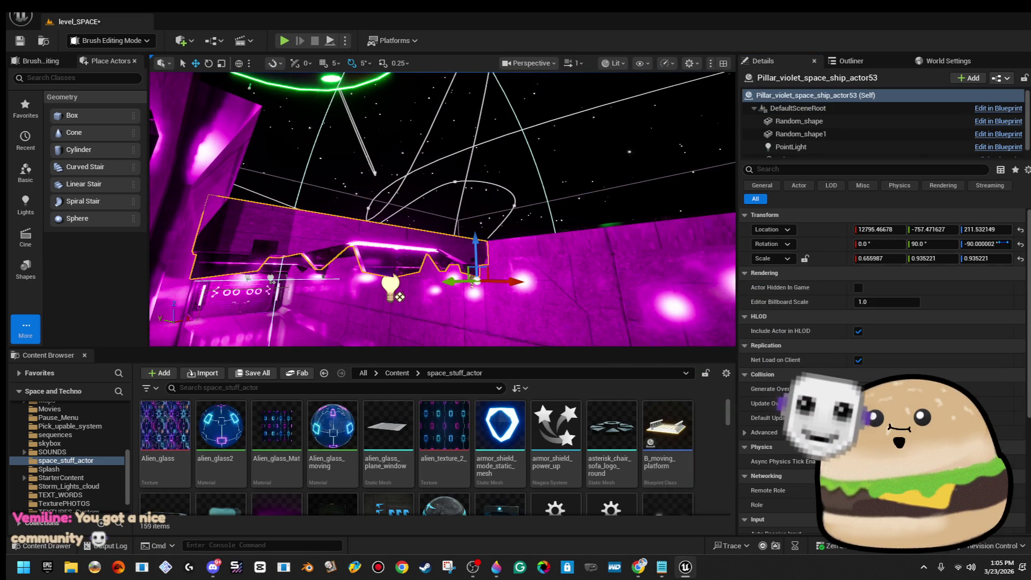
click(913, 147)
click(908, 319)
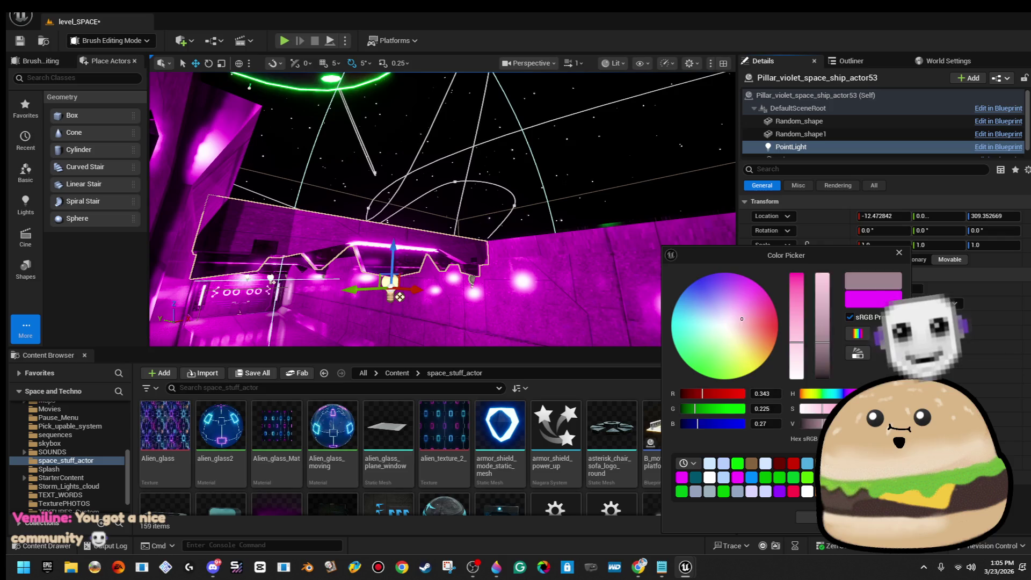
drag(796, 284, 798, 324)
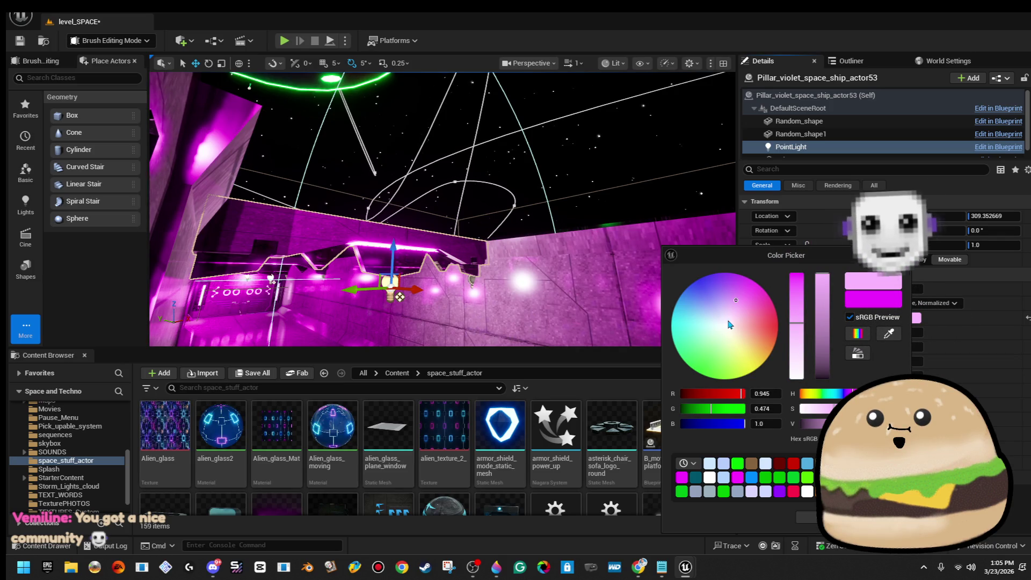
drag(722, 325, 702, 308)
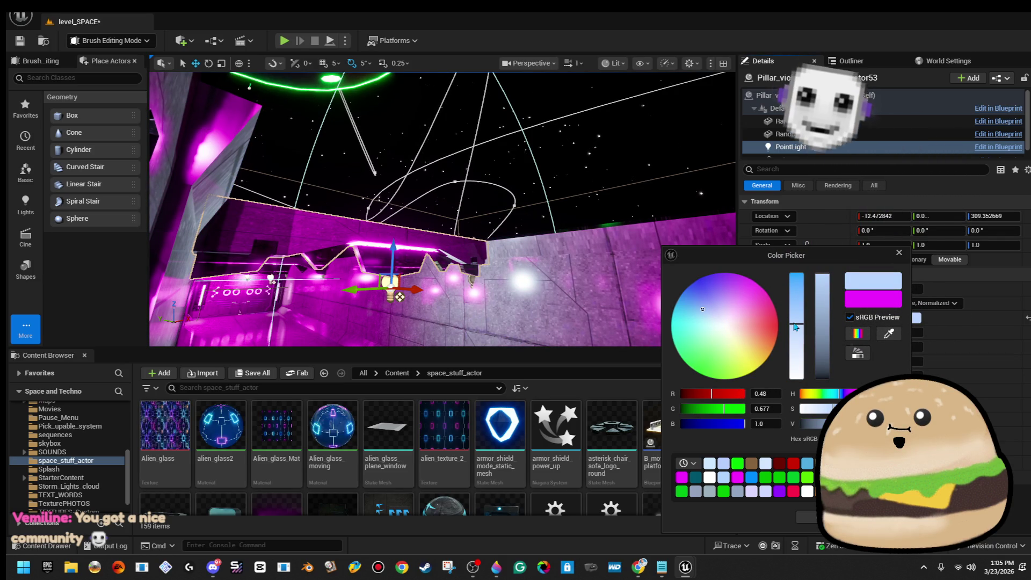
click(805, 519)
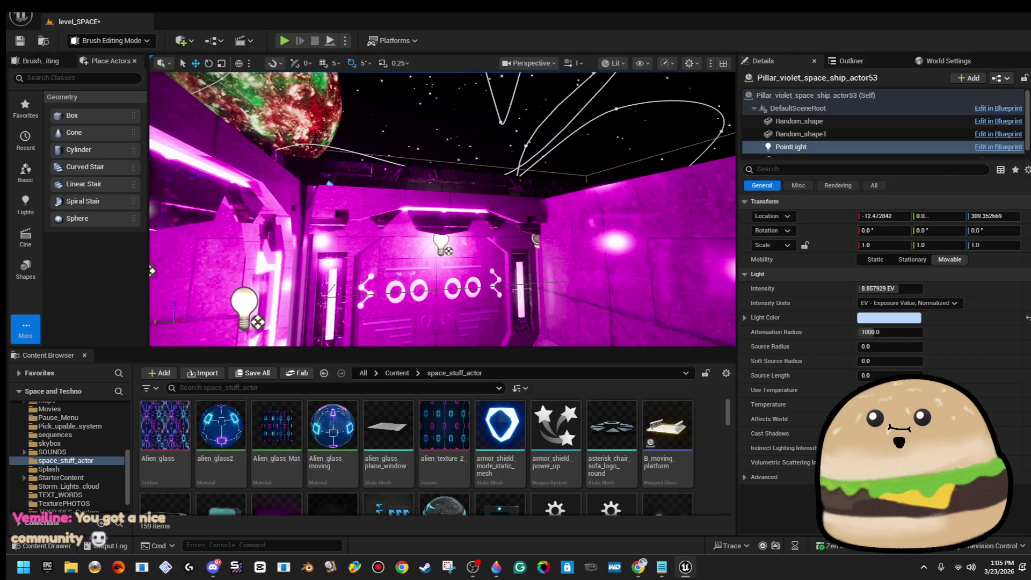
Make the point light of the pillar above the door wall pale blue-white
click(430, 210)
click(817, 147)
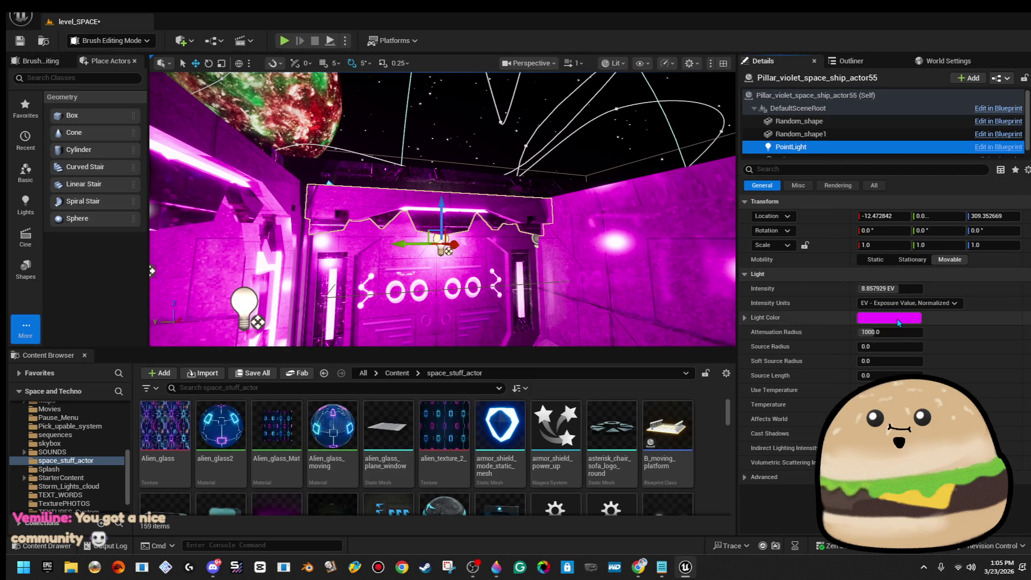
click(894, 322)
drag(699, 317, 695, 310)
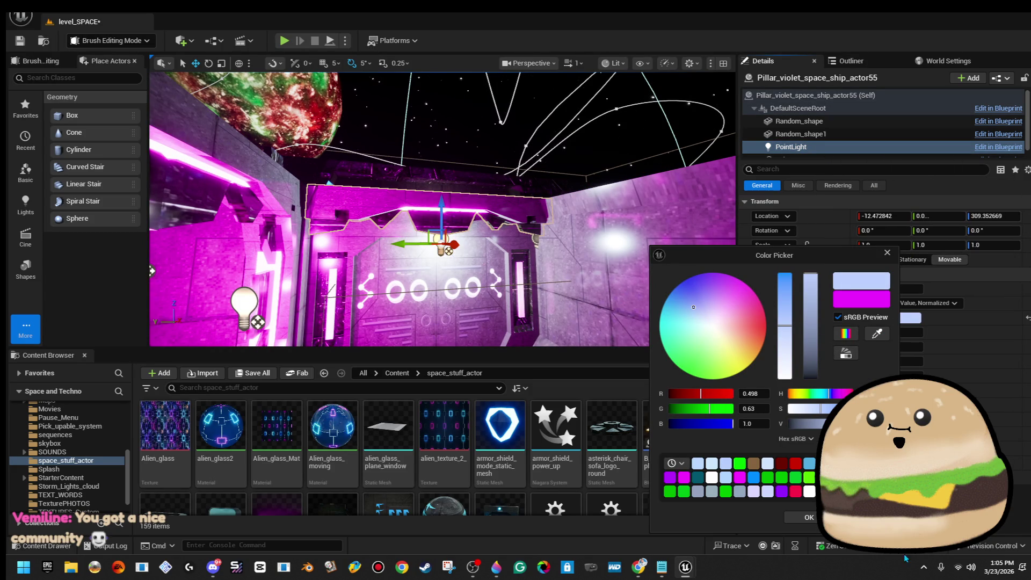
key(Return)
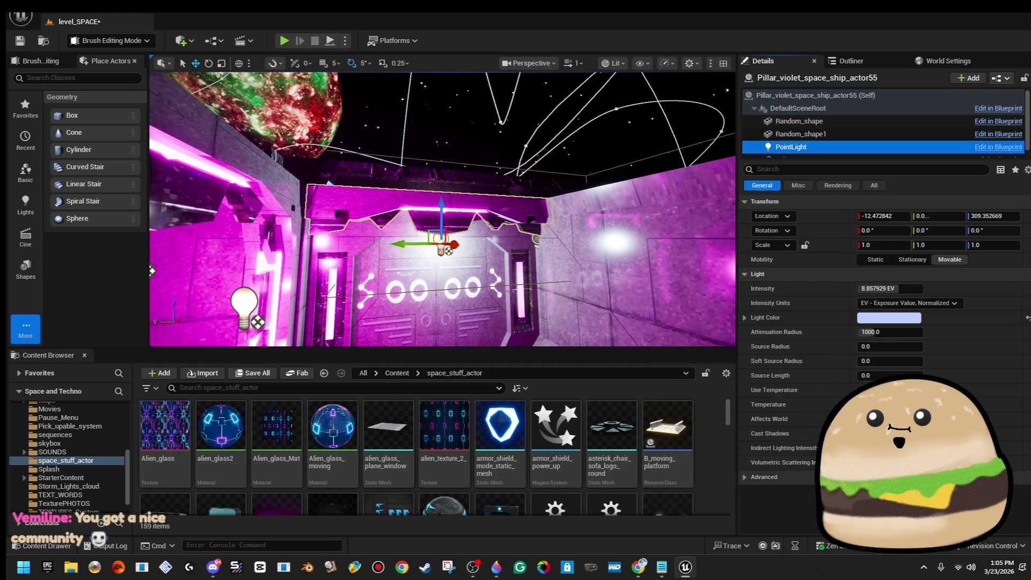
mouse_move(484, 242)
mouse_down()
mouse_move(483, 258)
mouse_move(398, 257)
mouse_move(408, 242)
mouse_move(448, 230)
mouse_up()
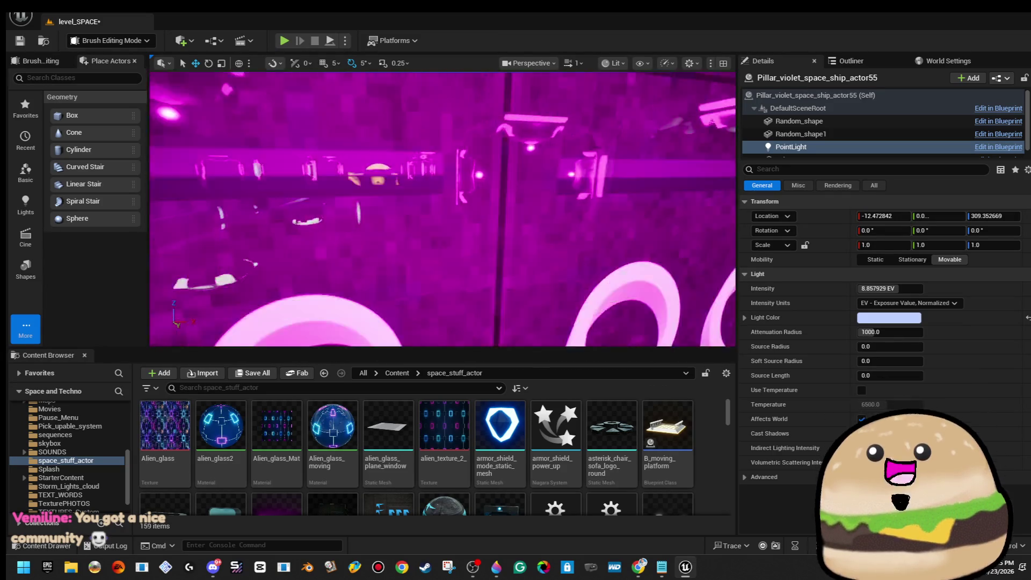
drag(448, 231, 477, 283)
Play-test from the spot in the magenta corridor, then stop and return to editing
right_click(605, 279)
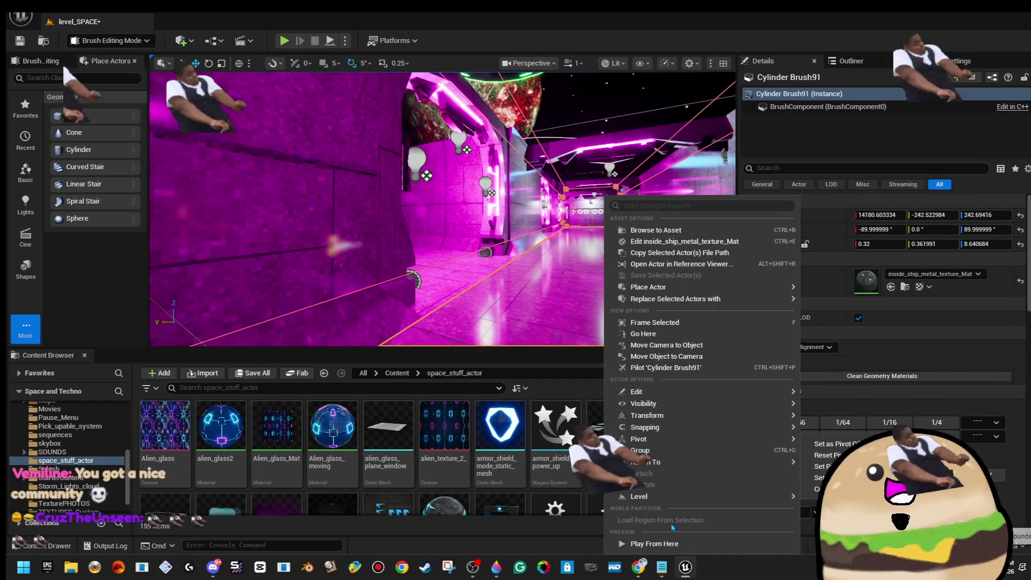
click(676, 544)
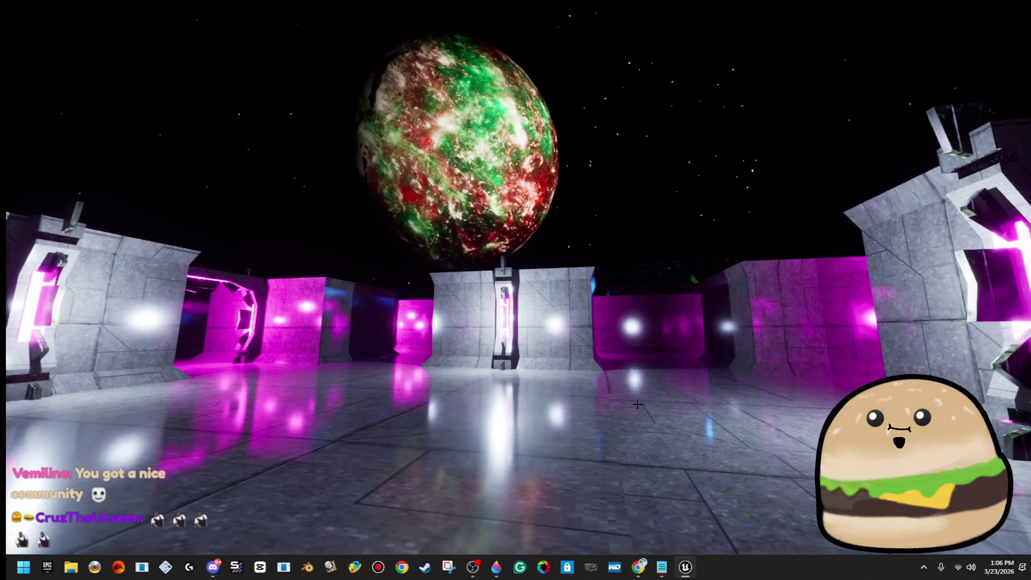
key(Escape)
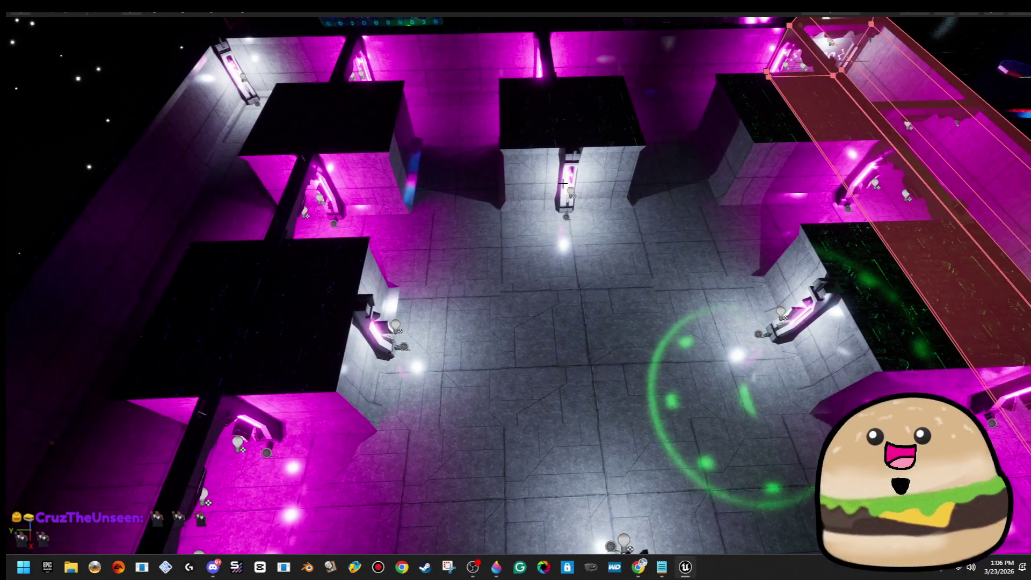
Edit the pillar blueprint and add a Static Mesh component named 'random spike'
right_click(563, 183)
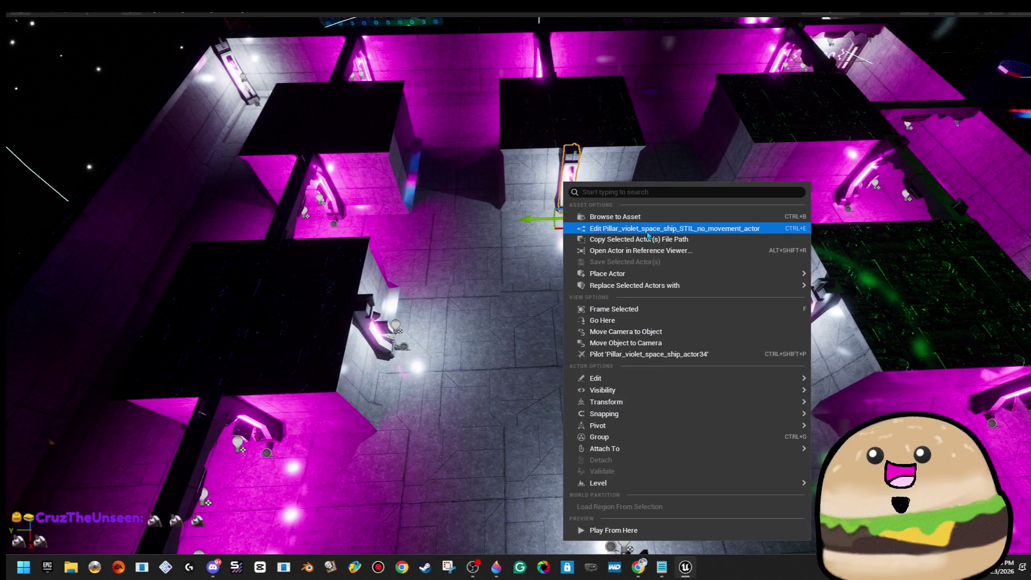
click(648, 231)
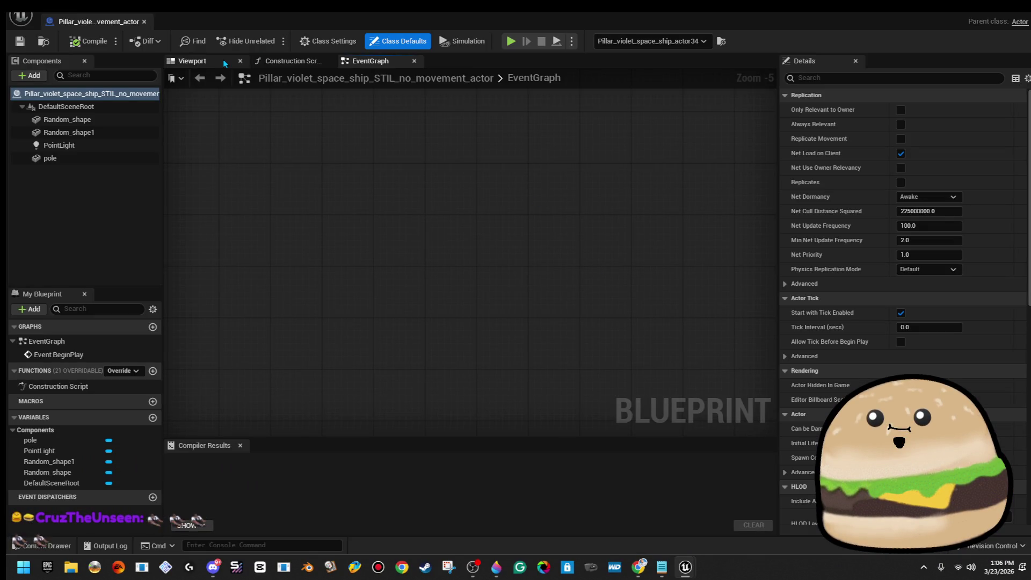
click(192, 60)
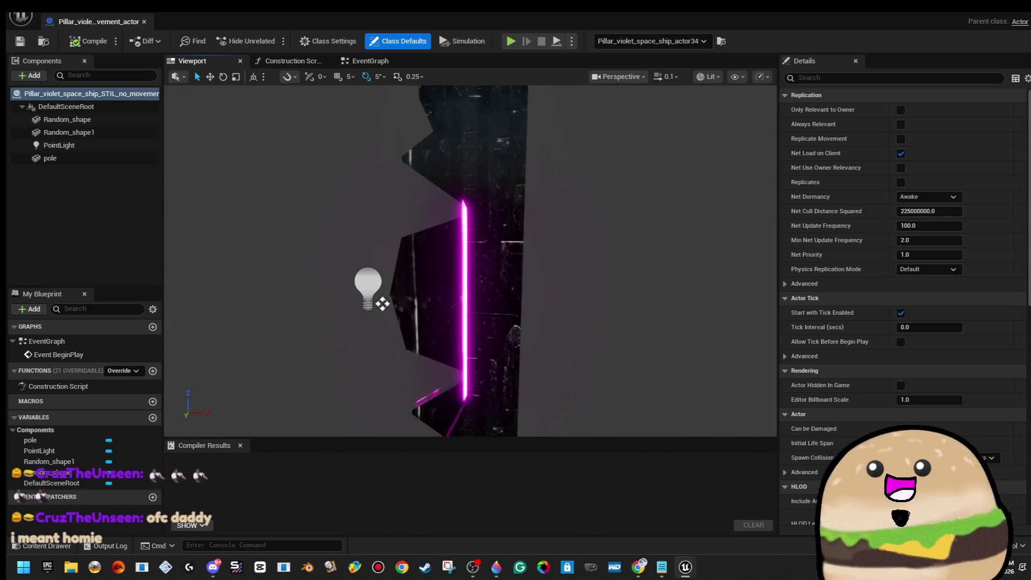
click(33, 75)
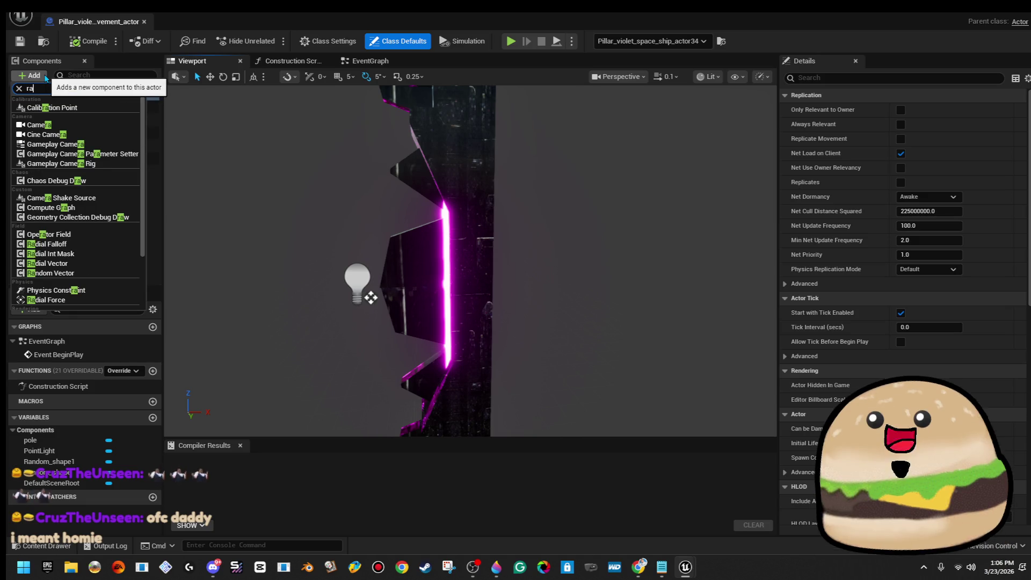
text(r)
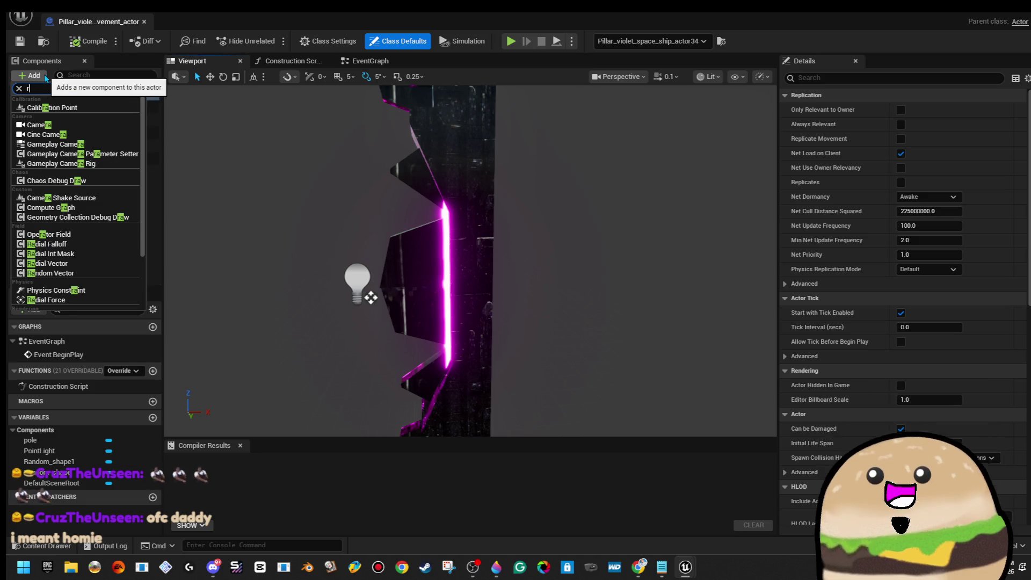
text(aatic)
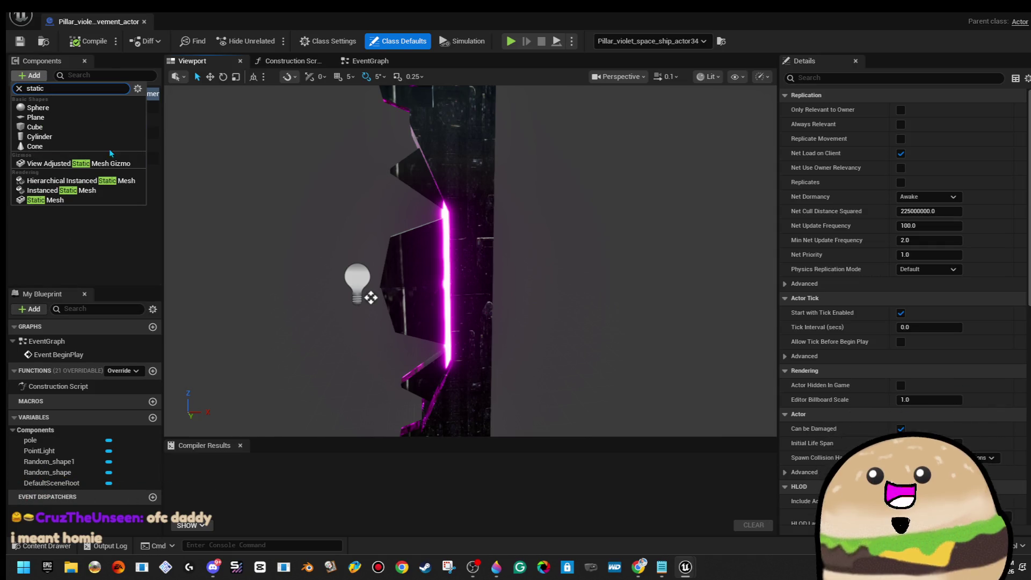
click(109, 199)
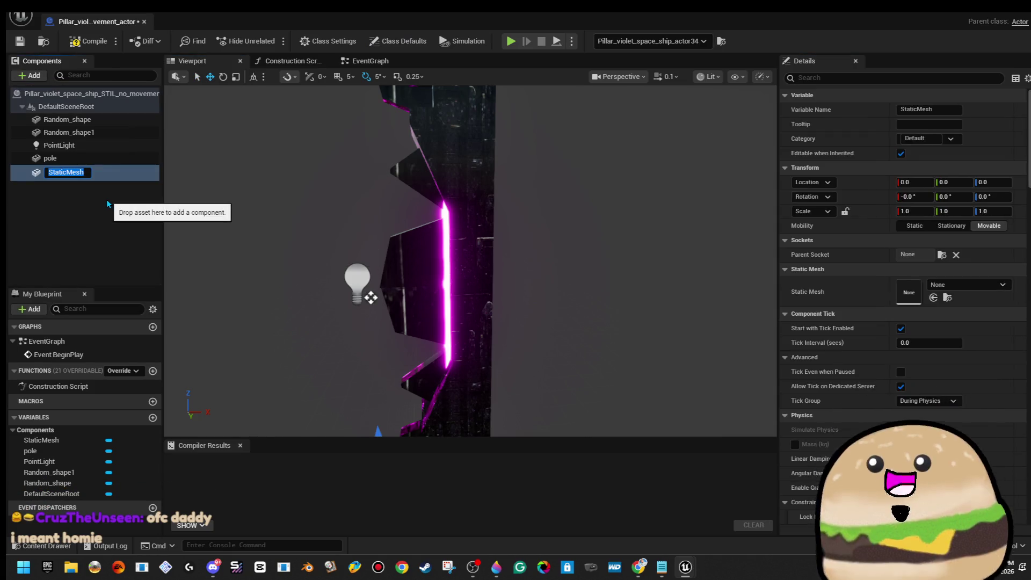
text(random spike)
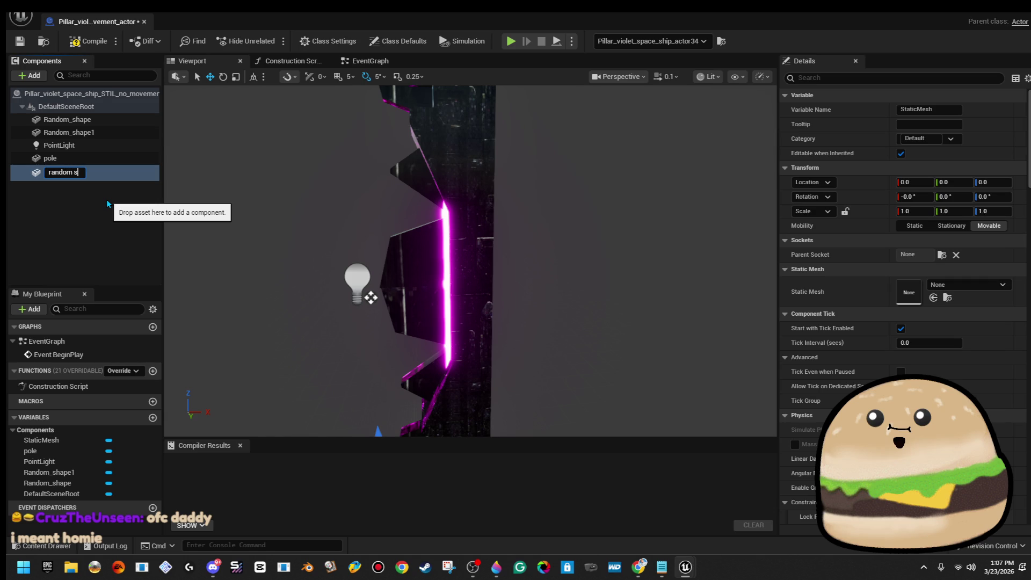
key(Return)
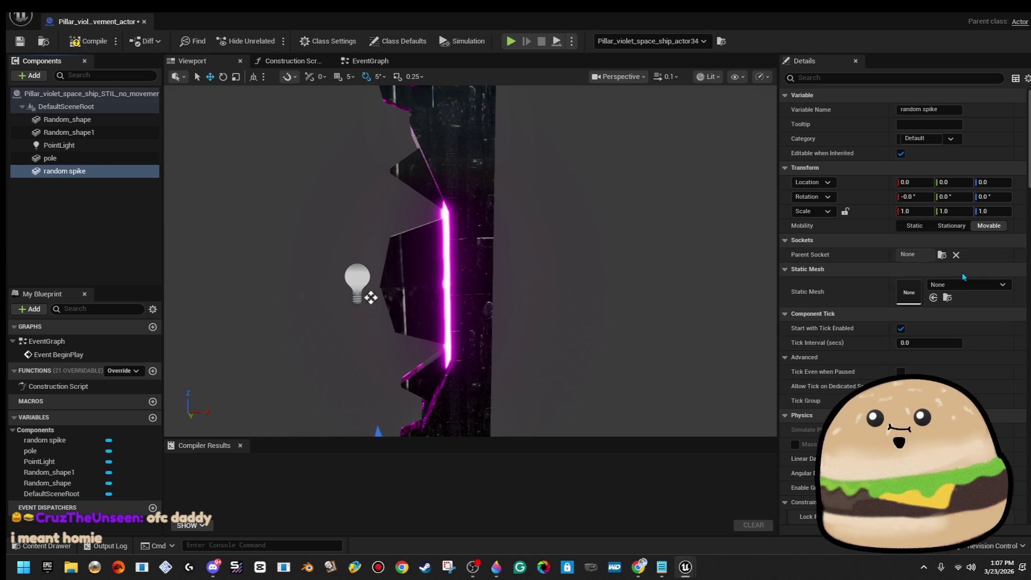
Assign the random_space_shape_2 mesh to the random spike component
click(964, 284)
text(rand)
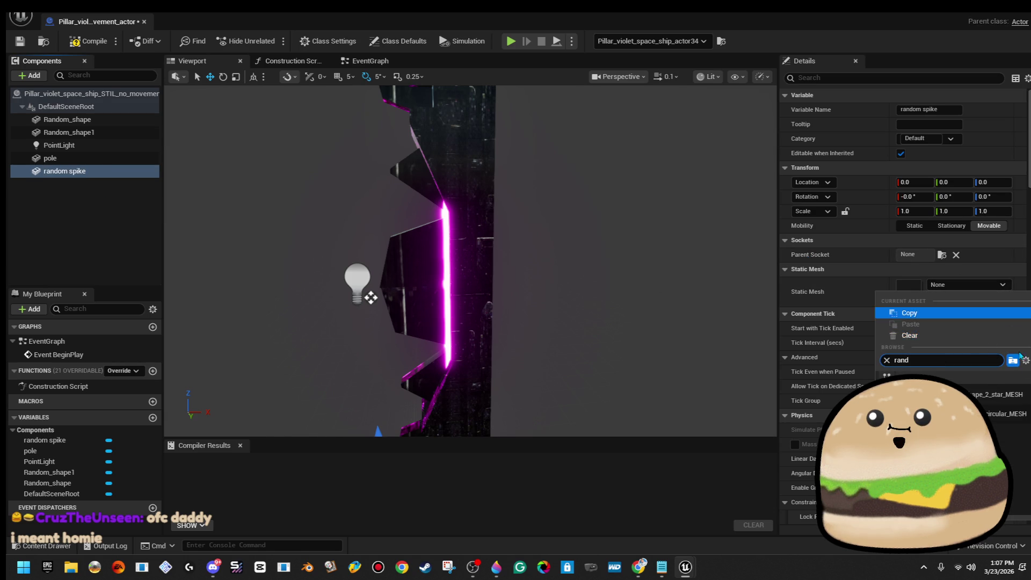
click(1023, 396)
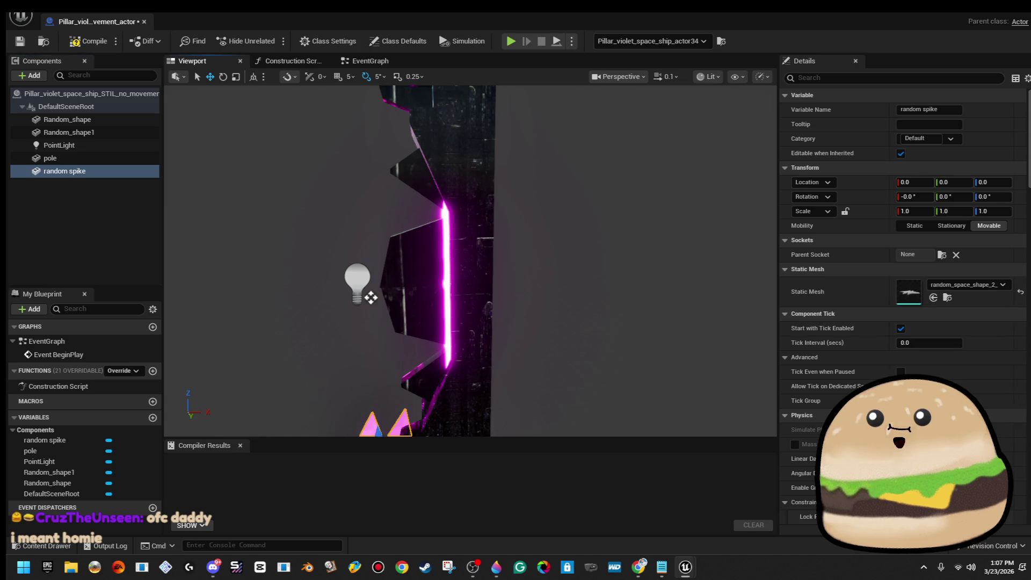
Raise the random spike near the light and apply the Glow_voilet_transparent material
key(f)
mouse_move(453, 239)
mouse_down()
mouse_move(452, 127)
mouse_move(467, 141)
mouse_move(468, 123)
mouse_move(386, 123)
mouse_up()
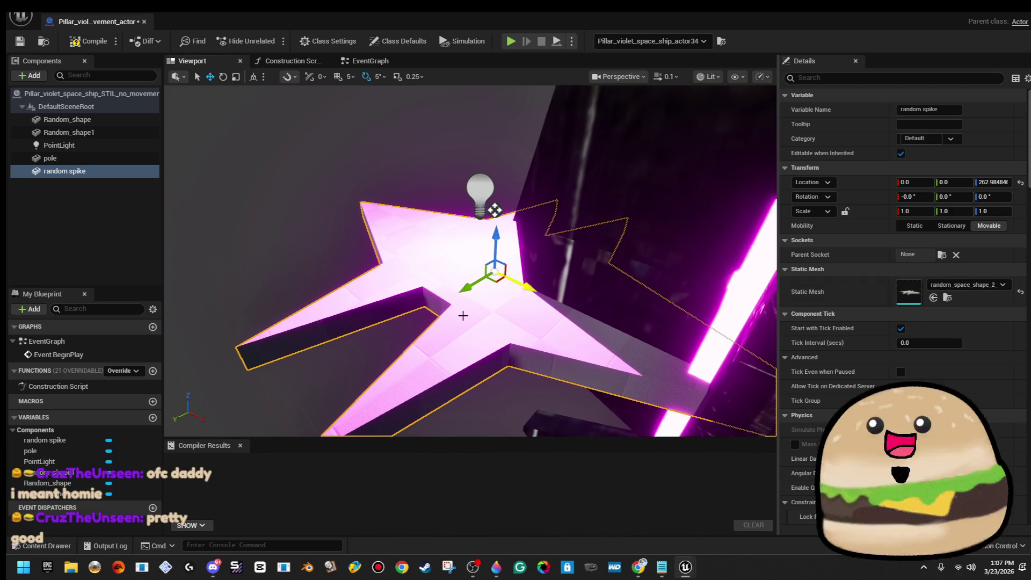
click(992, 334)
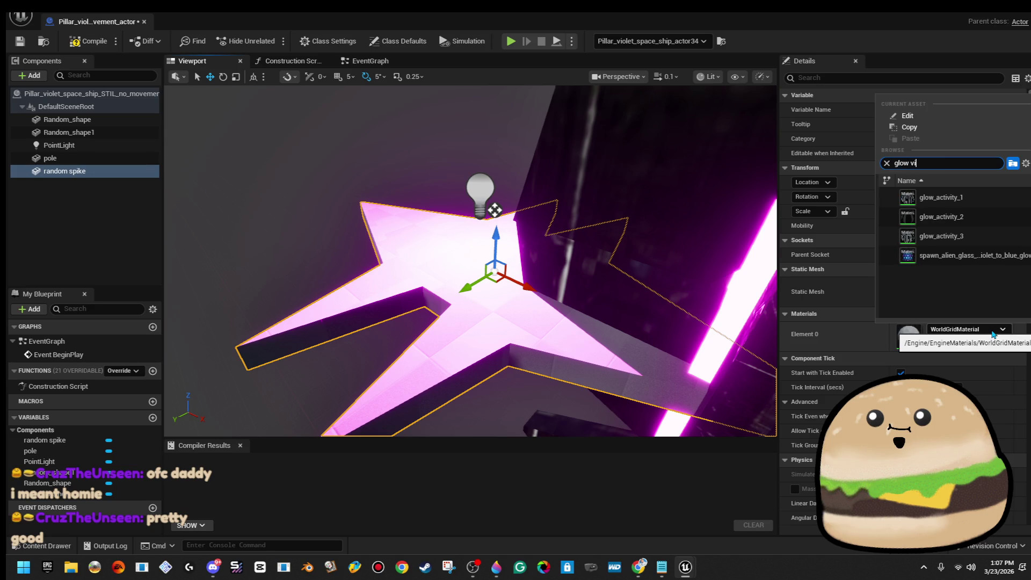
click(956, 313)
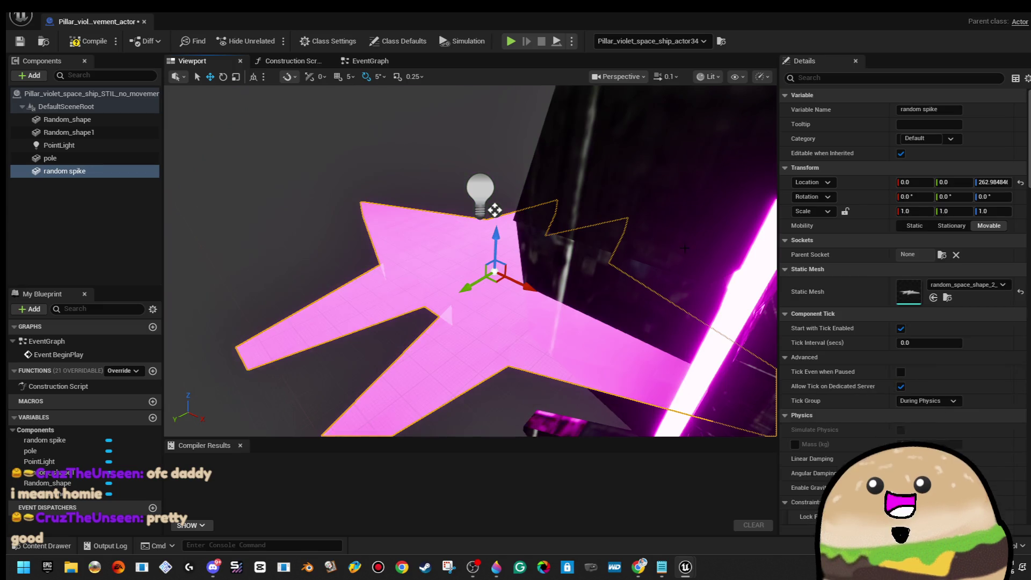
Close in on the pink spike at about 0.79 scale and switch back to the move gizmo
drag(470, 261, 438, 266)
mouse_move(542, 353)
mouse_down()
mouse_move(451, 329)
mouse_move(420, 288)
mouse_move(437, 242)
mouse_move(473, 251)
mouse_up()
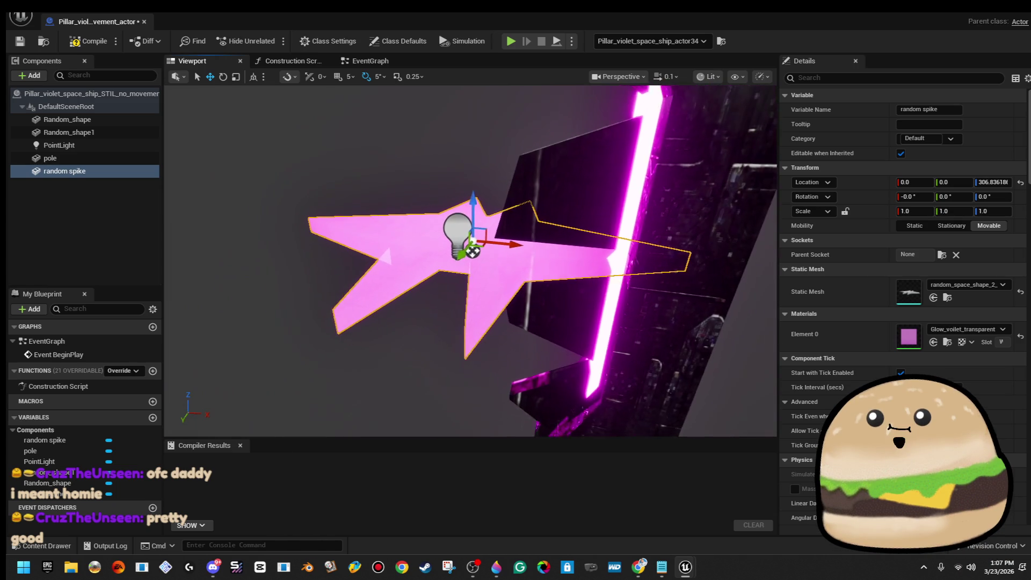
scroll(494, 258, down, 5)
mouse_move(563, 264)
mouse_down()
mouse_move(562, 202)
mouse_move(387, 281)
mouse_move(553, 289)
mouse_move(528, 290)
mouse_move(505, 342)
mouse_up()
key(w)
right_click(107, 173)
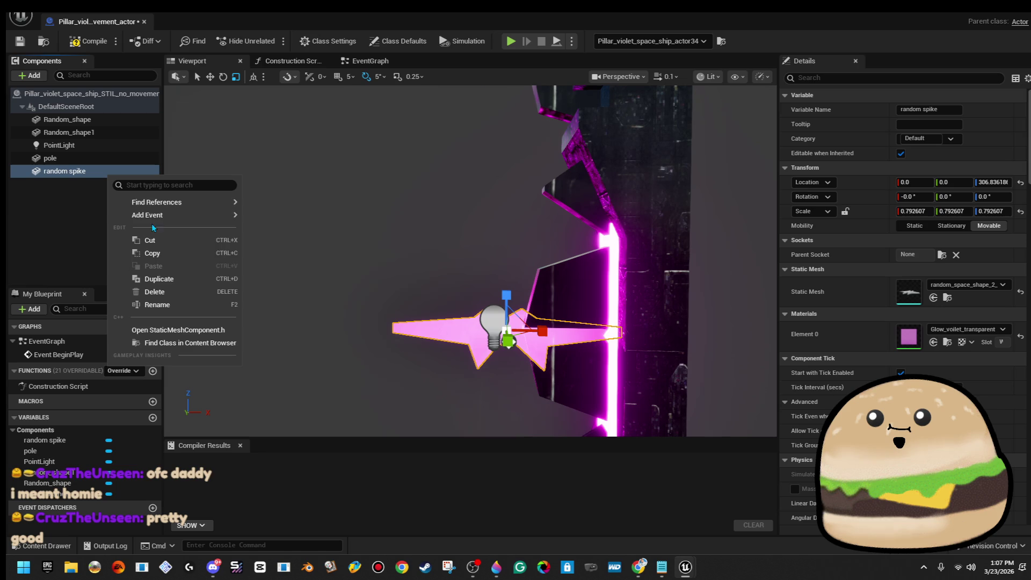
Duplicate random spike twice, raising the first copy higher up the pillar
click(171, 278)
mouse_move(496, 298)
mouse_down()
mouse_move(508, 107)
mouse_move(513, 150)
mouse_up()
drag(170, 189, 170, 189)
right_click(124, 188)
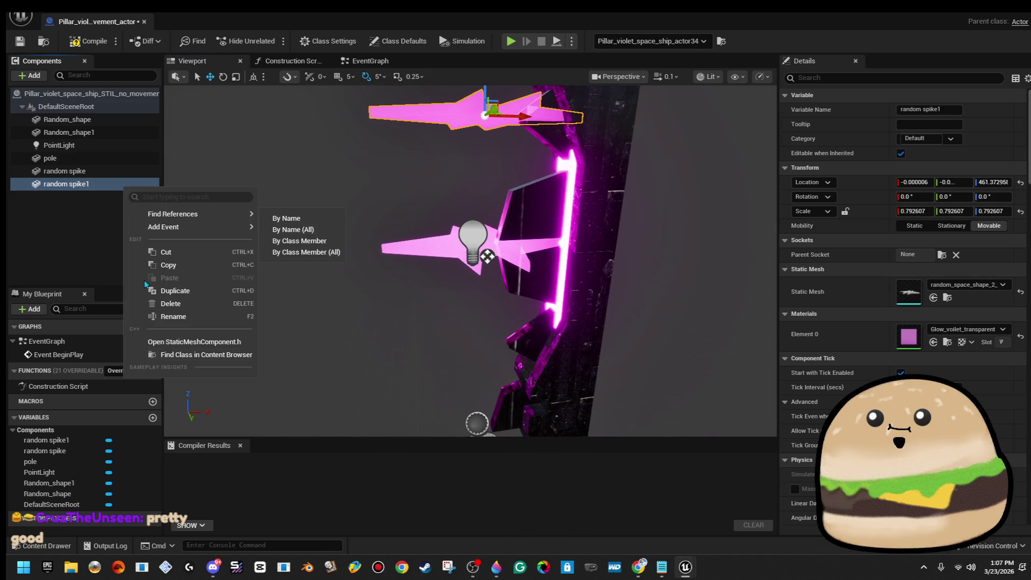
click(168, 290)
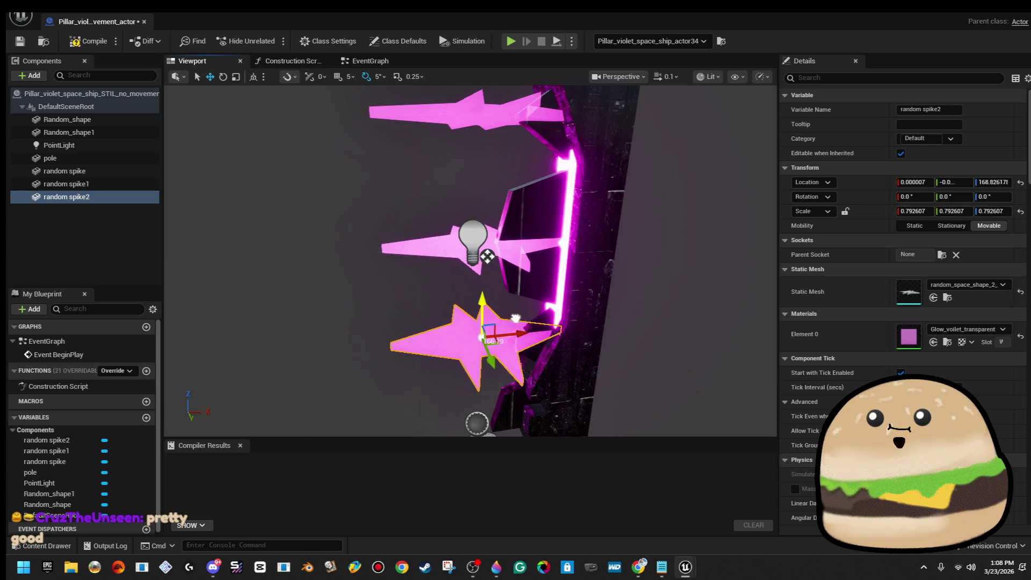
Slide all three spikes together along X and compile the pillar blueprint
drag(470, 260, 577, 253)
mouse_move(459, 157)
mouse_down()
mouse_move(475, 157)
mouse_move(459, 157)
mouse_up()
ctrl+click(459, 157)
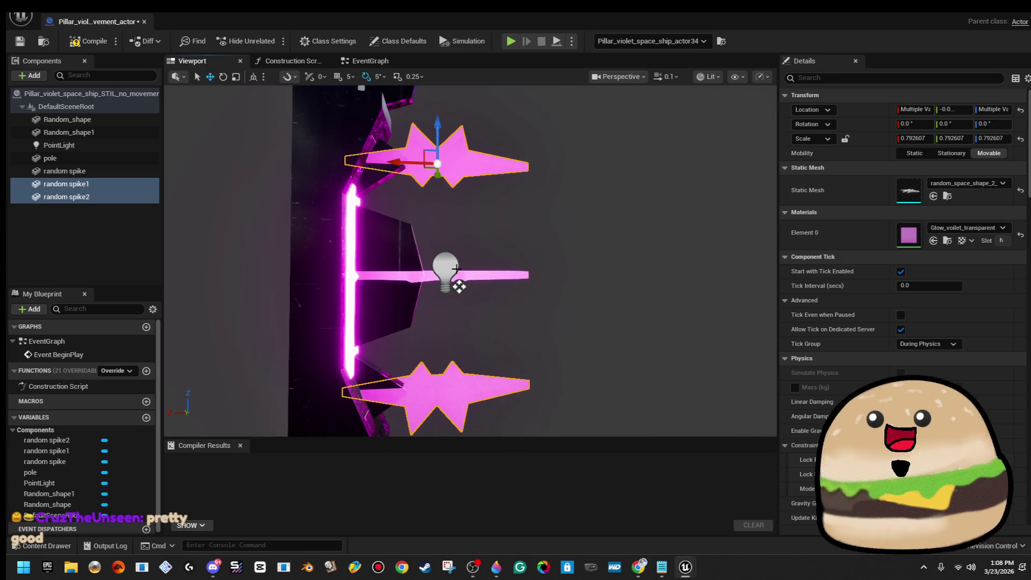
drag(391, 162, 349, 164)
click(86, 41)
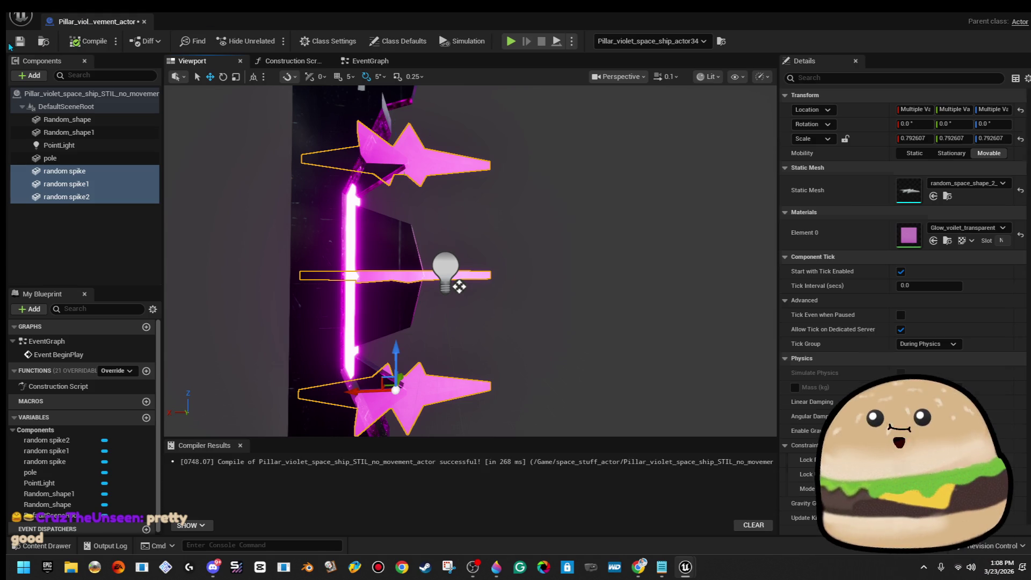
Close the blueprint and start playing the level from a chosen spot
click(145, 24)
right_click(475, 243)
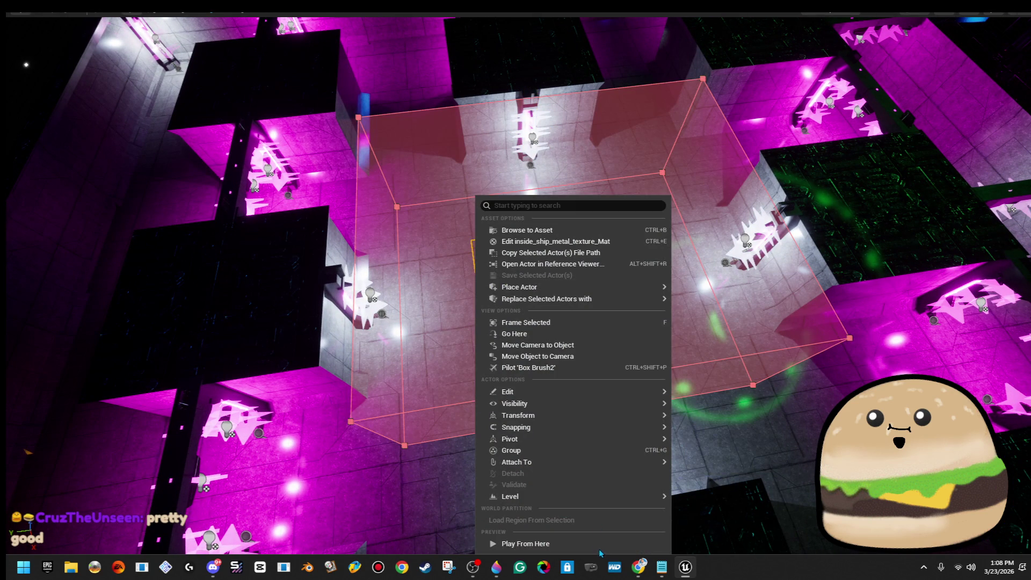
click(598, 545)
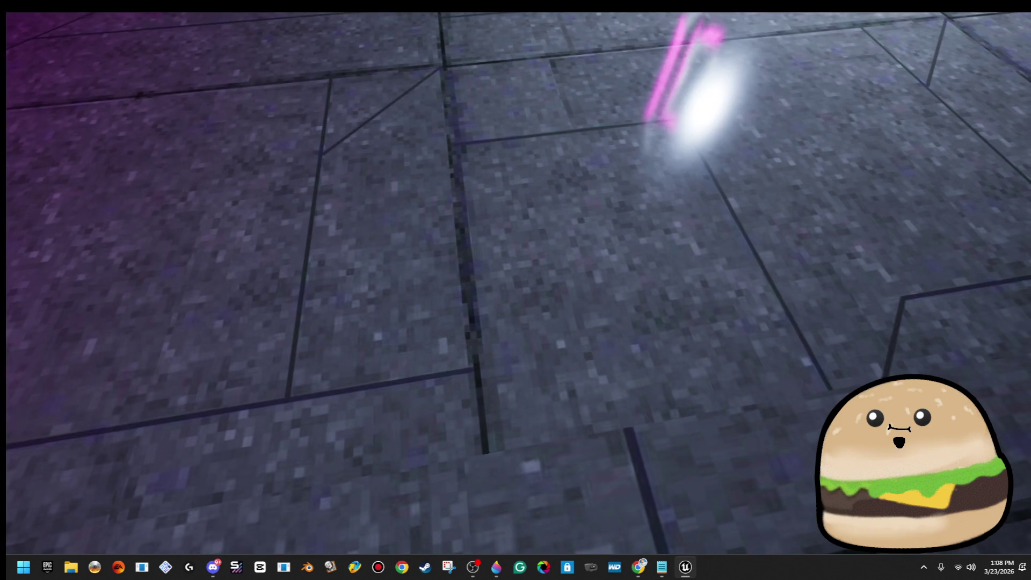
click(501, 300)
Walk forward through the magenta gates and down the corridor to check the spikes
key(w)
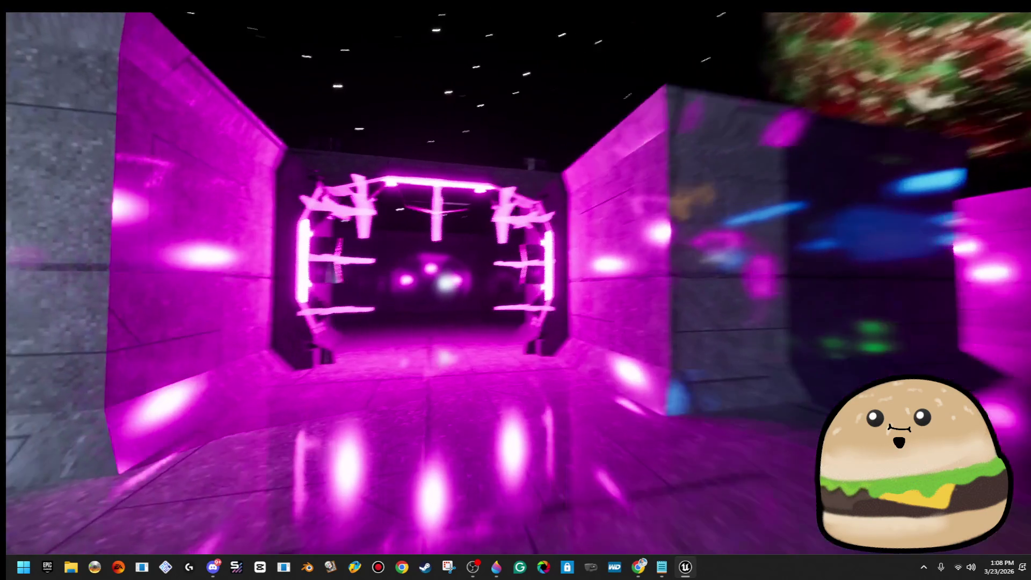
key(w)
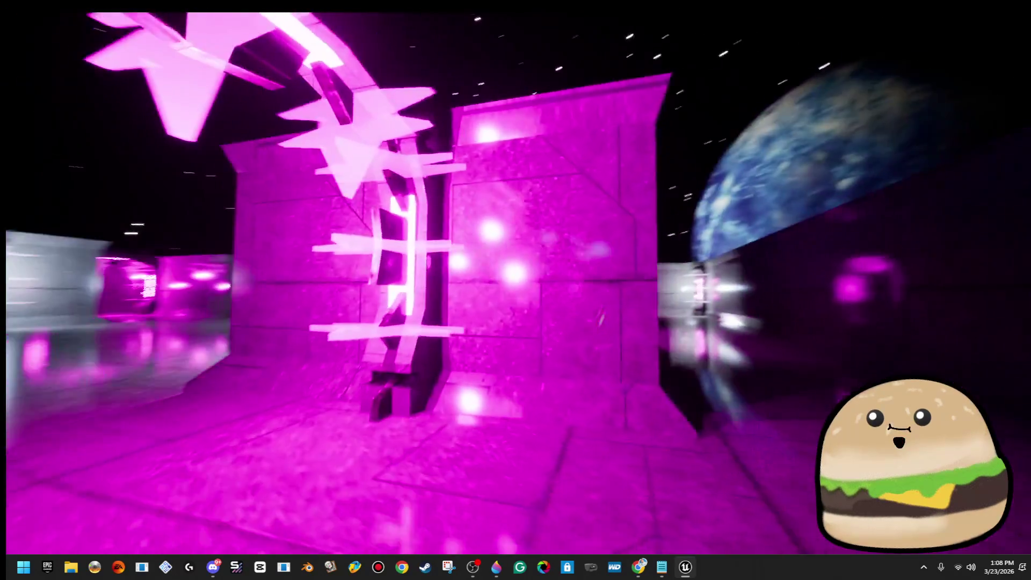
key(w)
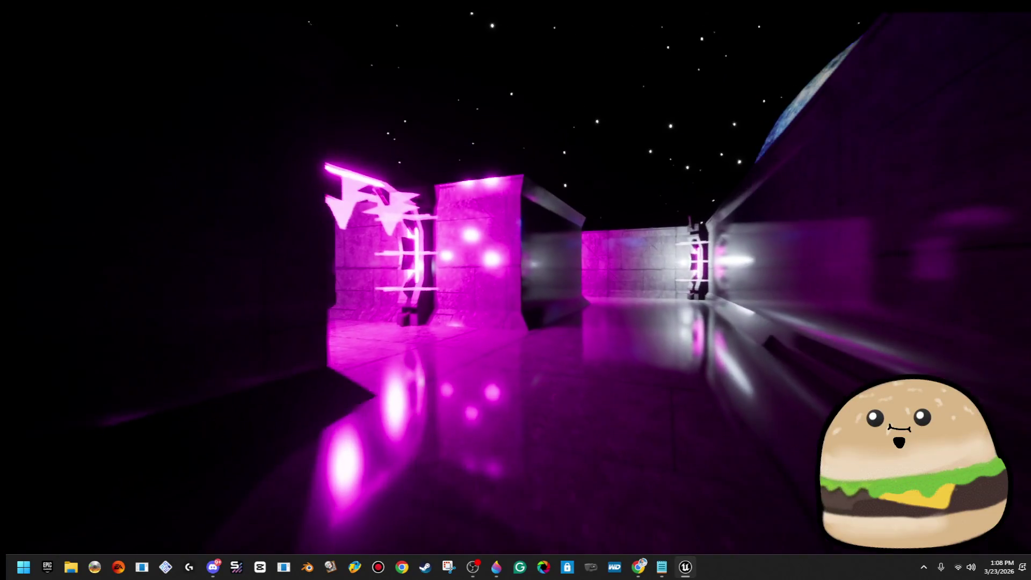
key(w)
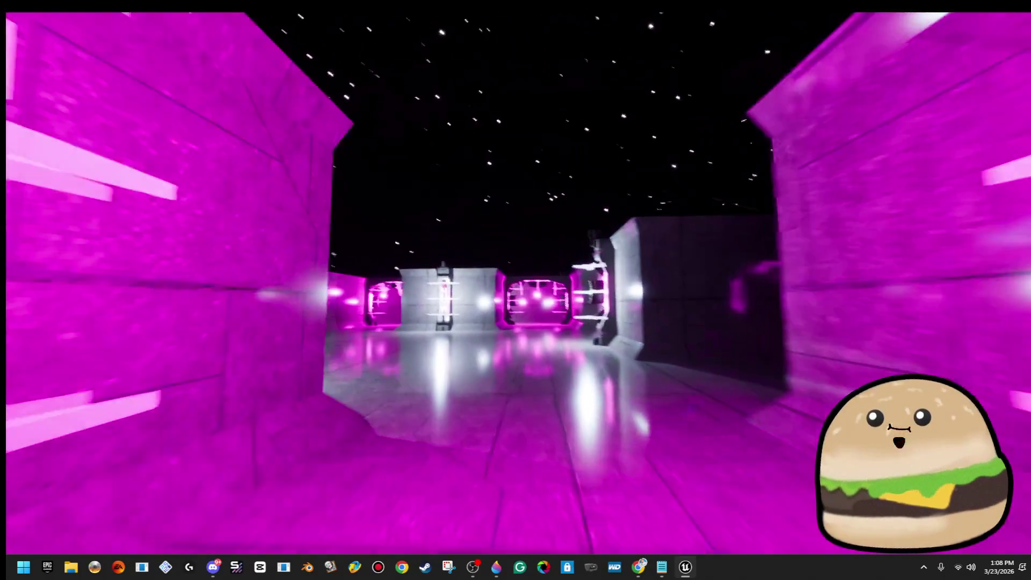
key(w)
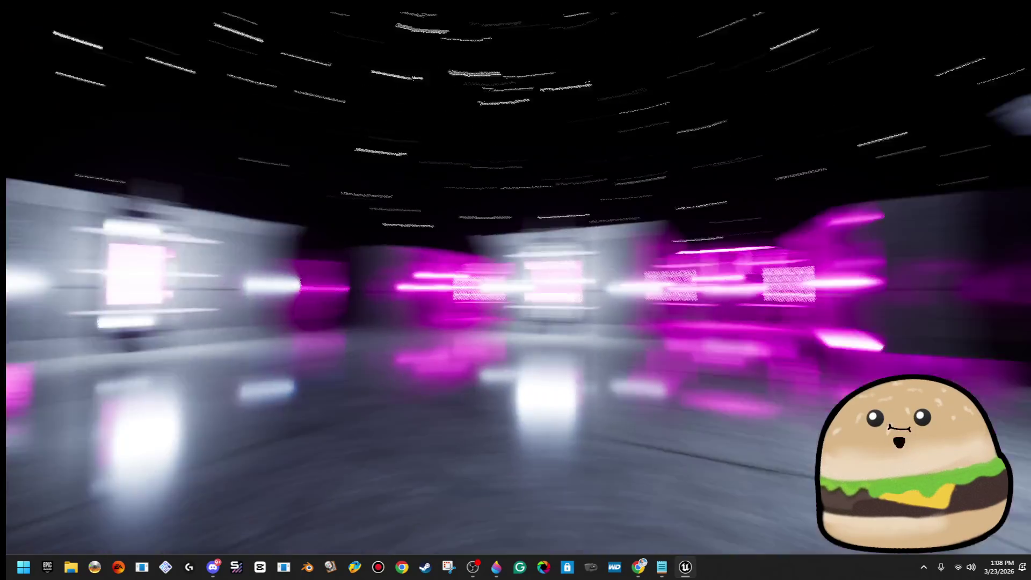
key(w)
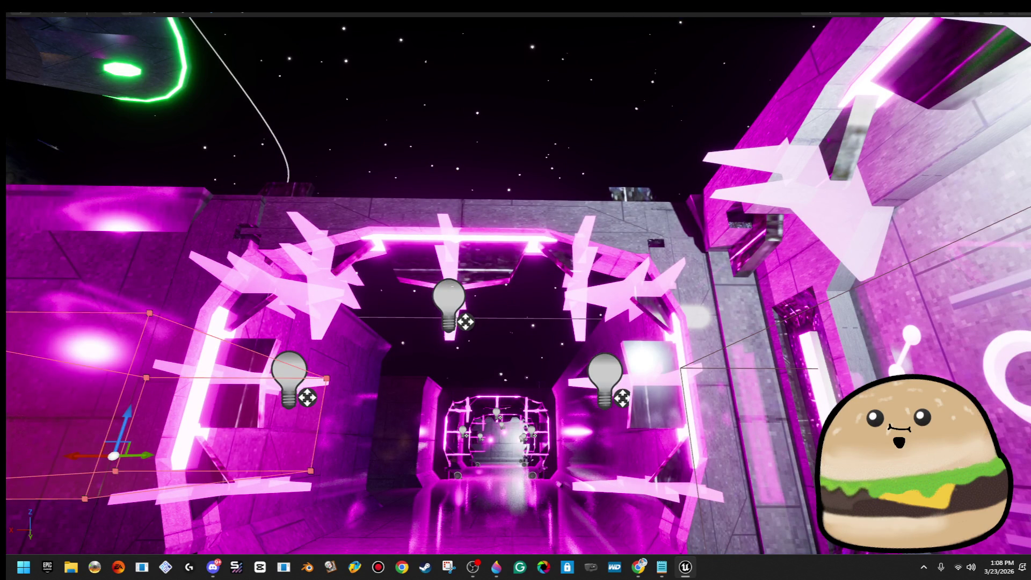
right_click(454, 274)
click(518, 246)
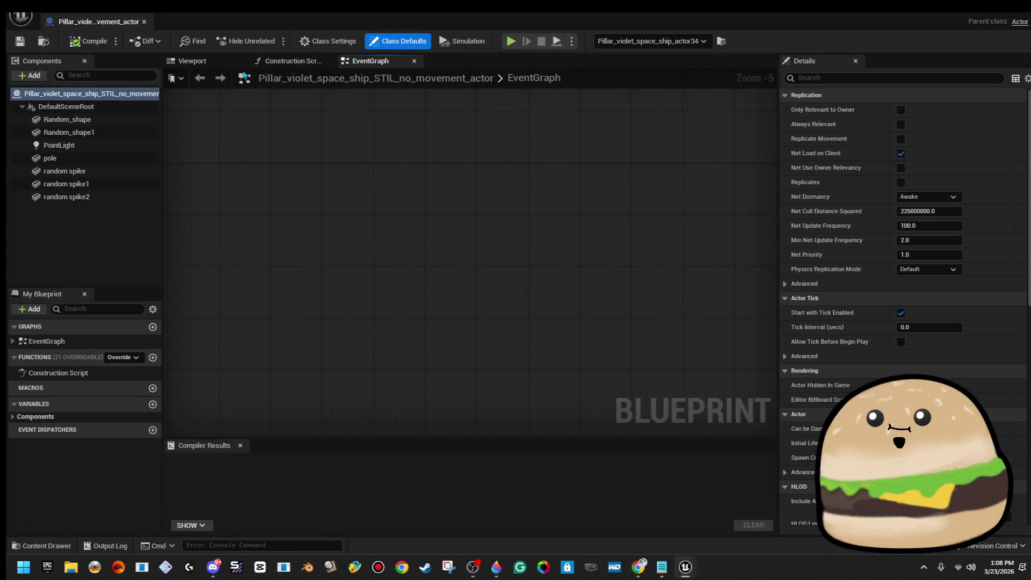
click(191, 61)
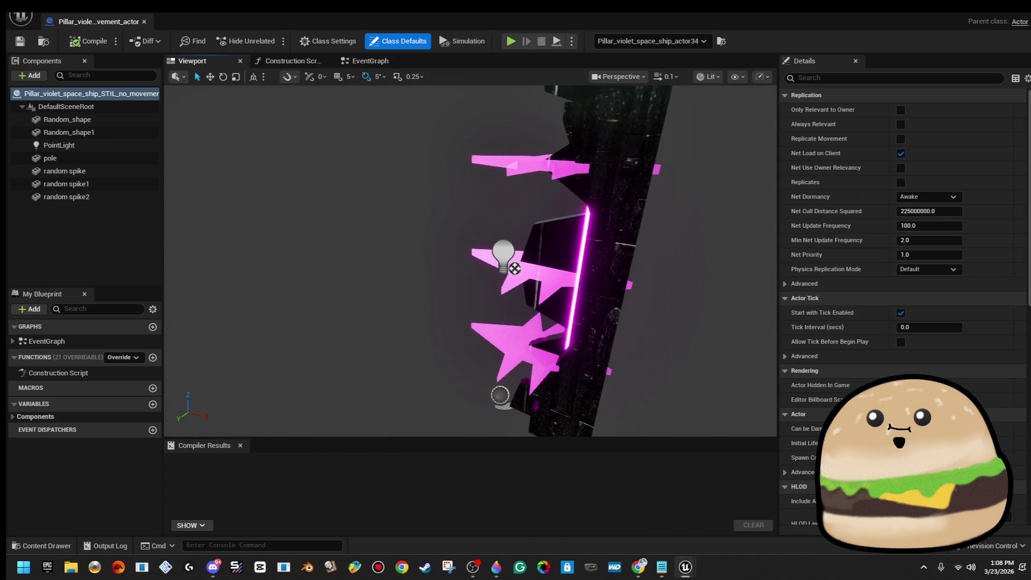
click(562, 277)
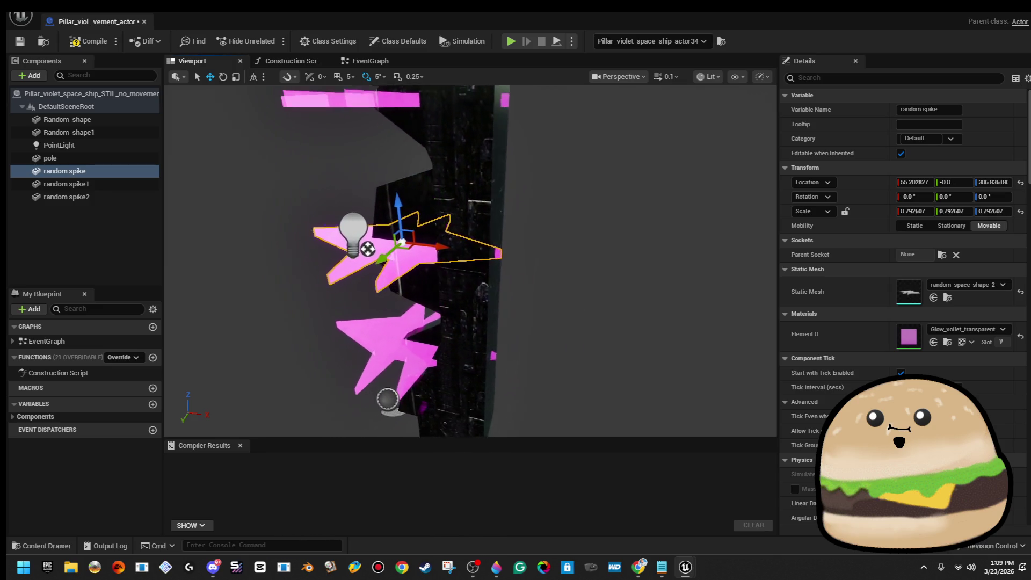
drag(374, 235, 407, 311)
ctrl+click(389, 316)
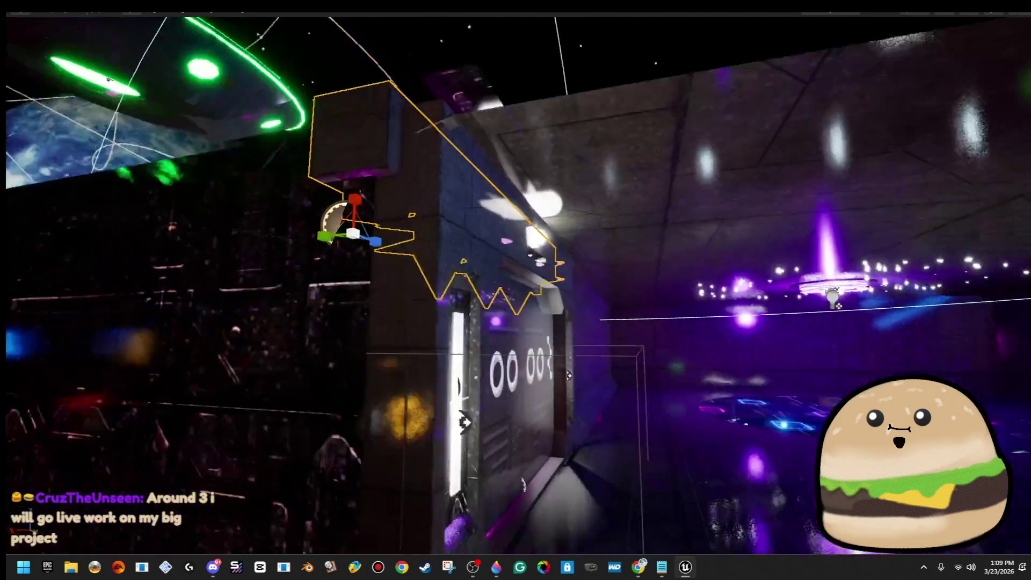
Fly to the ringed-panel room and play-test the level starting from its floor
key(w)
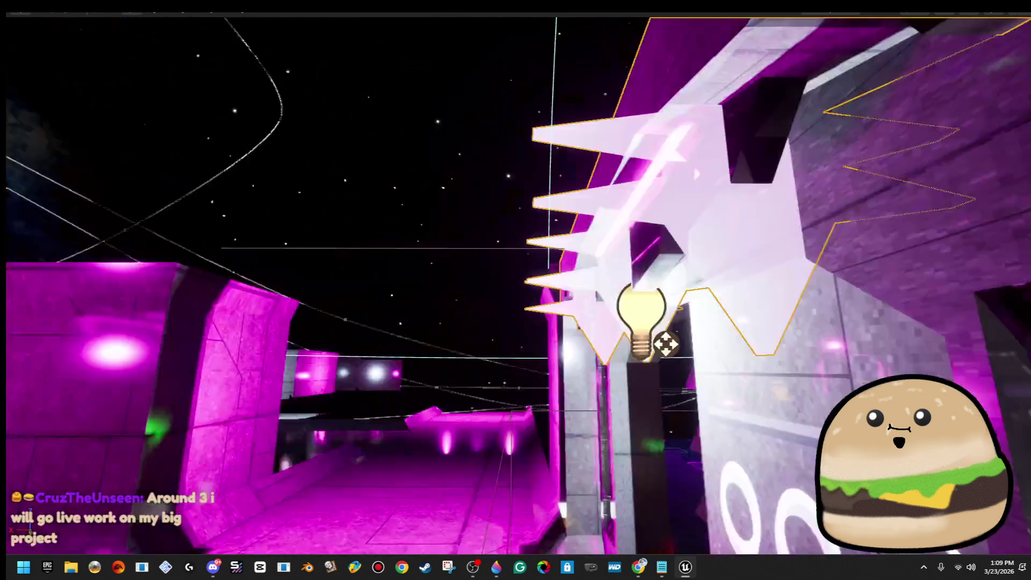
key(f)
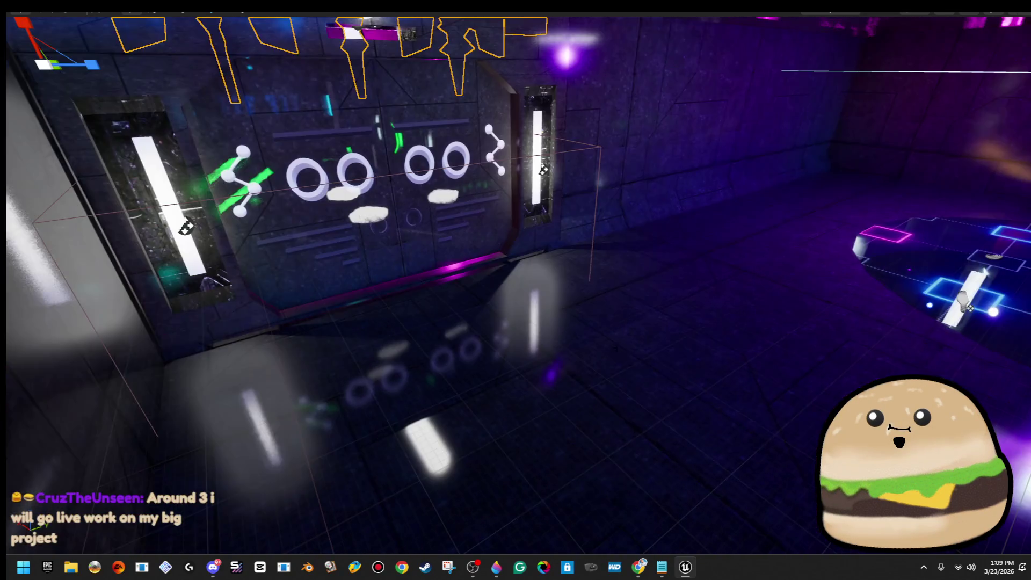
click(635, 359)
right_click(635, 359)
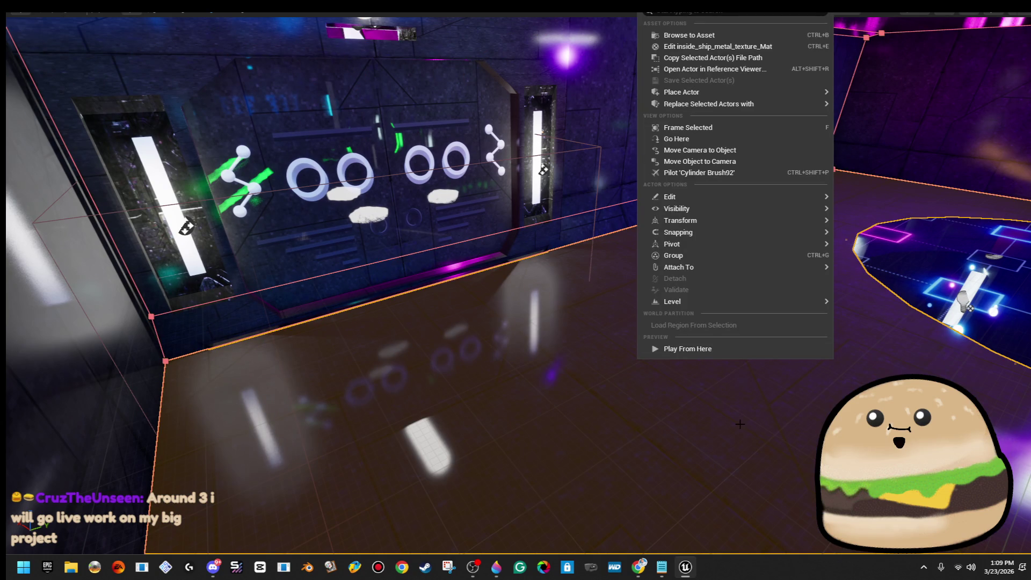
click(739, 349)
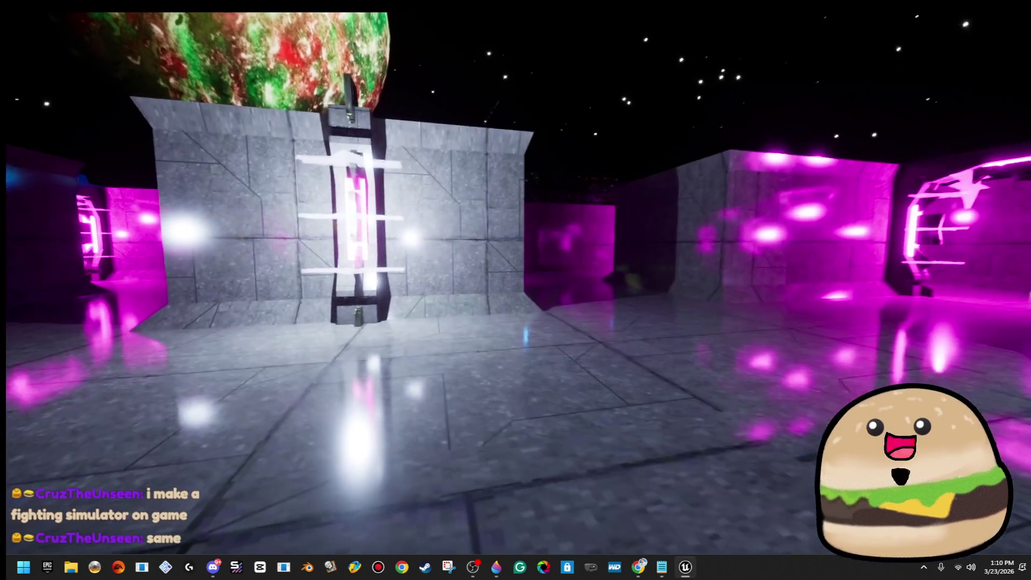
Stop the level_SPACE play session and go back to the level viewport
key(Escape)
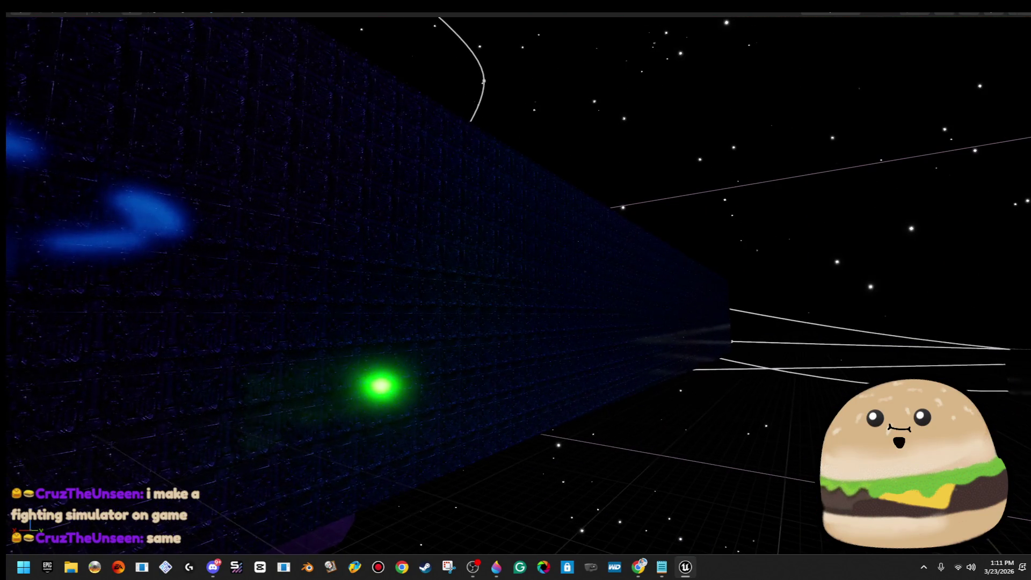
Select the large blue cylinder brush, restore the full editor layout, and realign its surface texture
click(561, 319)
key(F11)
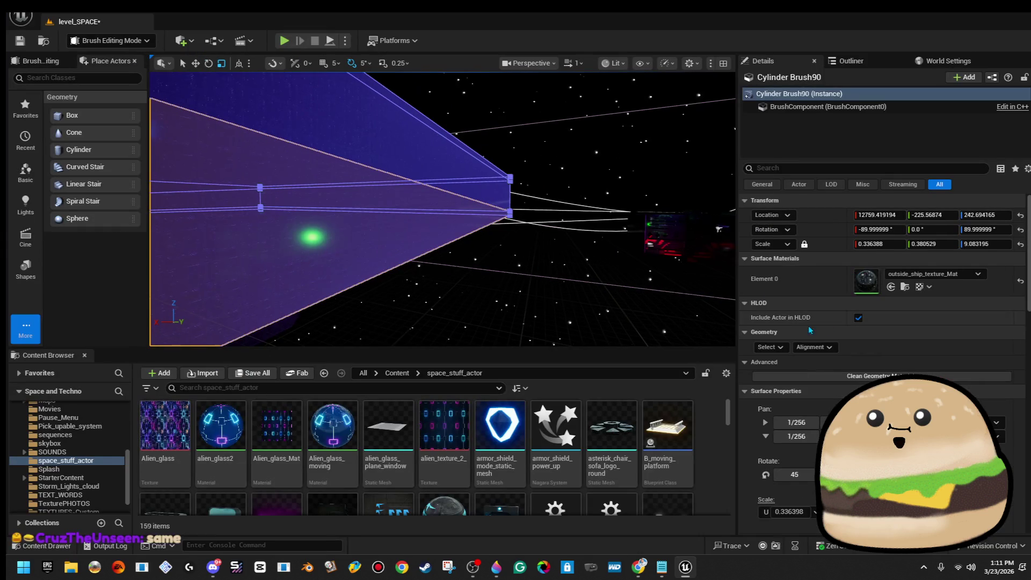
click(784, 346)
click(802, 379)
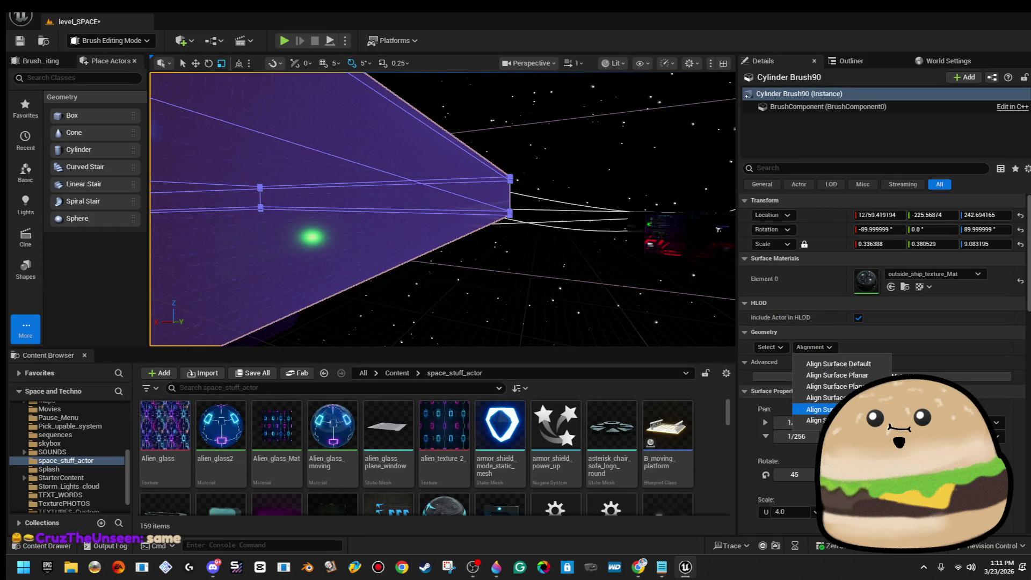
click(819, 409)
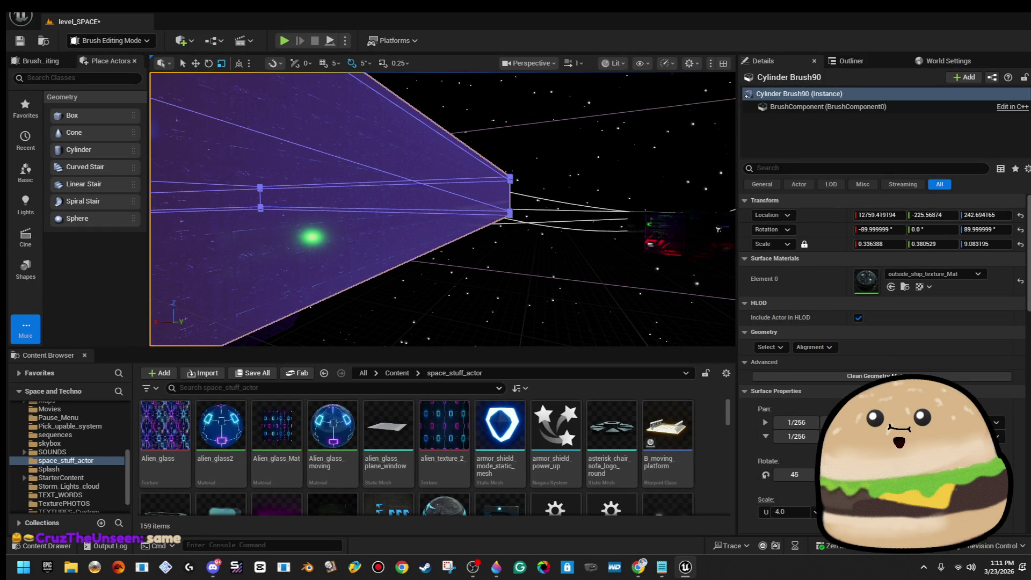
click(480, 281)
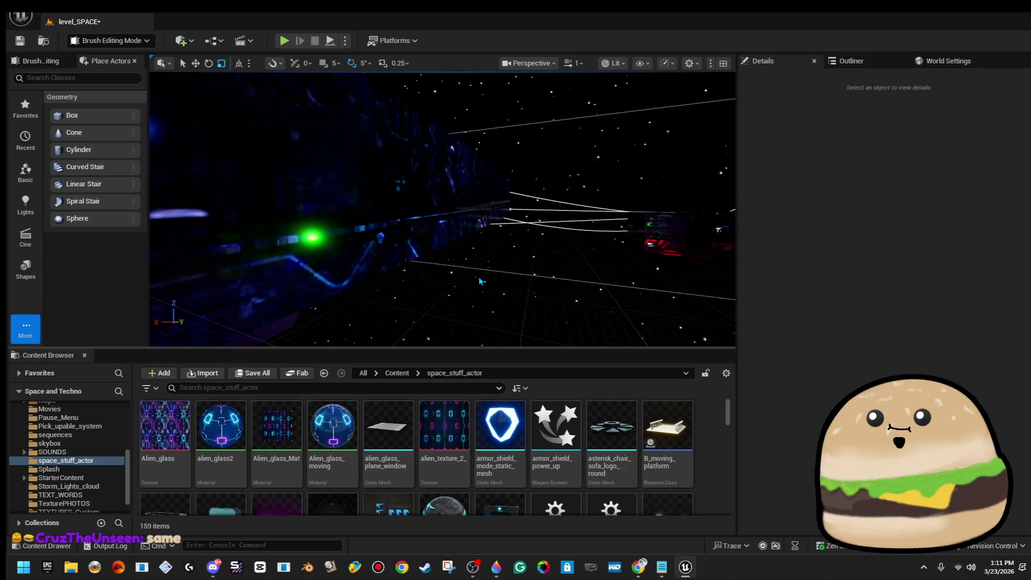
Swing the view toward the UFO and planet and inspect the long Cylinder Brush90
mouse_move(442, 210)
mouse_down()
mouse_move(401, 204)
mouse_move(397, 188)
mouse_up()
key(ctrl+z)
key(ctrl+z)
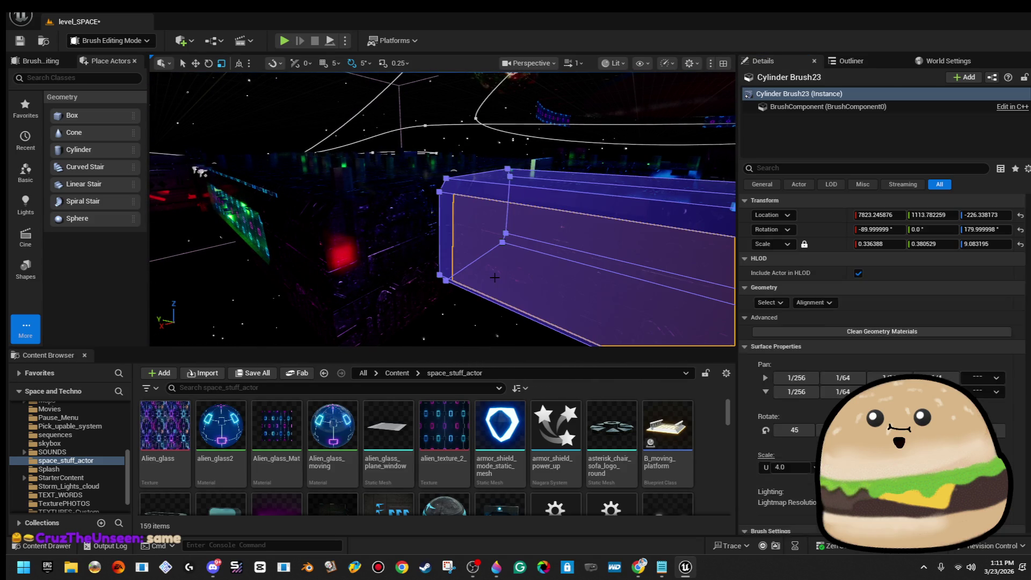
drag(442, 210, 413, 204)
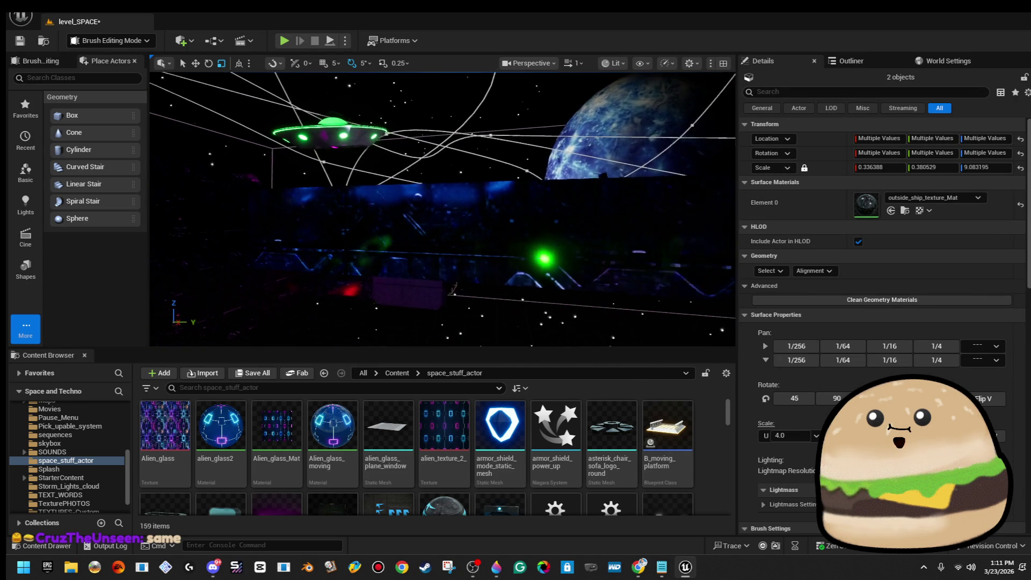
click(527, 230)
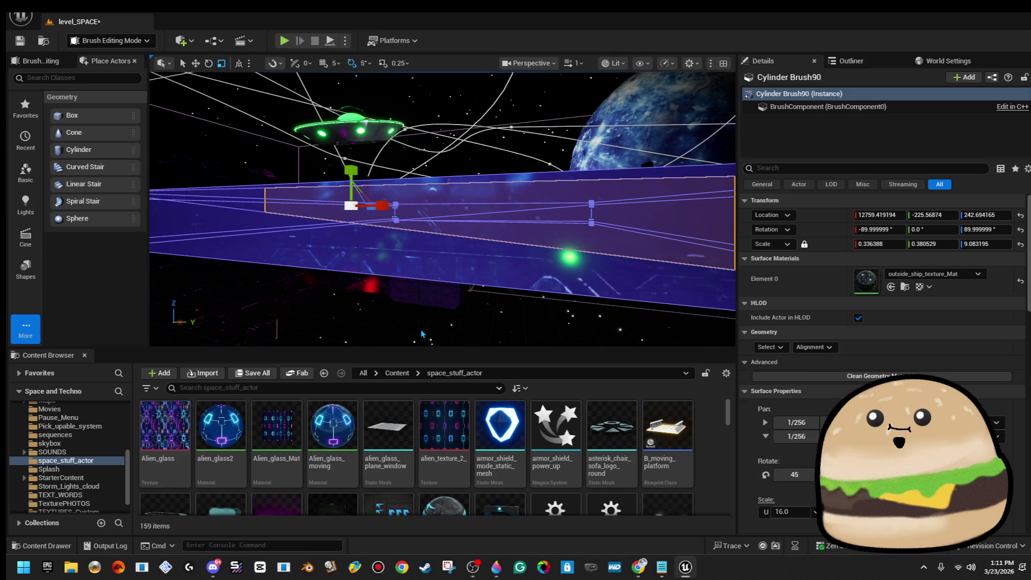
click(439, 339)
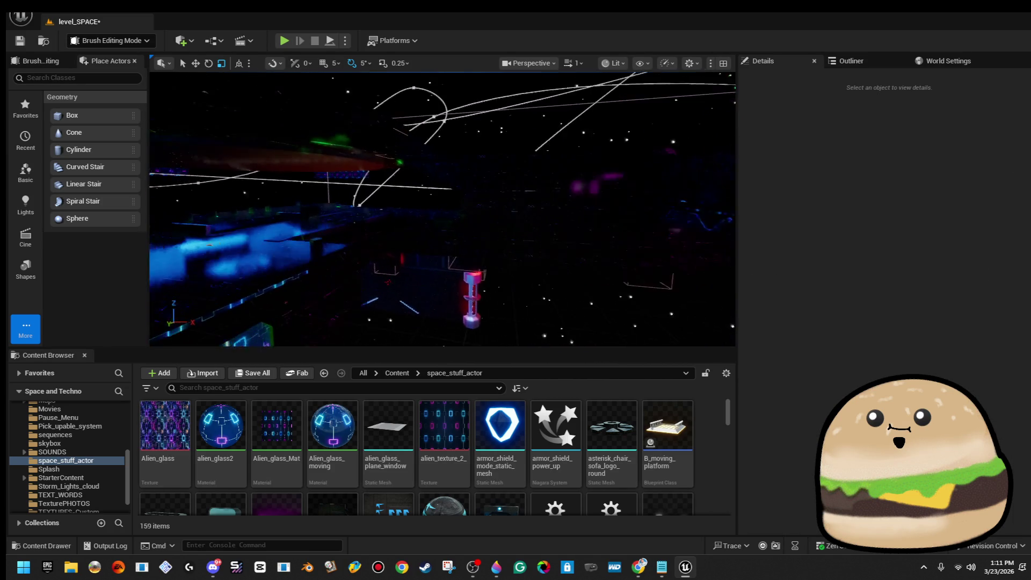
Fly to the green glass platform, inspect Cylinder Brush40 and marquee-select its vertices, then clear the selection
key(w)
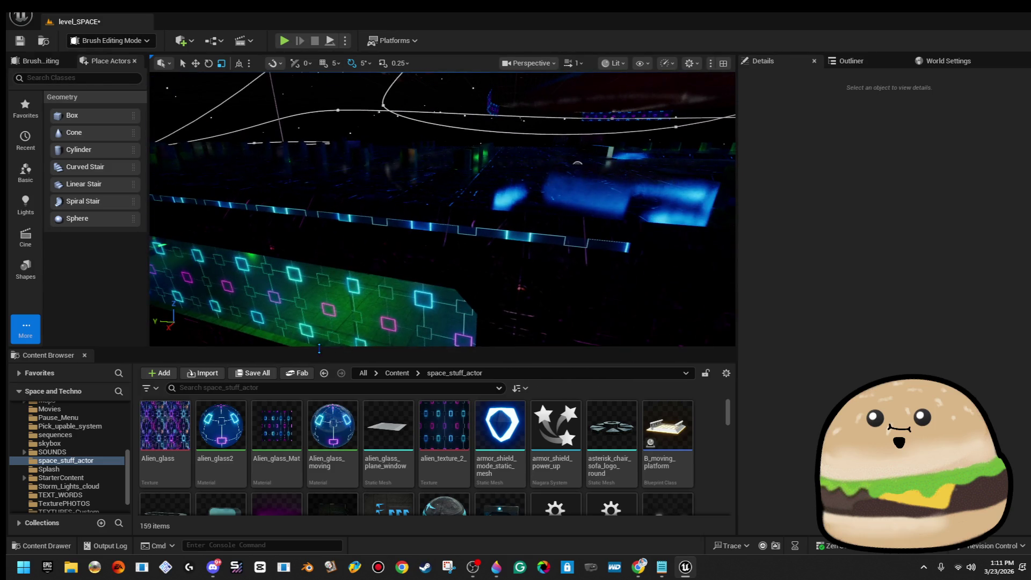
drag(323, 338, 343, 301)
key(w)
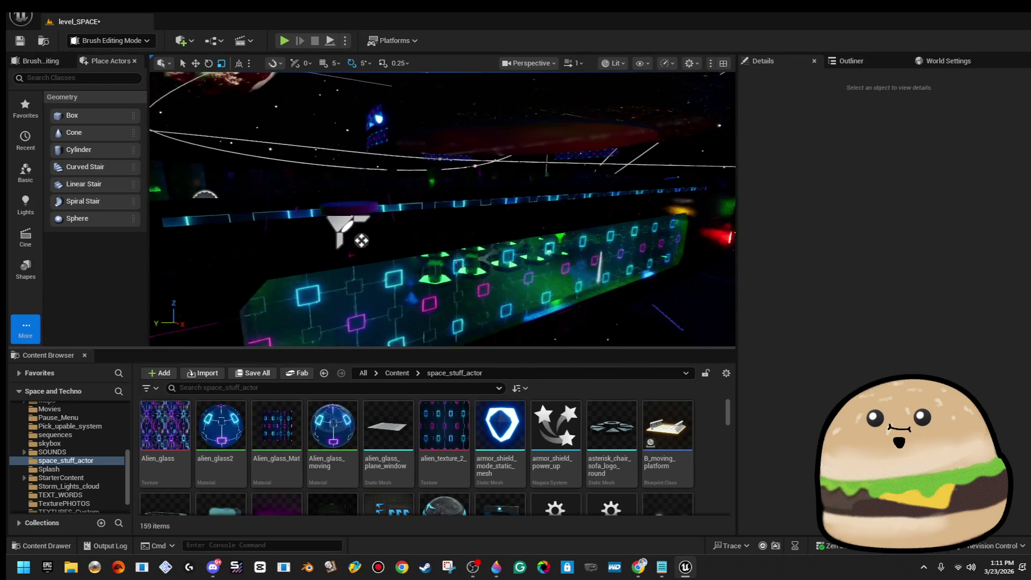
click(492, 218)
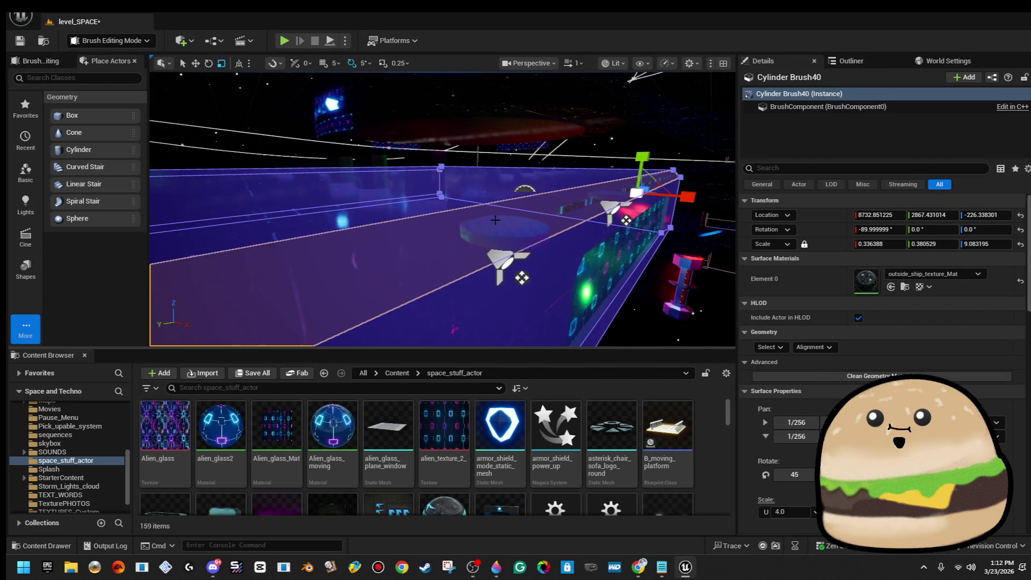
drag(419, 243, 411, 270)
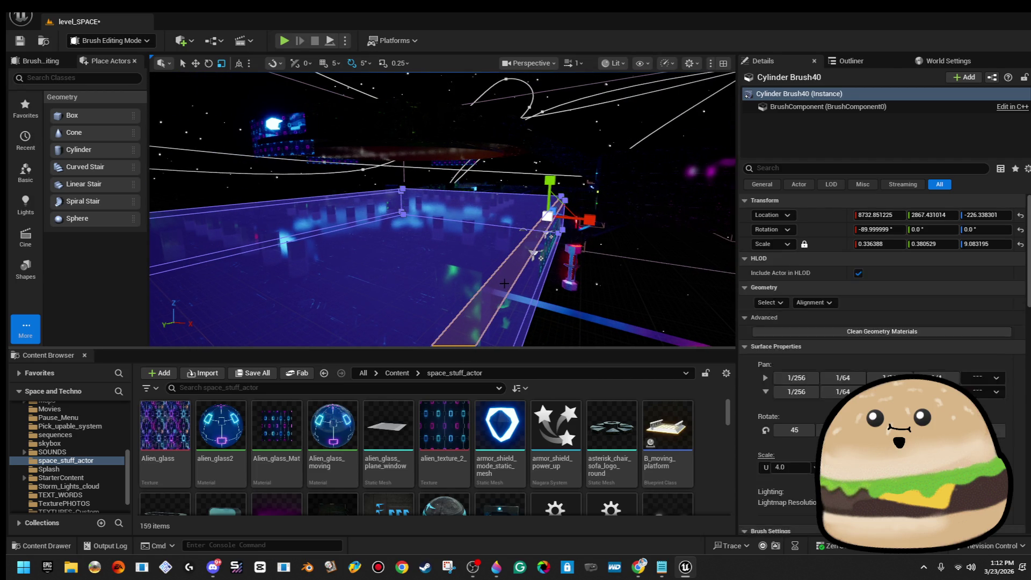
mouse_move(506, 284)
mouse_down()
mouse_move(503, 241)
mouse_move(499, 268)
mouse_move(492, 253)
mouse_up()
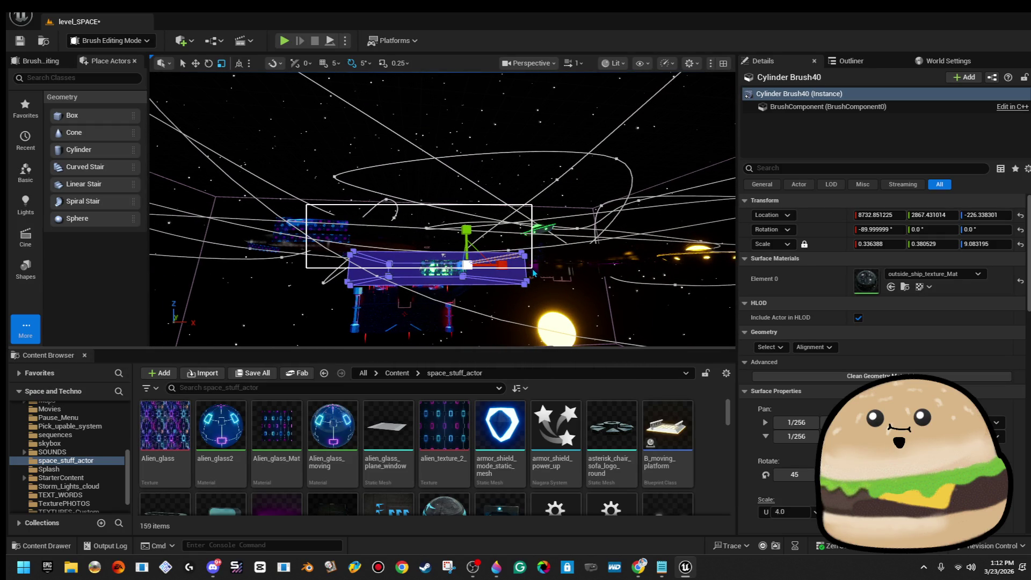
drag(533, 273, 534, 273)
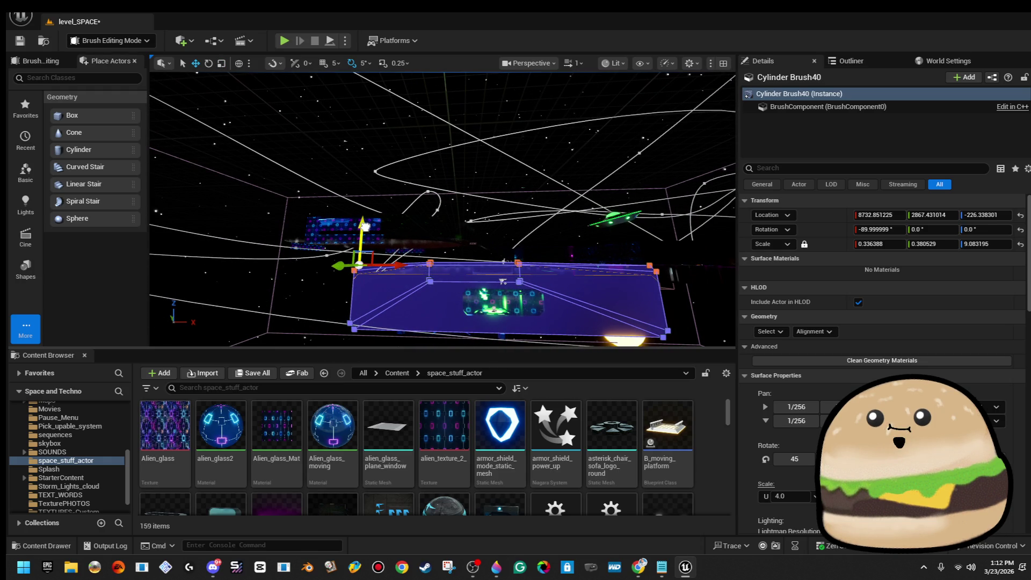
mouse_move(502, 280)
mouse_down()
mouse_move(231, 231)
mouse_move(248, 246)
mouse_move(313, 94)
mouse_move(283, 285)
mouse_move(300, 236)
mouse_move(290, 215)
mouse_move(317, 188)
mouse_move(346, 215)
mouse_up()
click(230, 231)
text(outsid)
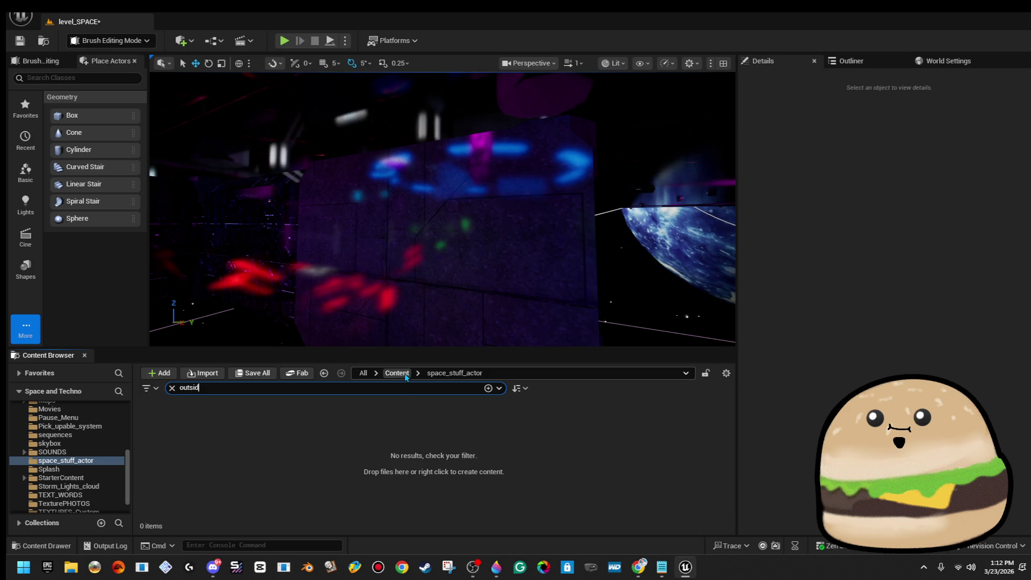
Find outside_ship_texture_Mat across all Content and drop it onto a cylinder brush
click(405, 375)
text(e sh)
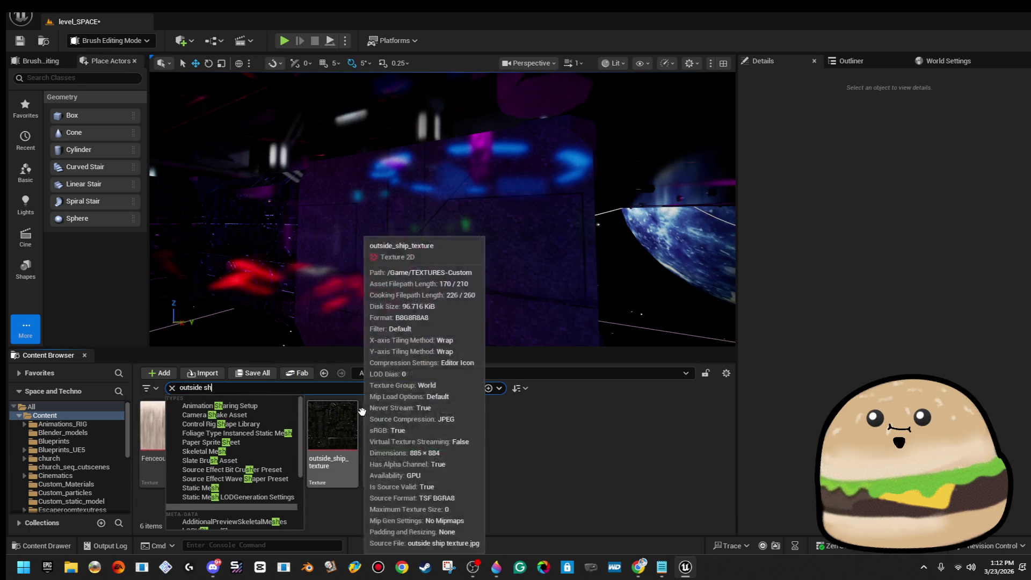
click(388, 426)
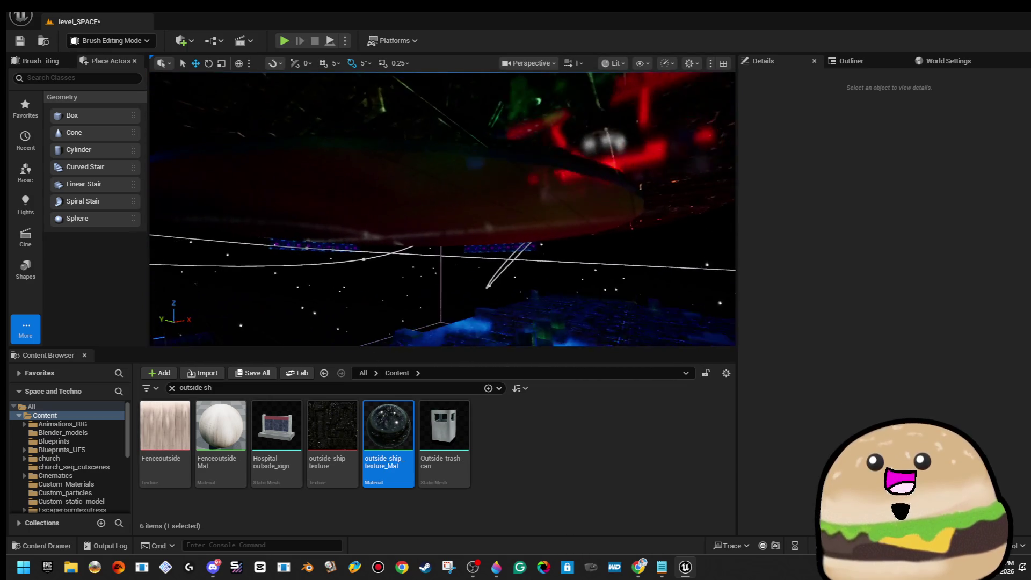
drag(379, 403, 462, 183)
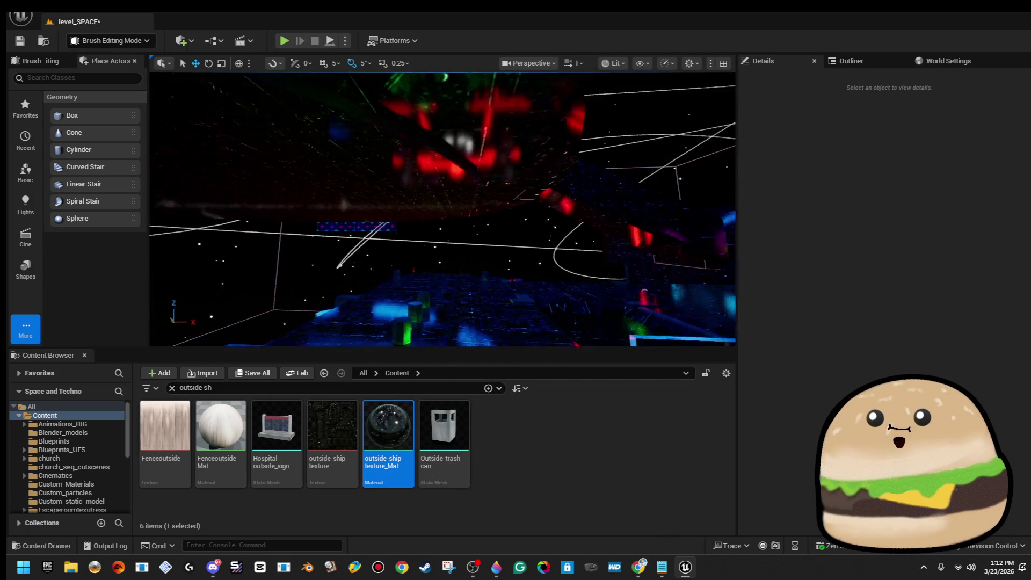
Select Cylinder Brush3 and a second round brush and apply a Geometry surface alignment to both
click(322, 140)
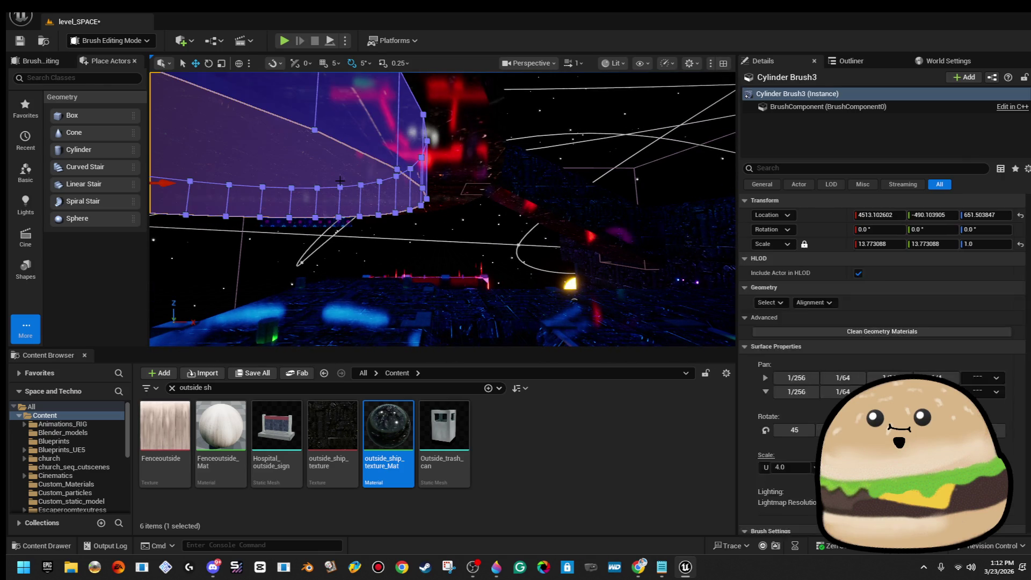
ctrl+click(453, 162)
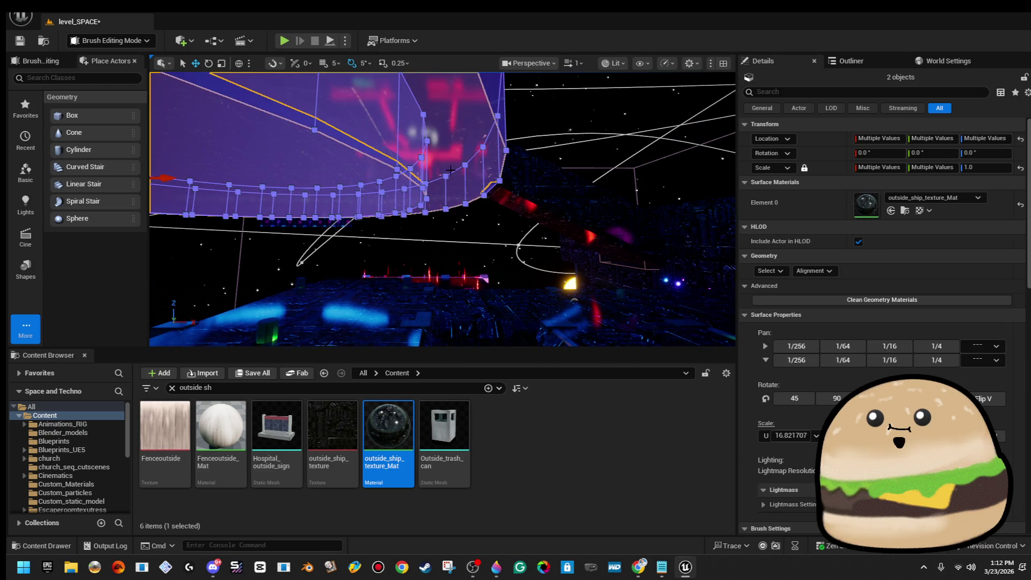
click(779, 256)
click(778, 269)
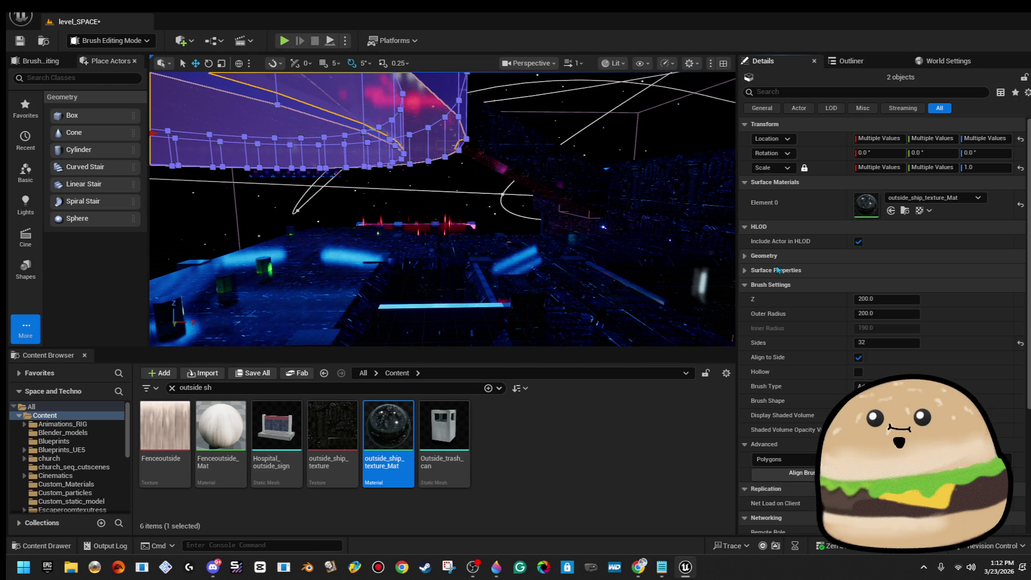
click(779, 256)
click(784, 271)
click(809, 271)
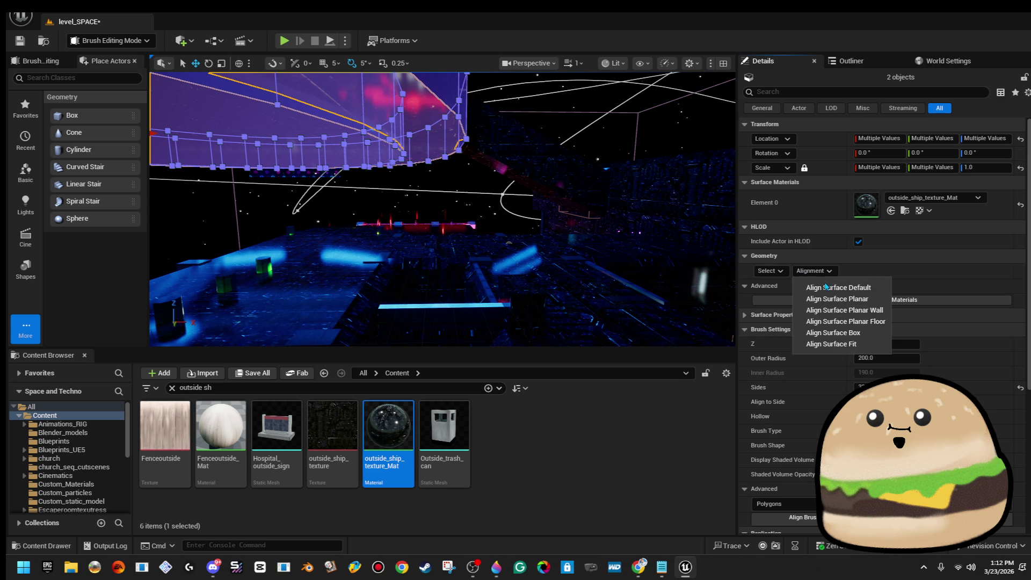
click(838, 288)
click(771, 270)
click(830, 297)
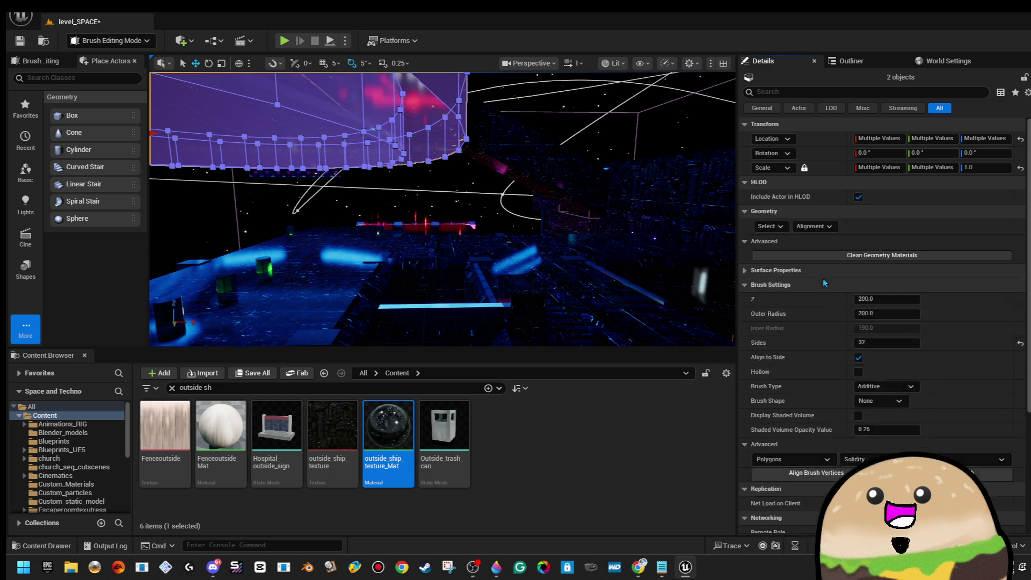
click(822, 256)
click(869, 320)
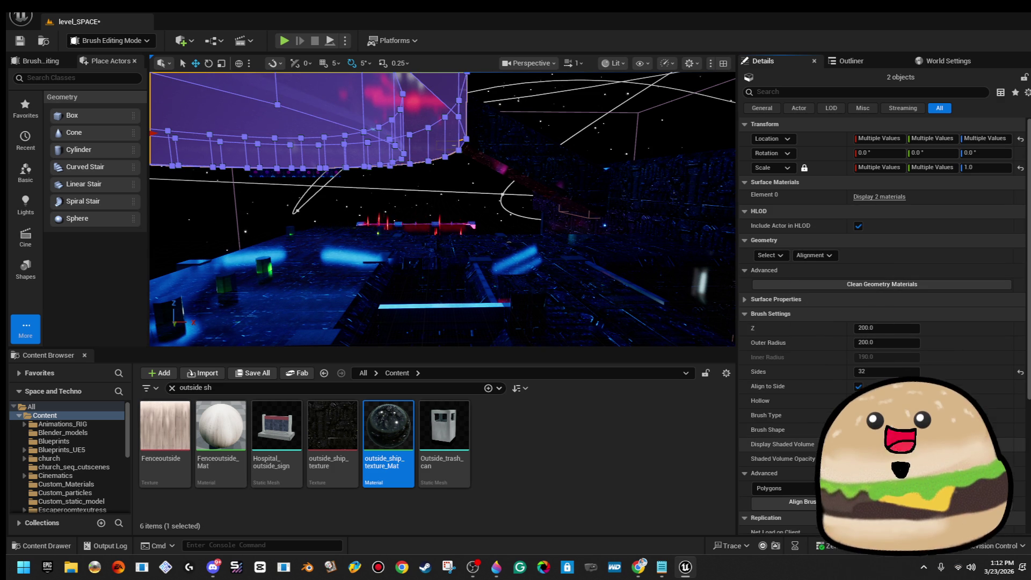
scroll(880, 301, down, 3)
scroll(802, 291, up, 3)
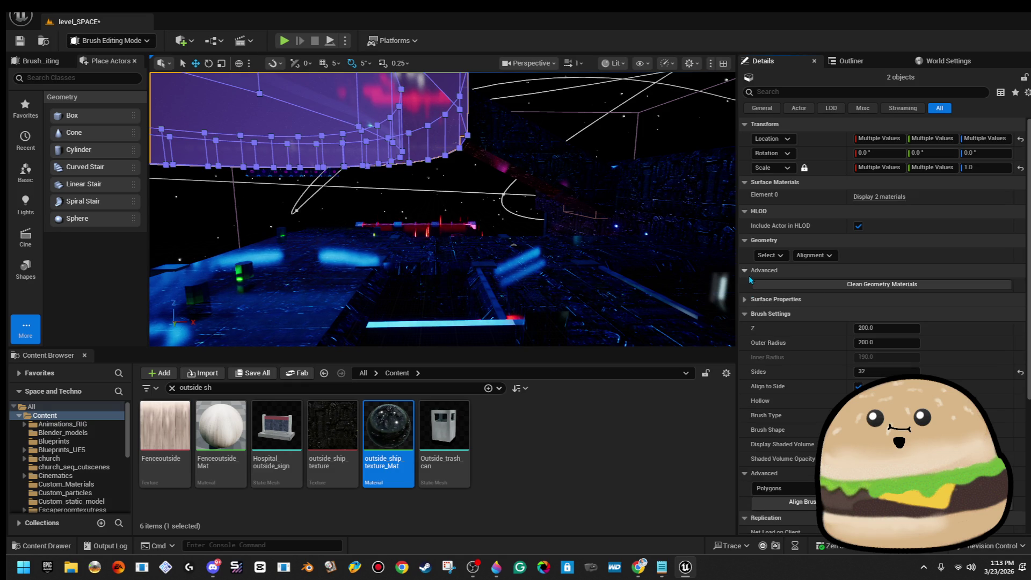
Set a surface texture scale of 8.0 on Cylinder Brush90, then deselect it
click(745, 300)
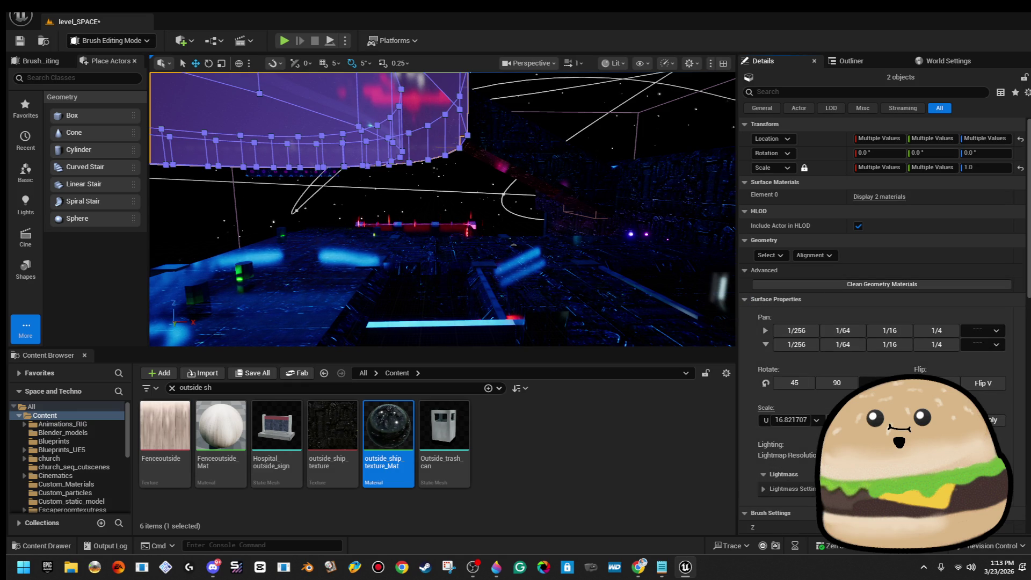
text(8)
key(Return)
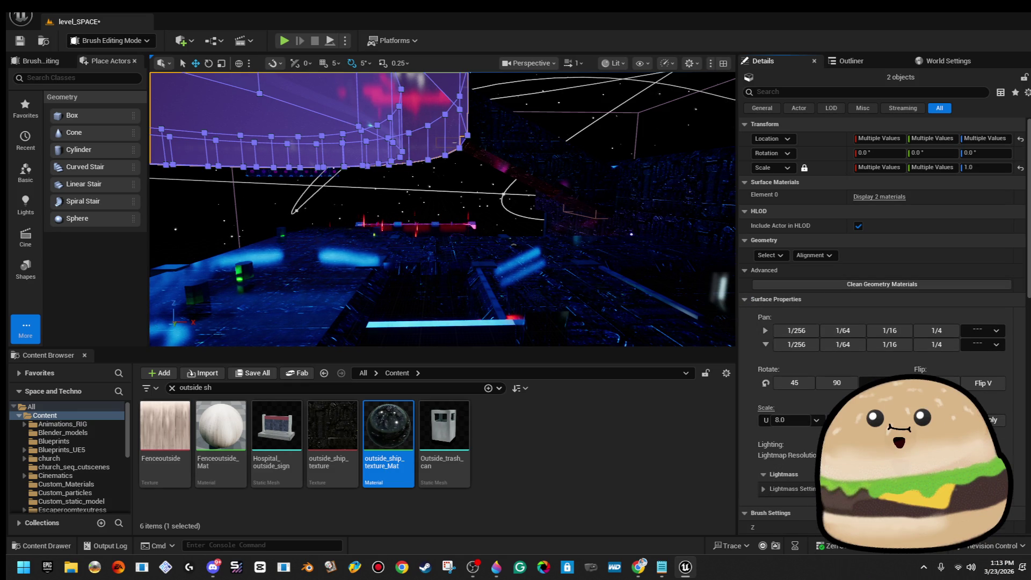
click(644, 92)
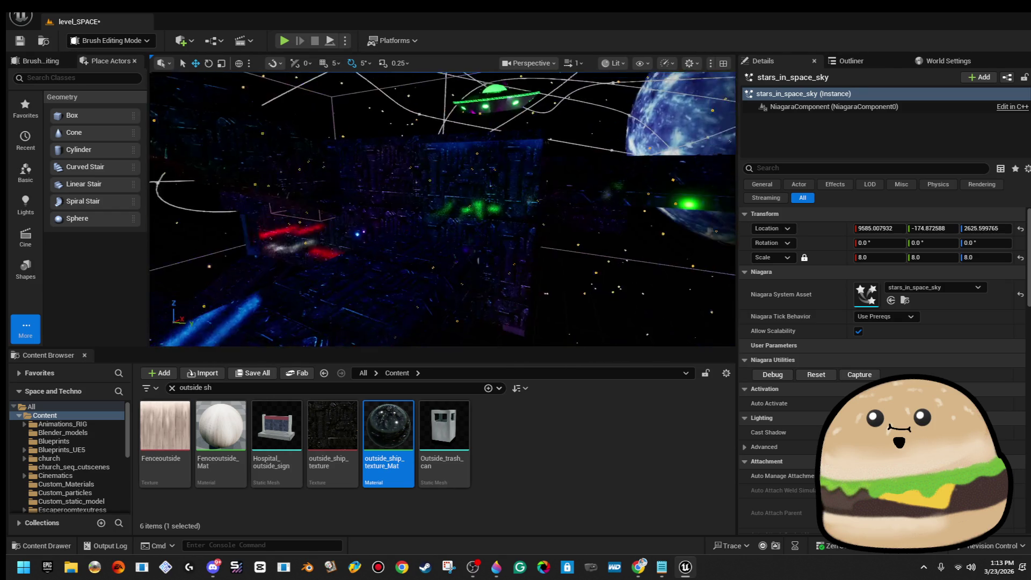
click(345, 166)
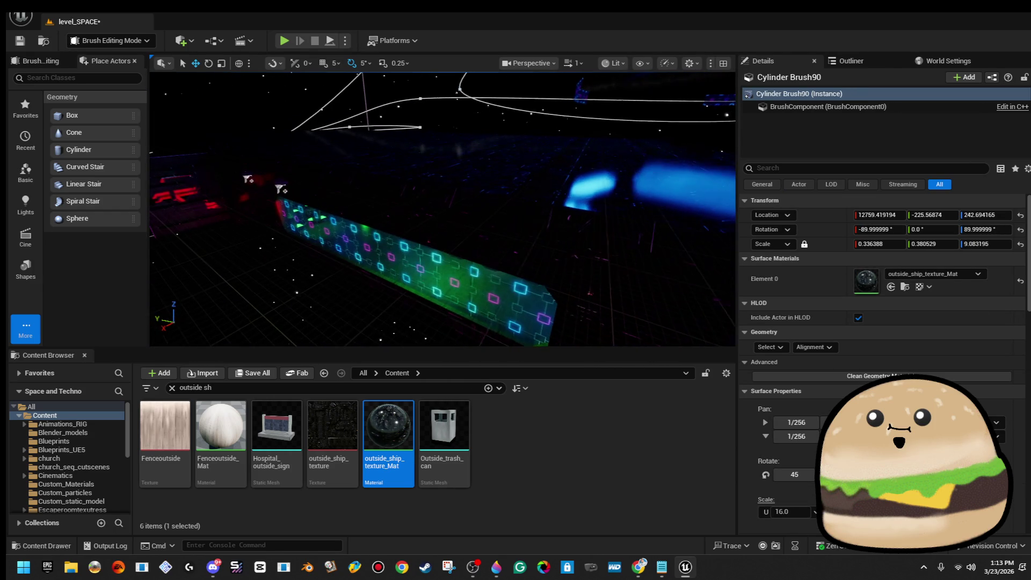
click(770, 347)
click(773, 380)
click(815, 511)
click(790, 473)
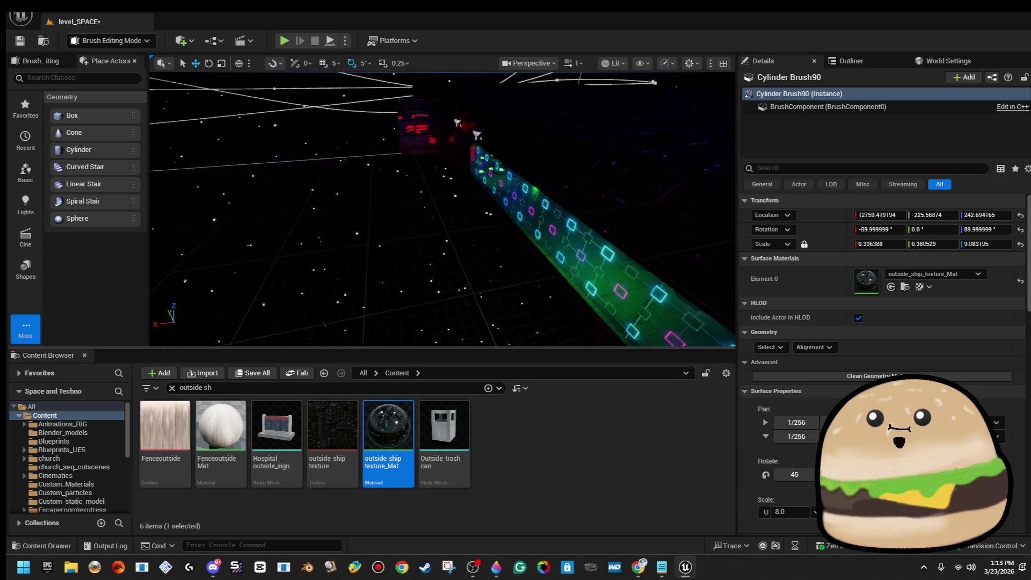
key(Escape)
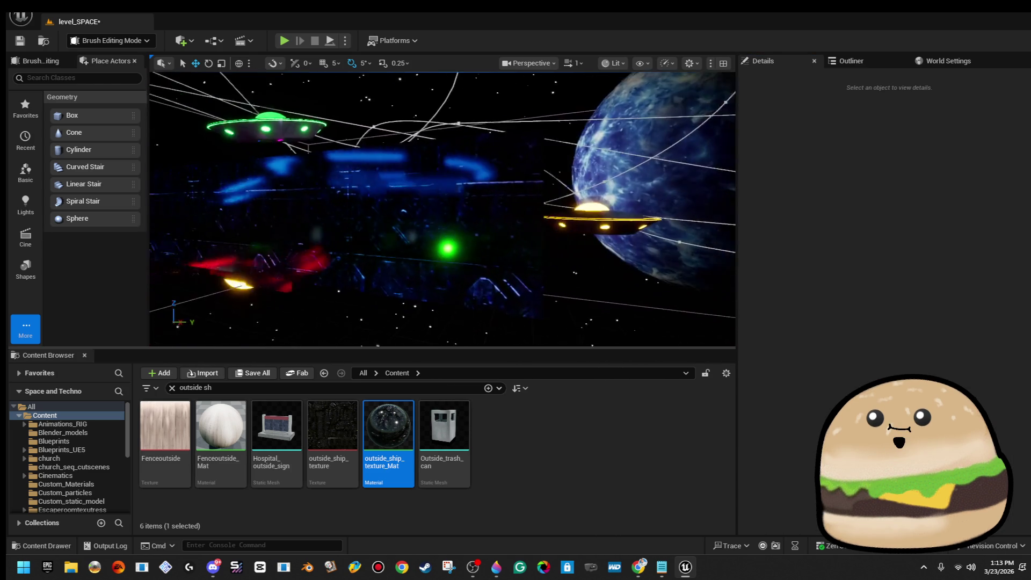
Reselect Cylinder Brush90, select all its surfaces, and apply Align Surface Box mapping
key(ctrl+z)
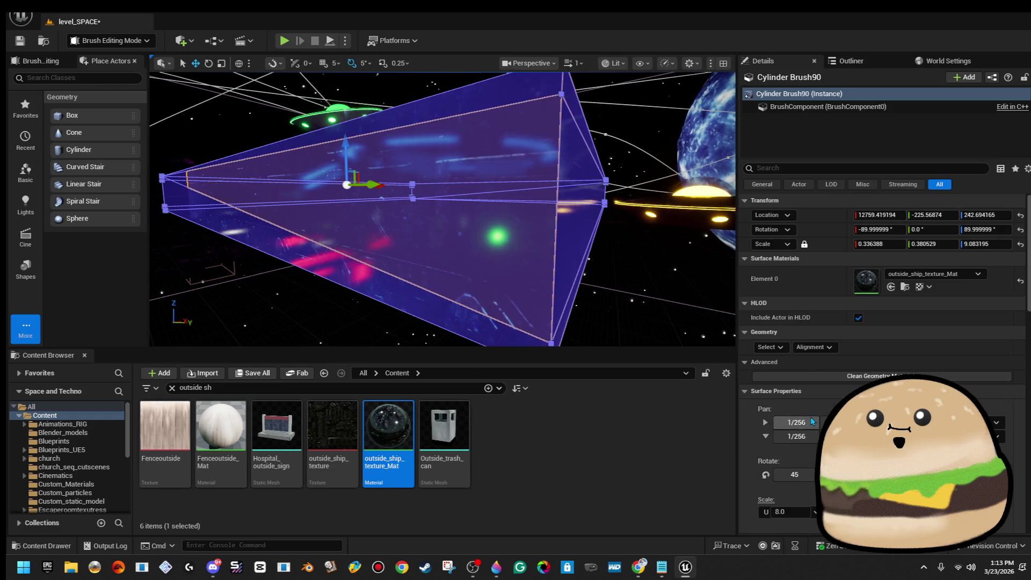
click(779, 347)
click(813, 379)
click(815, 348)
click(817, 408)
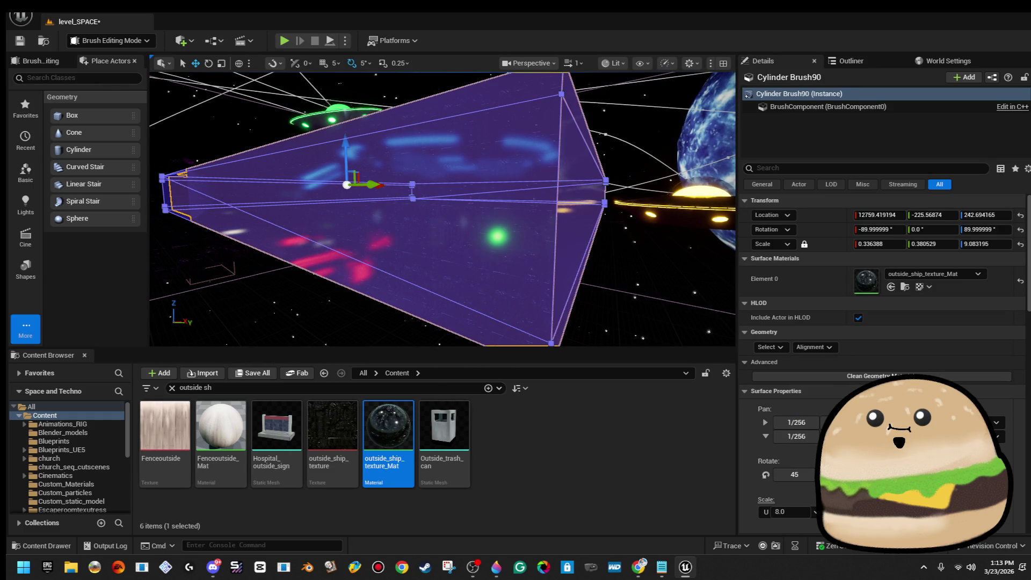
key(Escape)
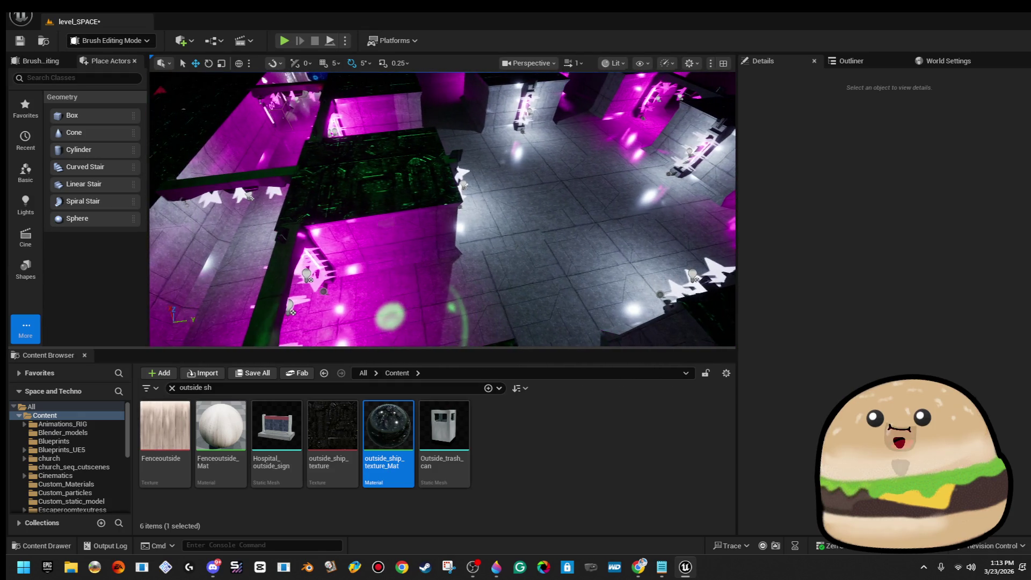
Save the level and select the violet pillar's PointLight component
click(27, 42)
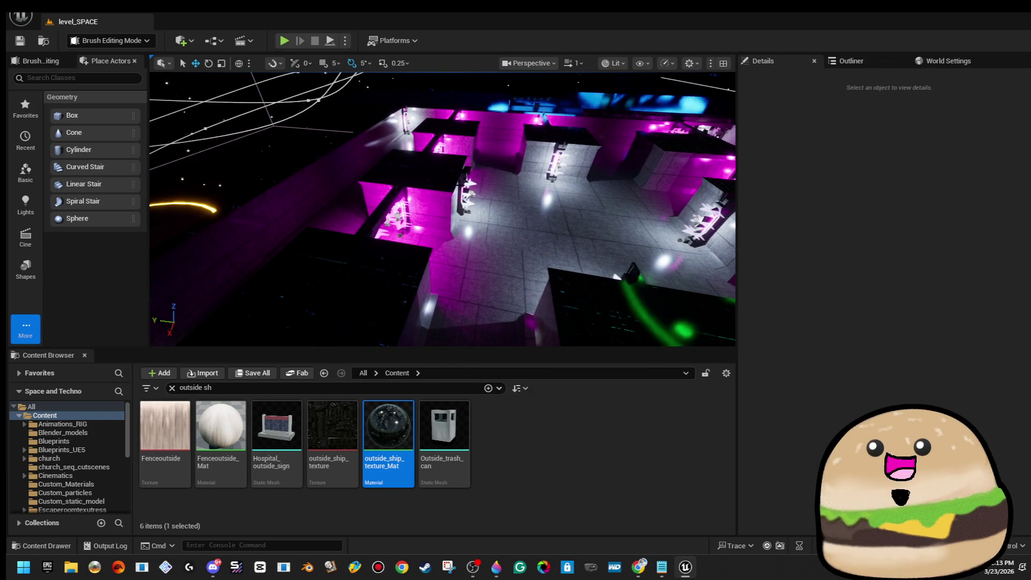
click(469, 185)
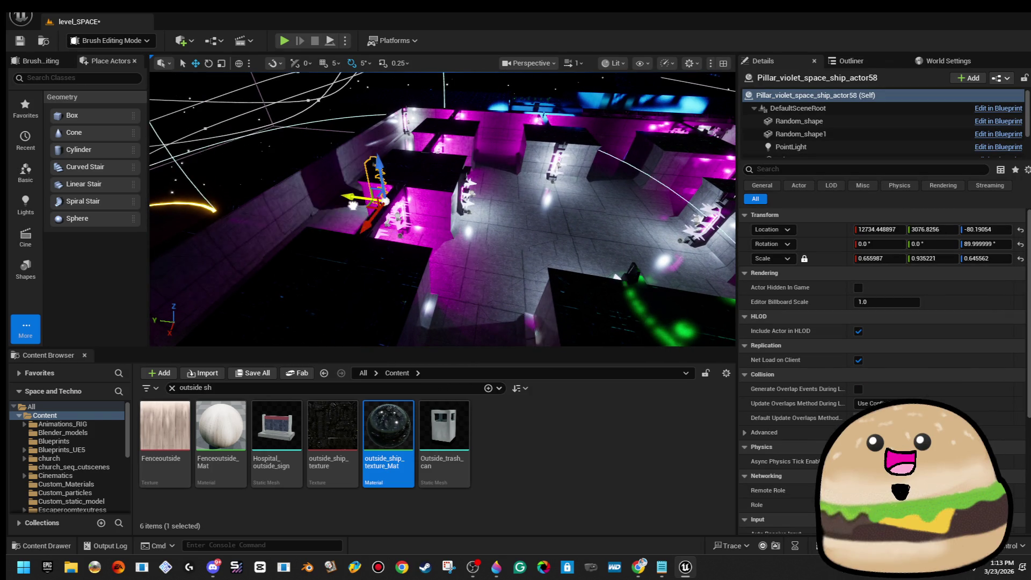
key(f)
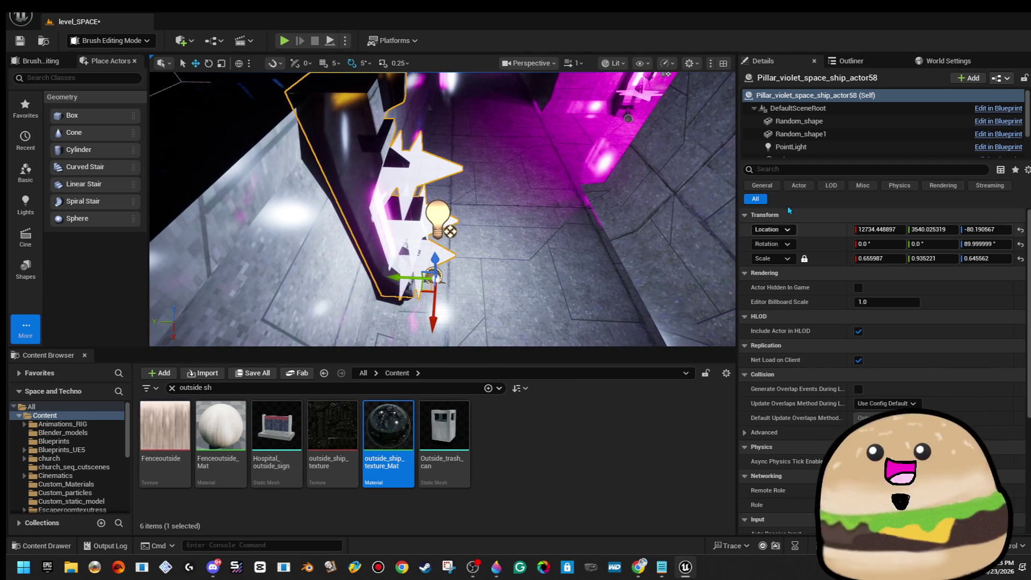
click(794, 147)
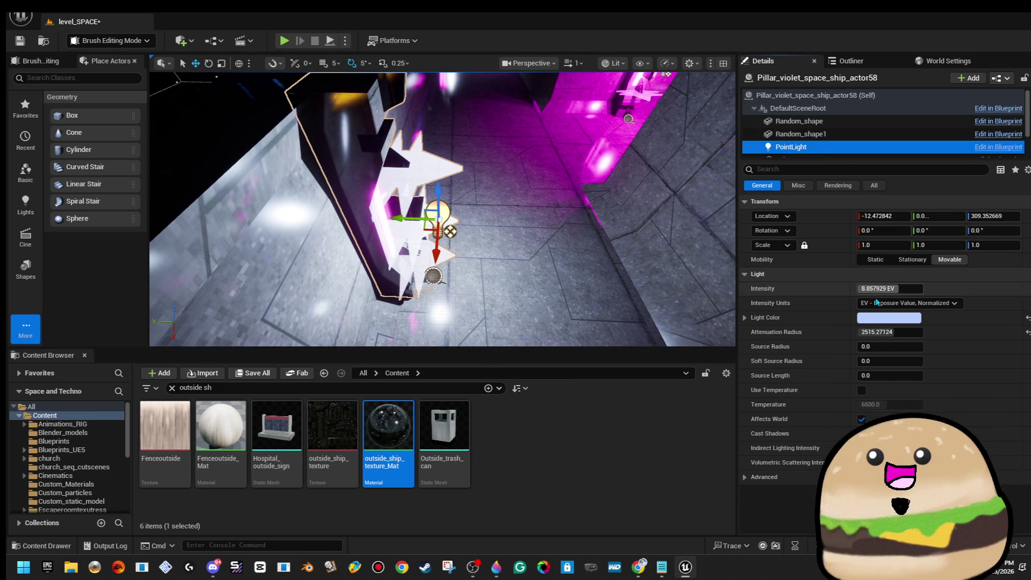
Set the point light colour to violet-magenta and Play From Here in the corridor
click(889, 318)
drag(711, 315, 712, 277)
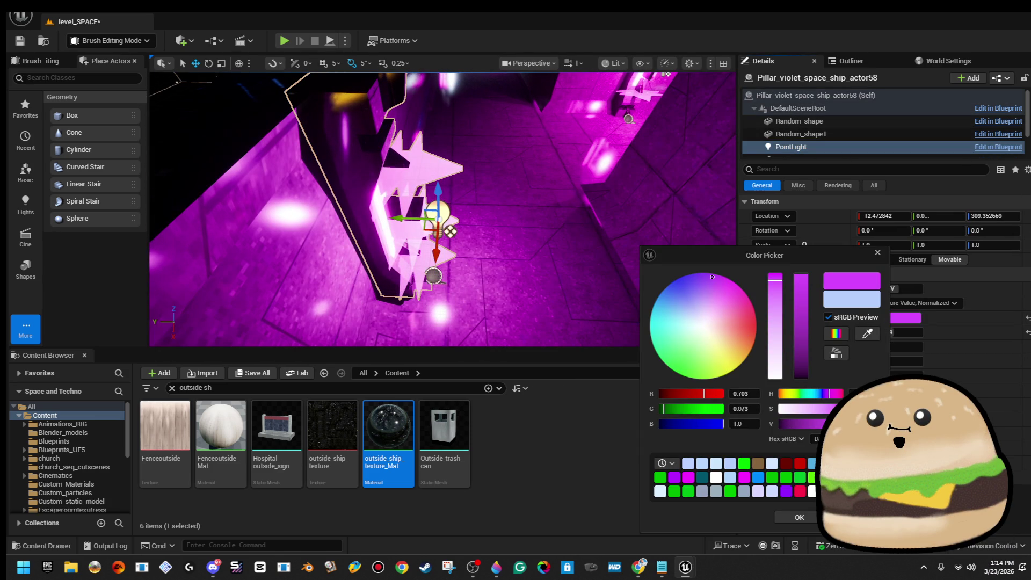
click(805, 518)
scroll(442, 210, down, 10)
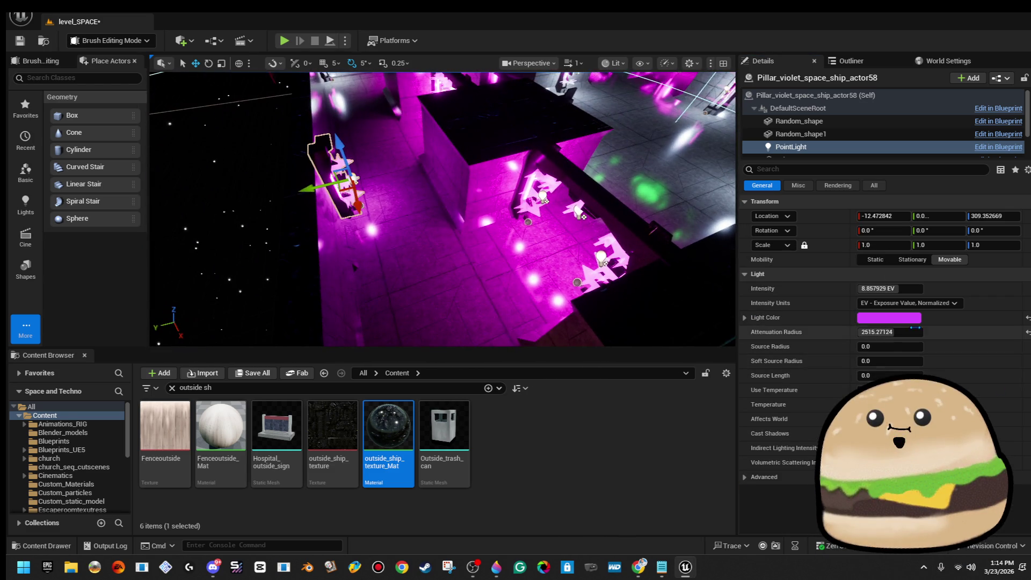
click(889, 317)
drag(734, 280, 728, 272)
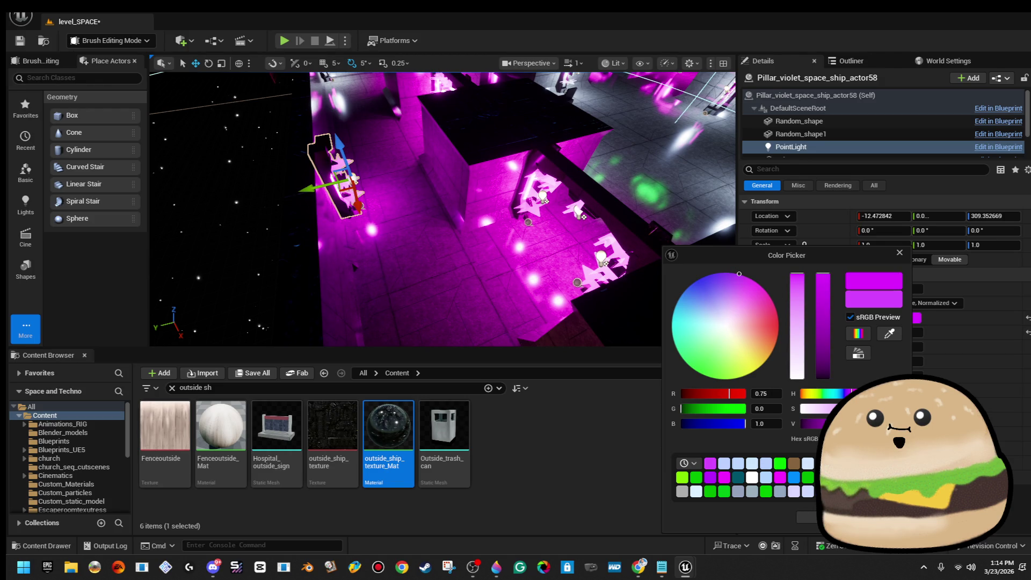
click(806, 517)
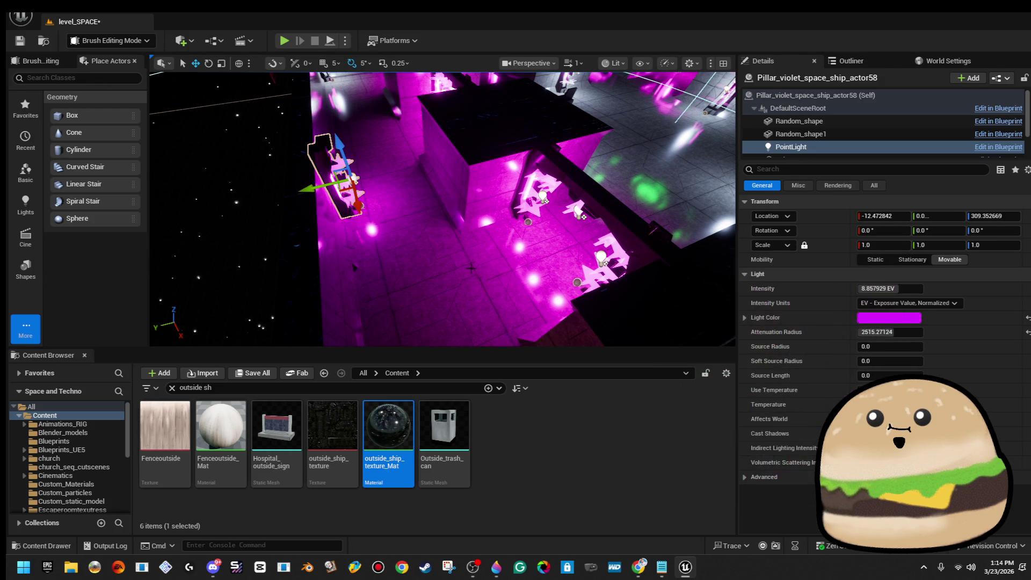
right_click(469, 265)
click(571, 547)
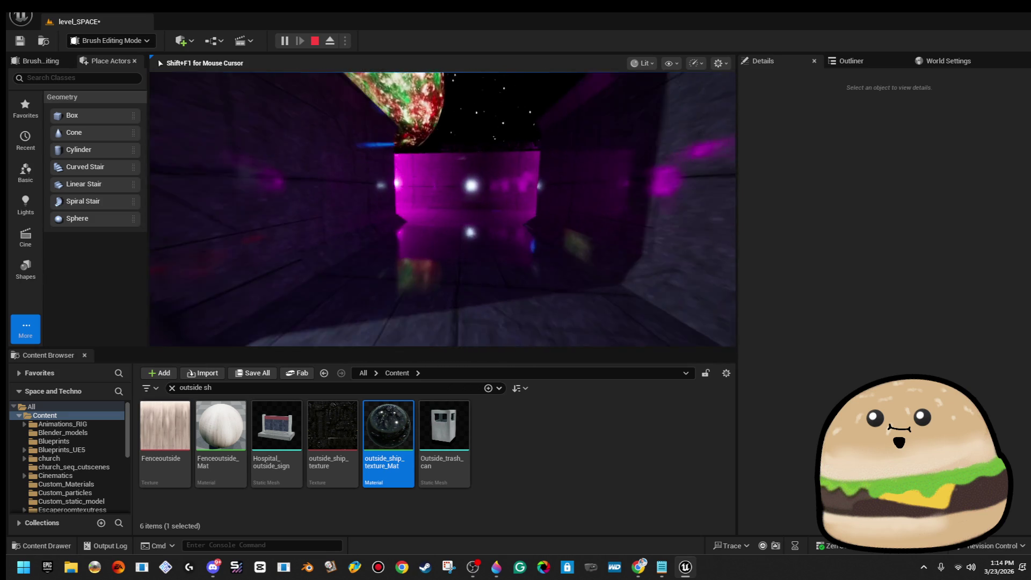
Stop the play-in-editor session and return to the level_SPACE editor view
key(Escape)
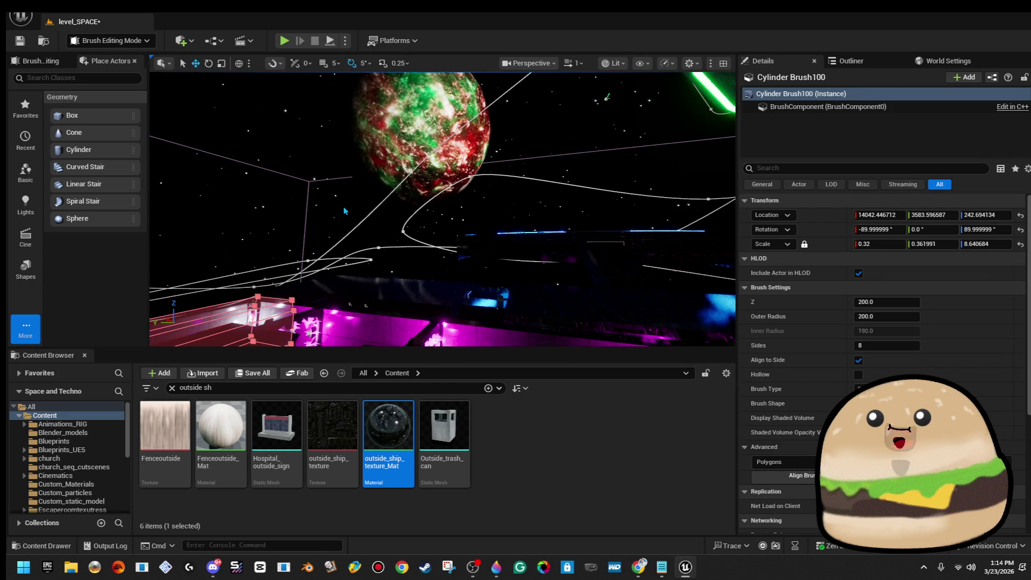
key(Escape)
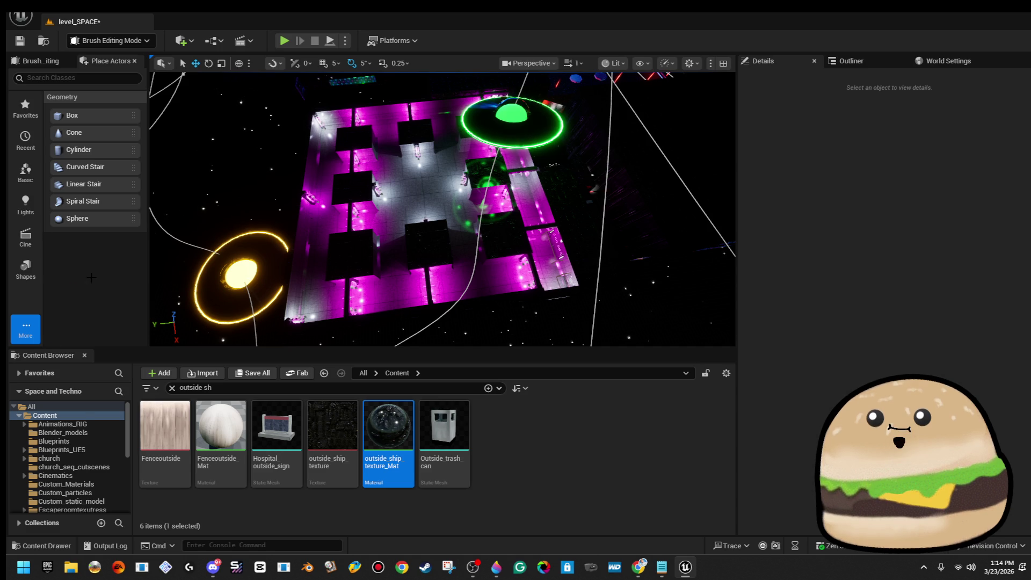
Search Content for 'spawn' and briefly open, then close, the spawn_particles Niagara system
click(196, 387)
text(spawn)
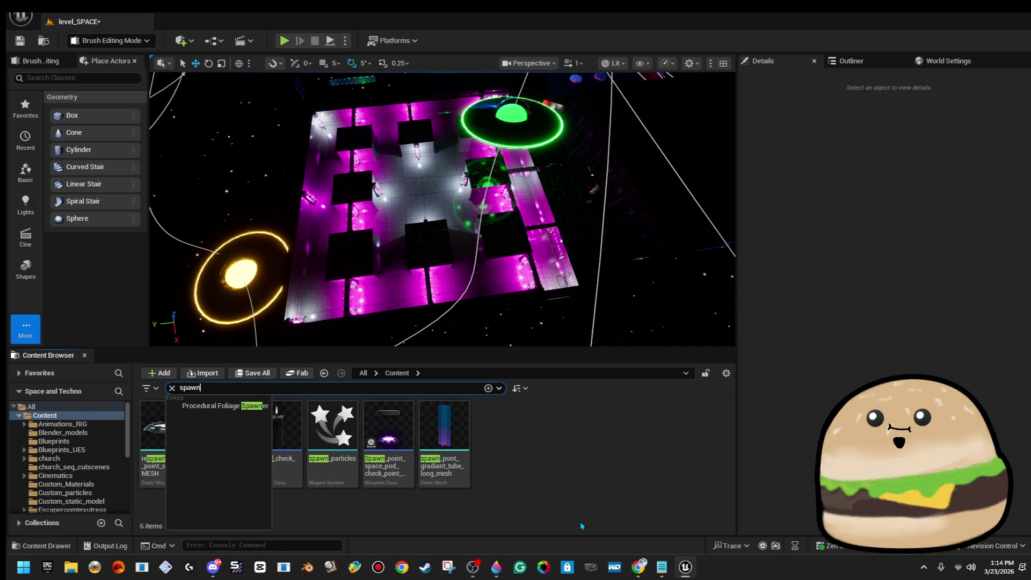
click(584, 490)
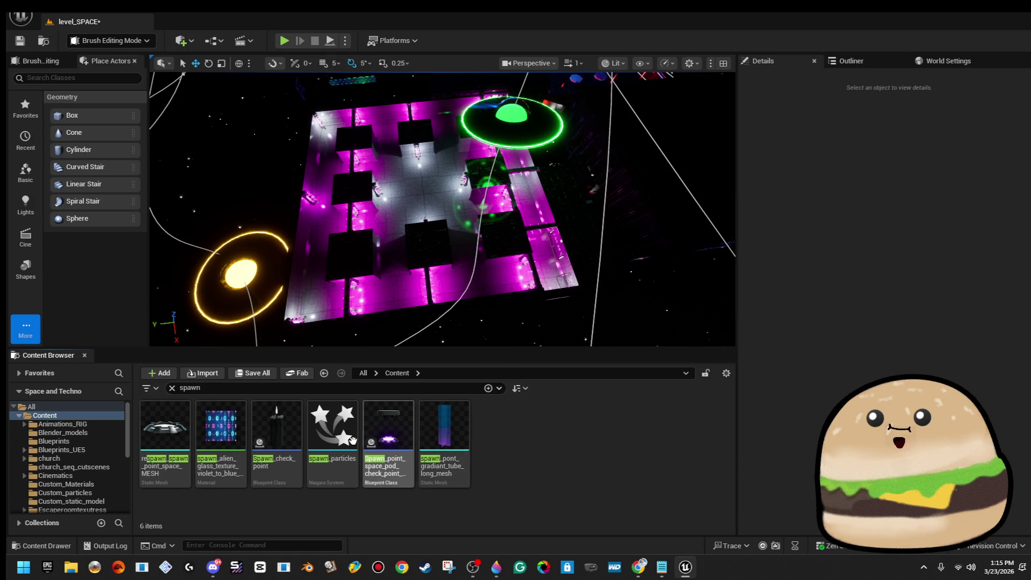
double_click(333, 427)
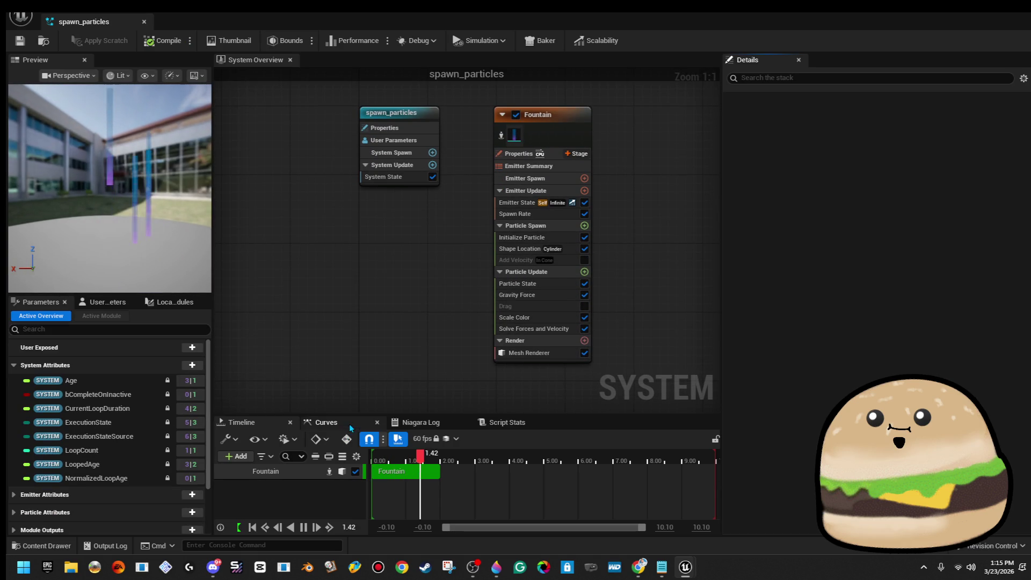
click(144, 23)
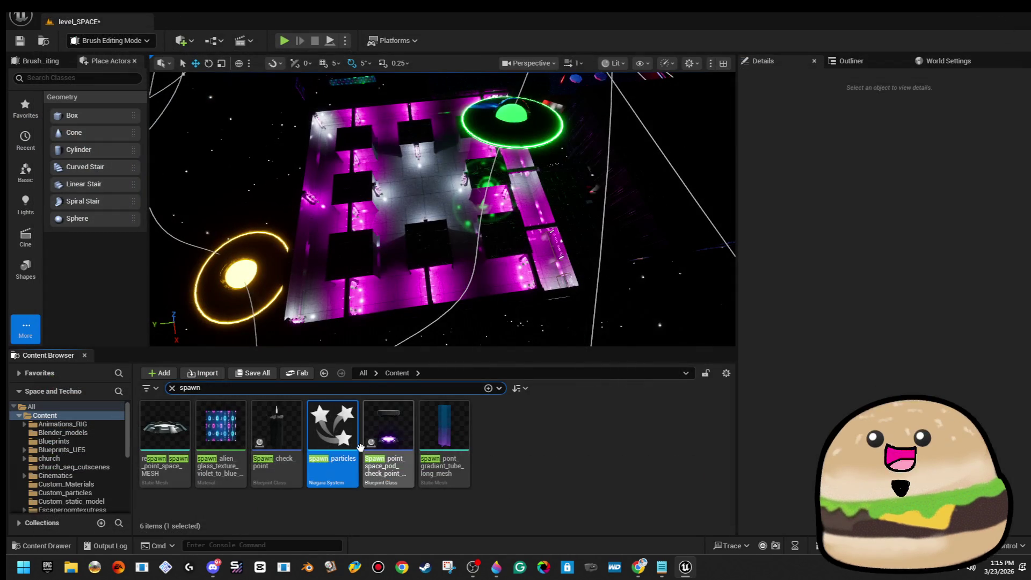
Duplicate spawn_particles and name the copy violet_lazer_
right_click(347, 435)
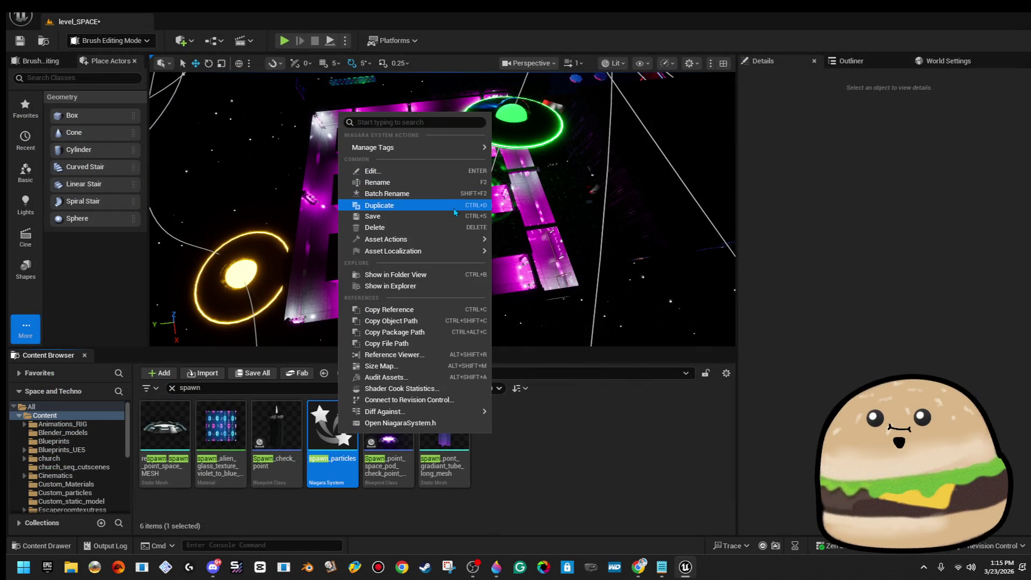
click(453, 207)
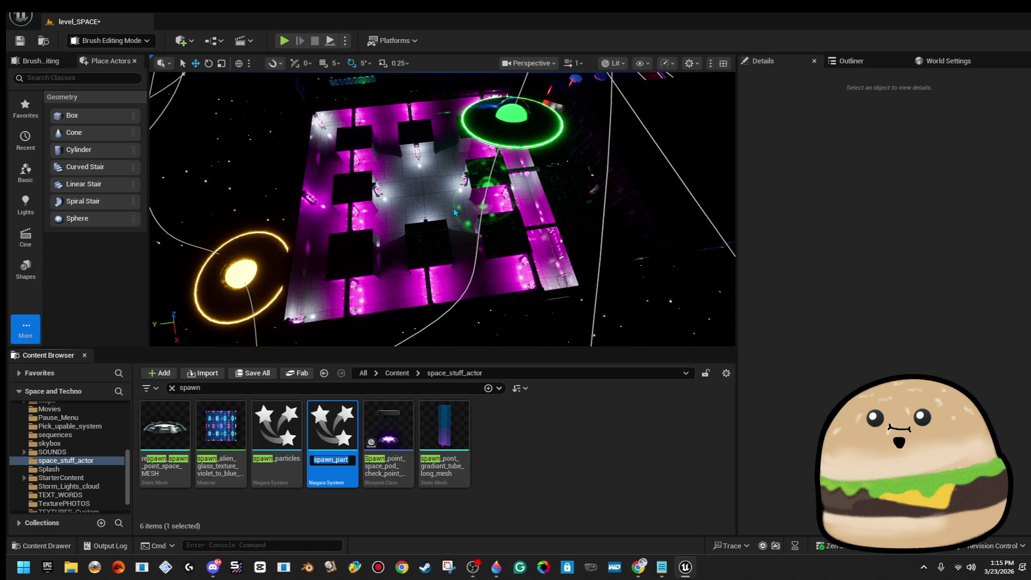
text(viol)
text(et_laz)
text(er_beam)
key(Return)
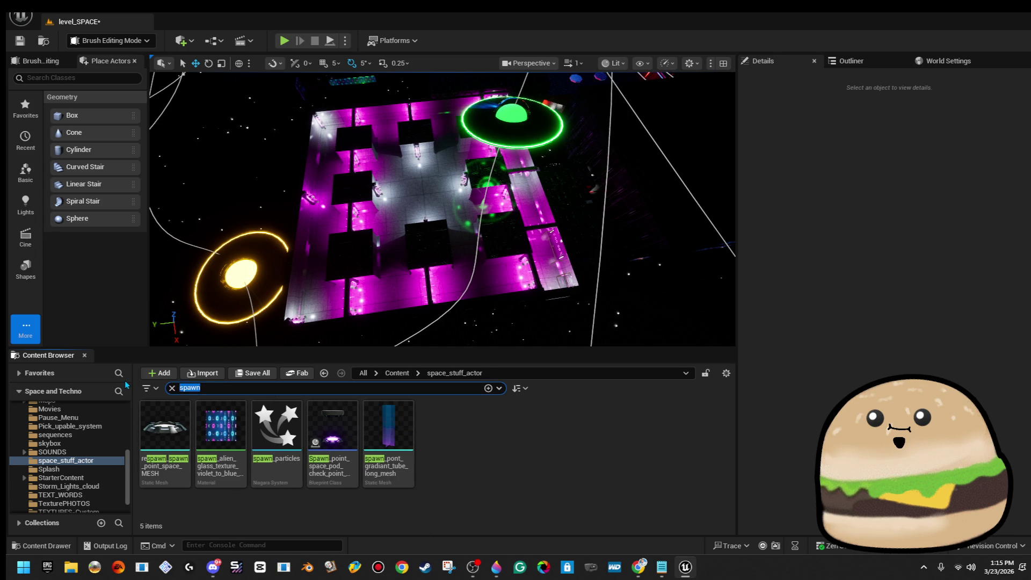
Move the red lazer effect into space_stuff_actor and delete the violet_lazer_beams asset
text(a)
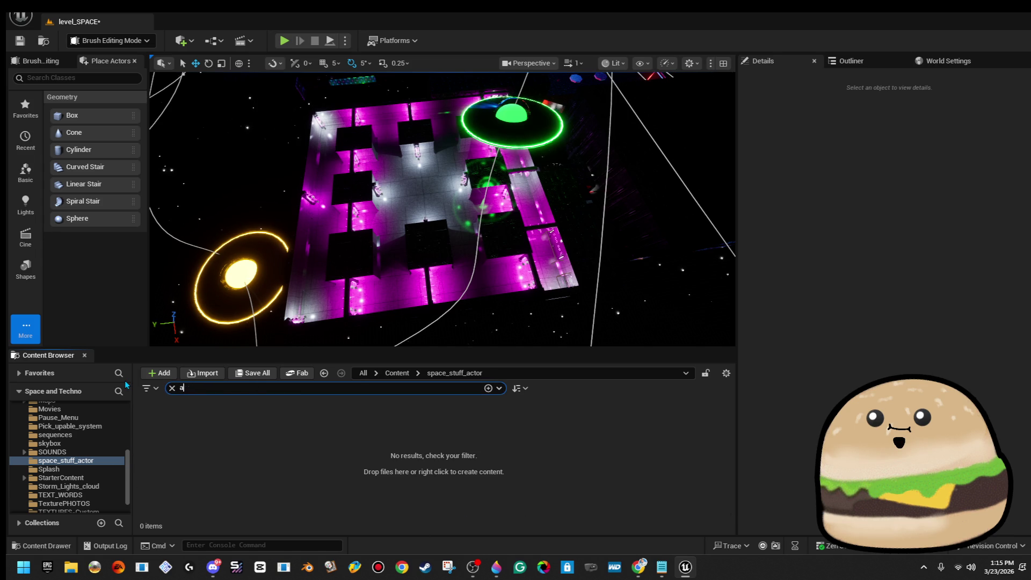
text(lzezer)
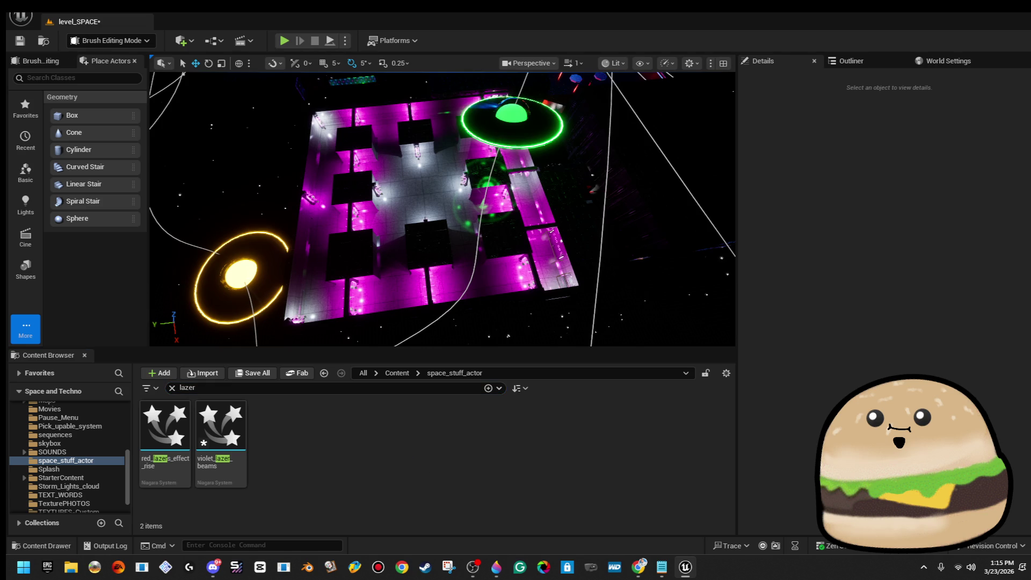
drag(141, 450, 218, 435)
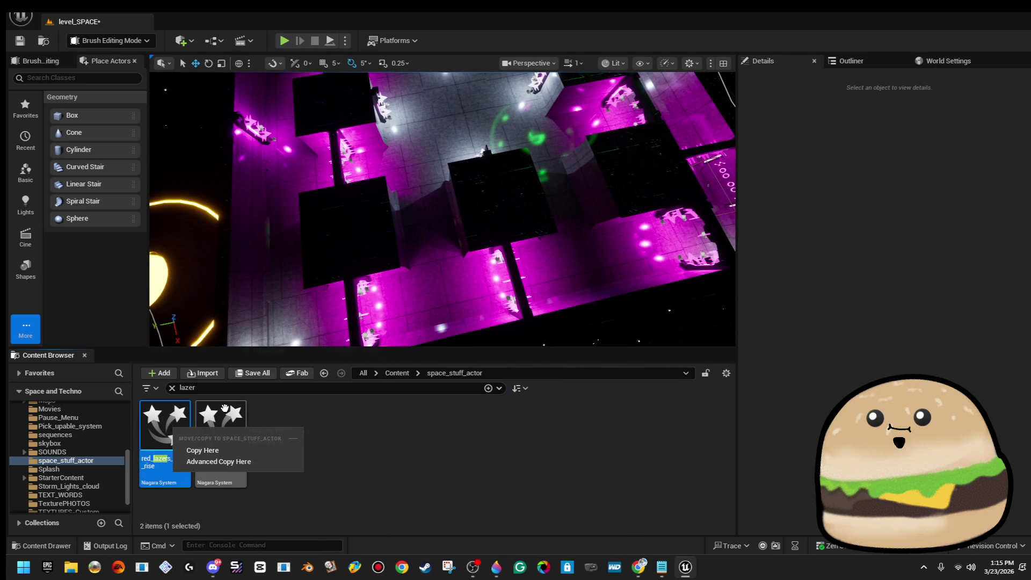
right_click(224, 424)
click(237, 426)
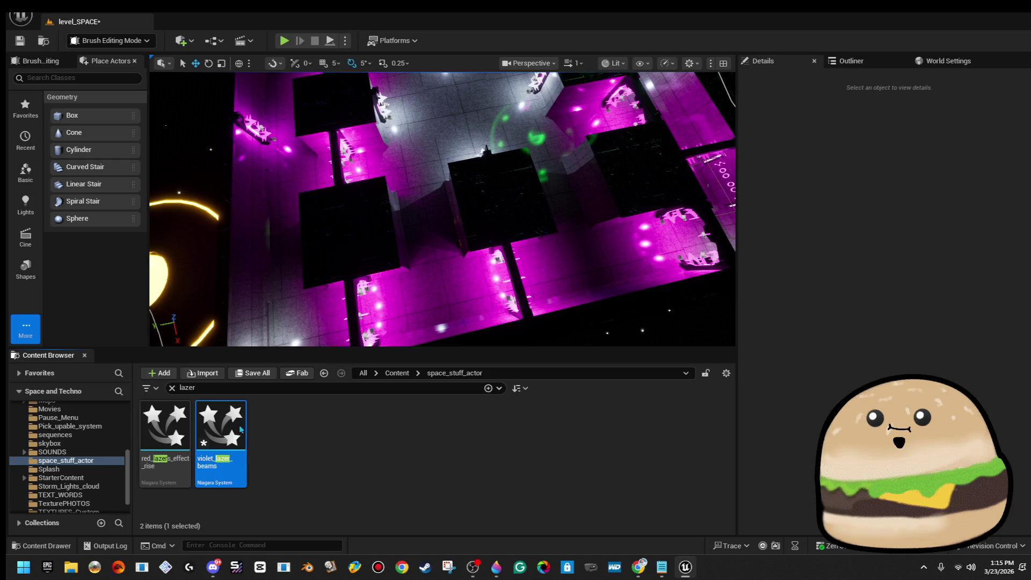
key(Delete)
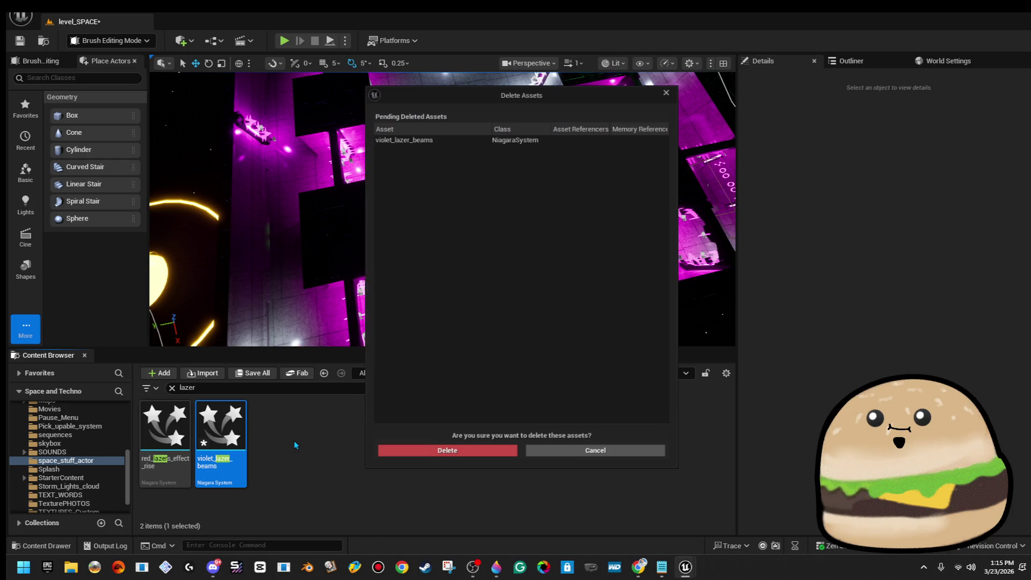
click(449, 443)
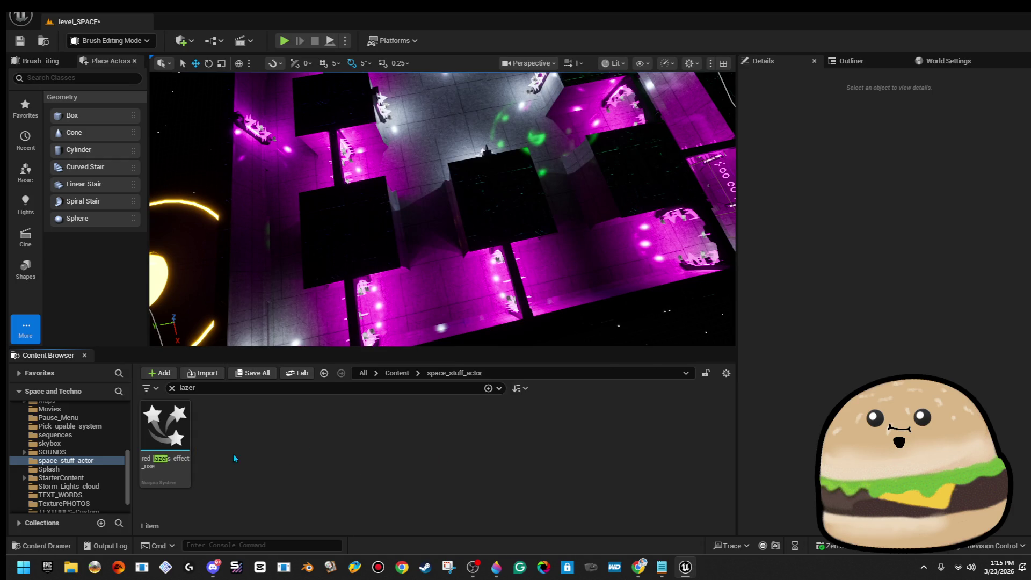
Duplicate red_lazers_effect_rise as red_lazers_effct_violet_space
right_click(169, 446)
click(268, 230)
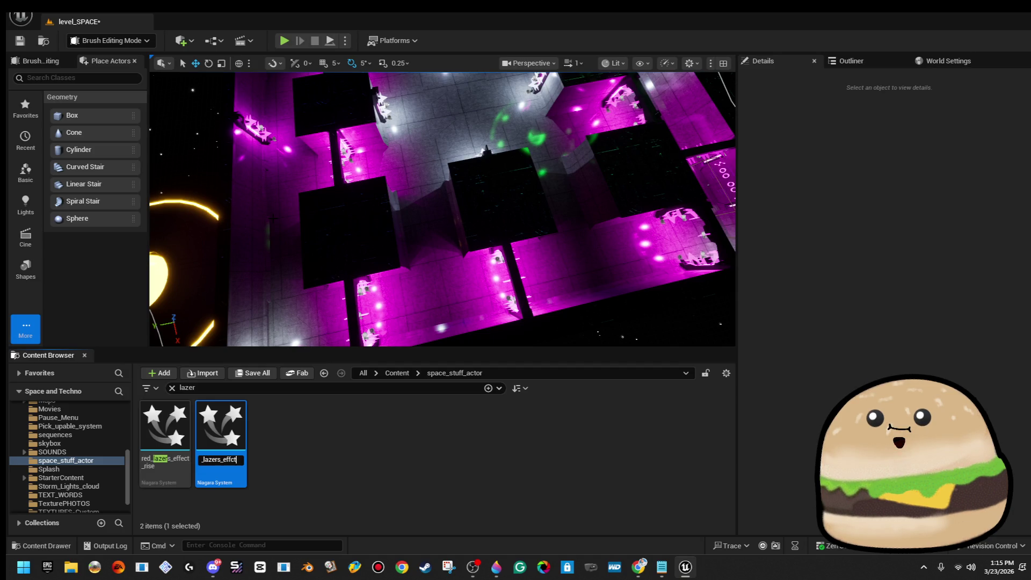
text(_violet_)
text(space)
key(Return)
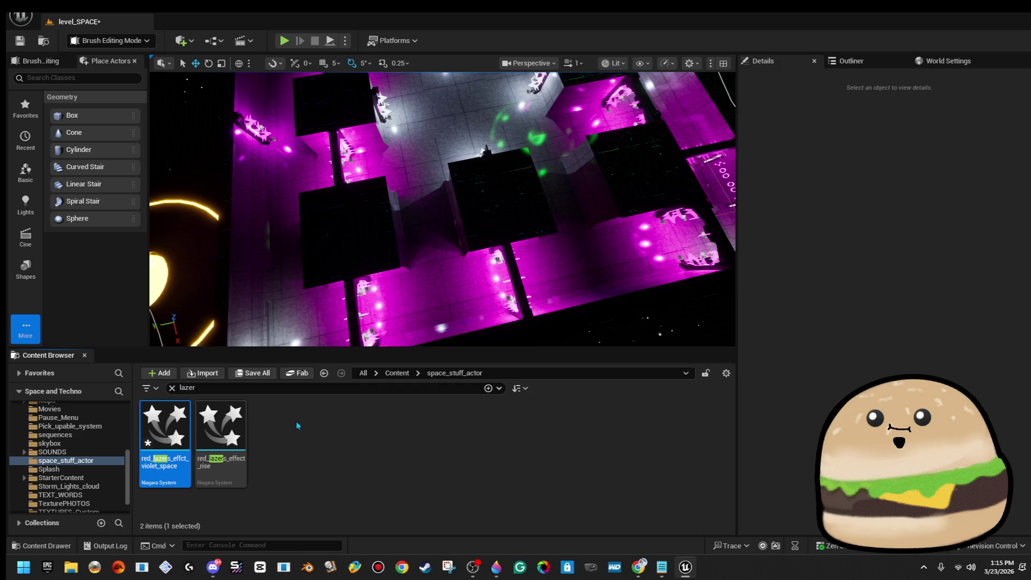
Rename the copy to lazers_effct_violet_space and open it in the Niagara editor
right_click(178, 440)
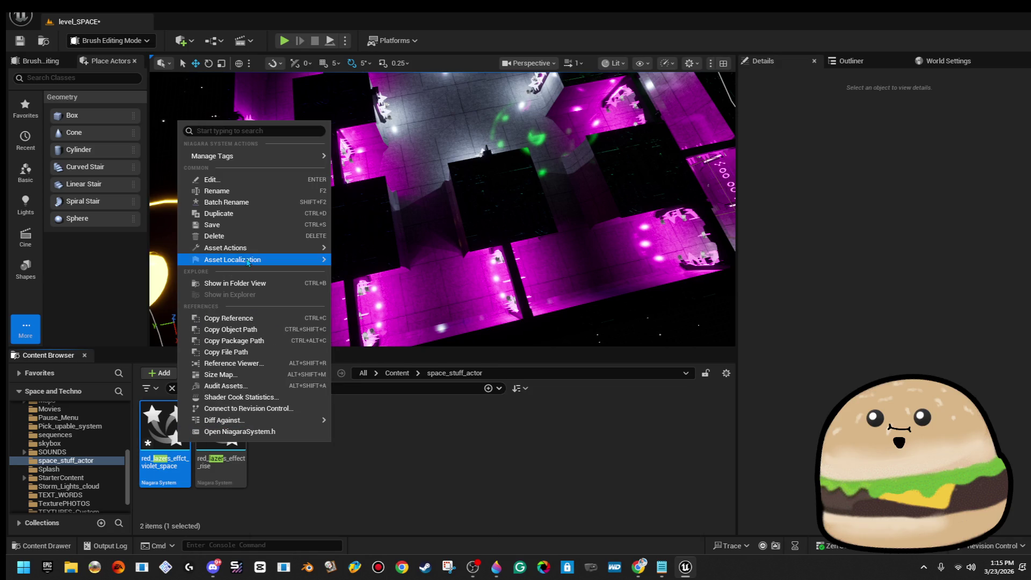
click(258, 192)
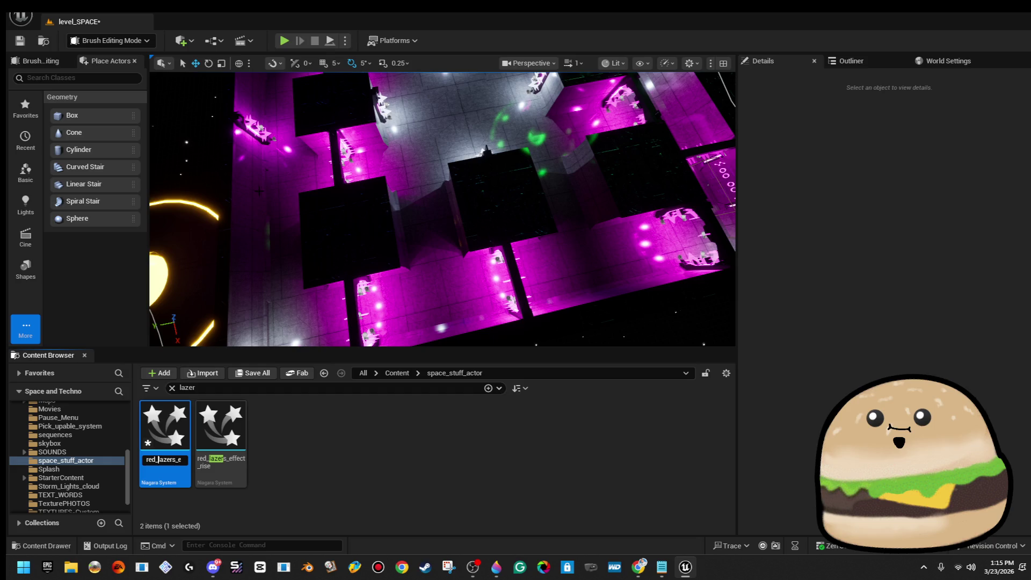
key(Return)
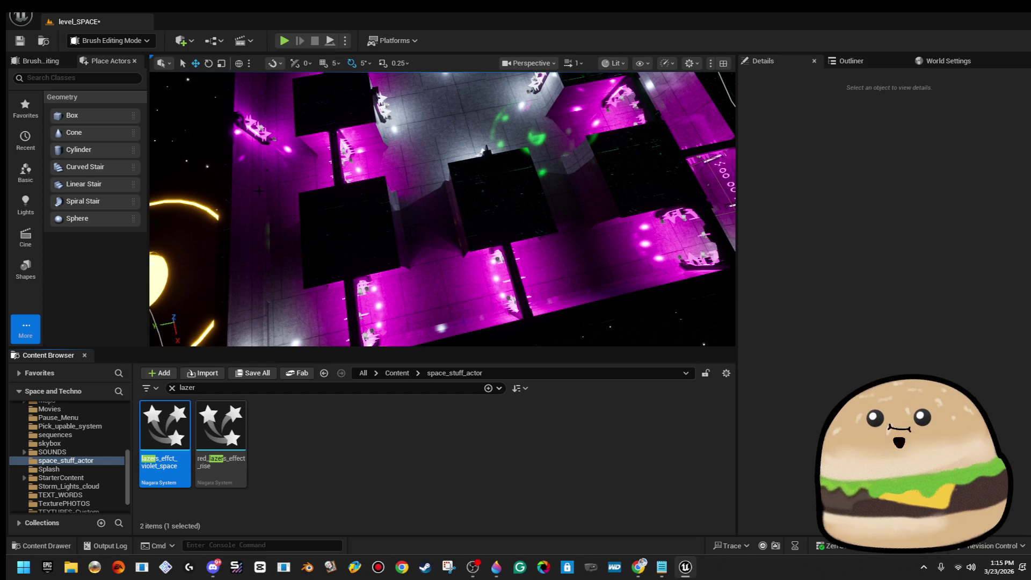
mouse_move(162, 441)
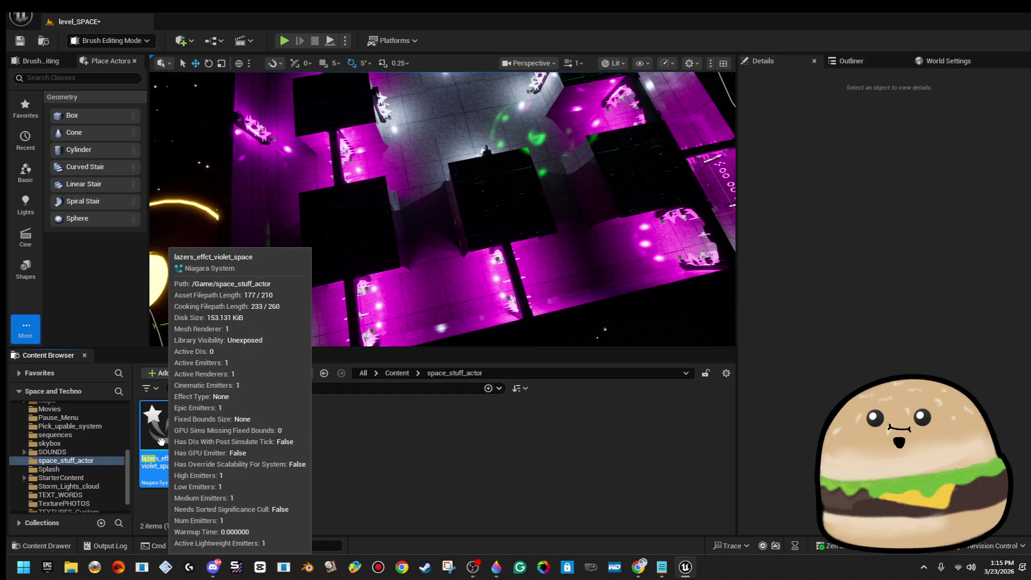
double_click(171, 436)
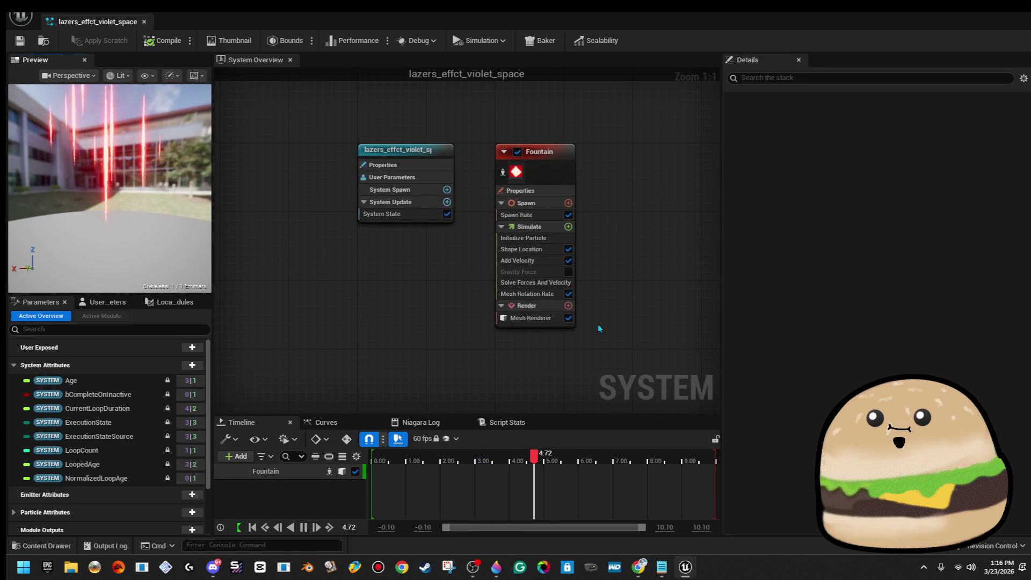
Make the Fountain emitter's Mesh Renderer use the Shape_Cube mesh
click(534, 317)
click(927, 167)
text(c)
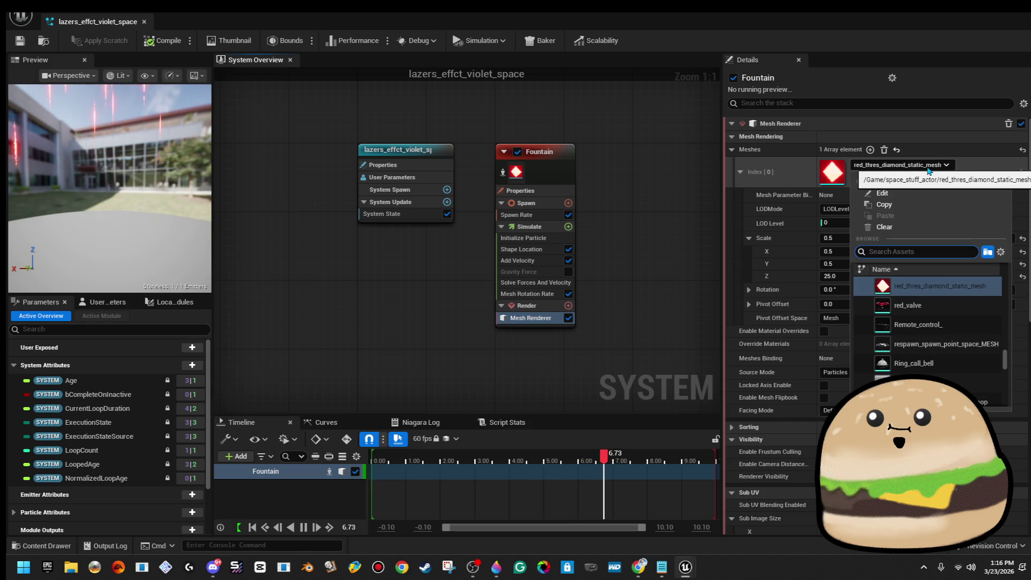
text(ube)
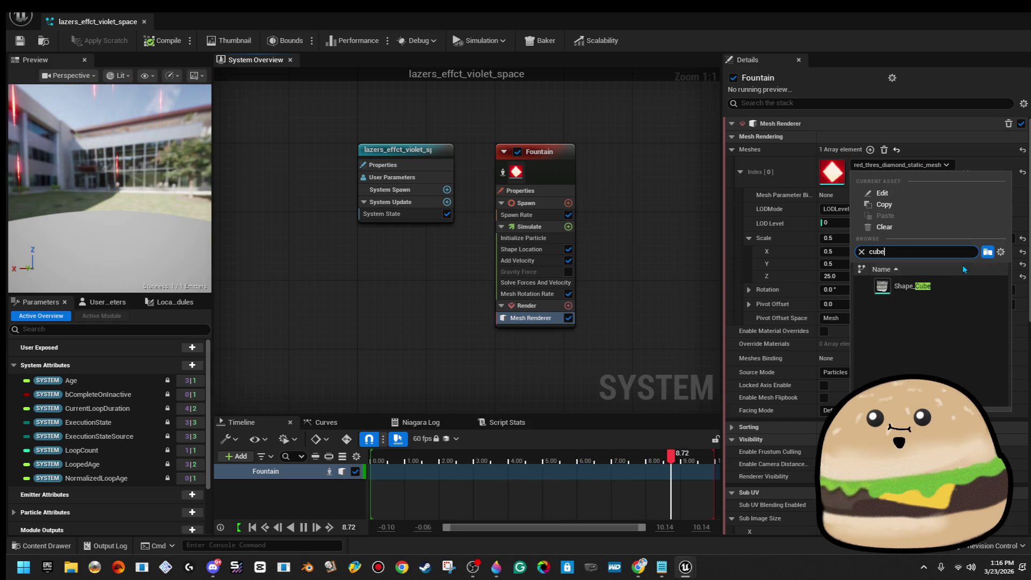
click(946, 285)
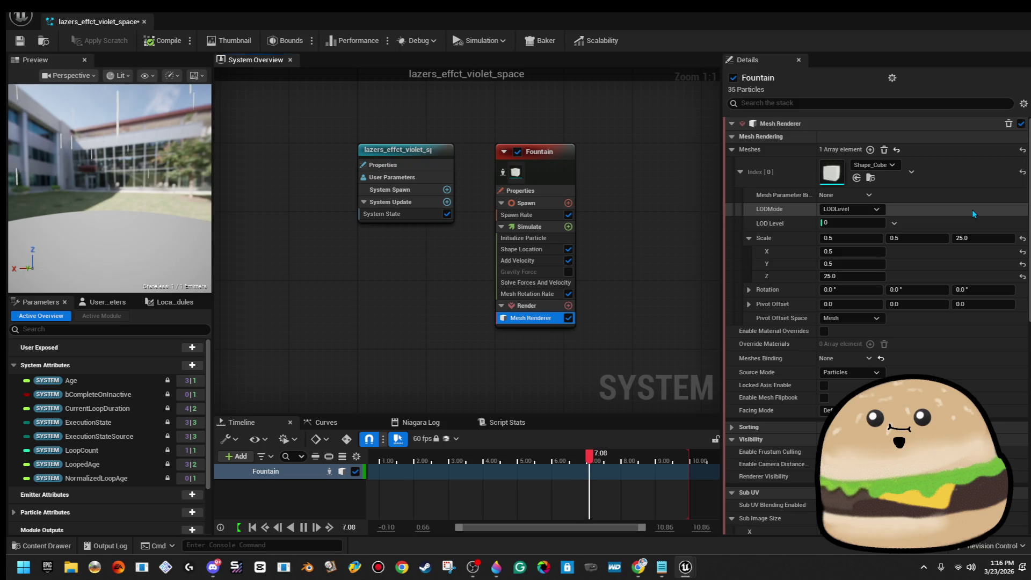
Add a Sprite Renderer, then disable and delete it, keeping the Mesh Renderer enabled
click(568, 306)
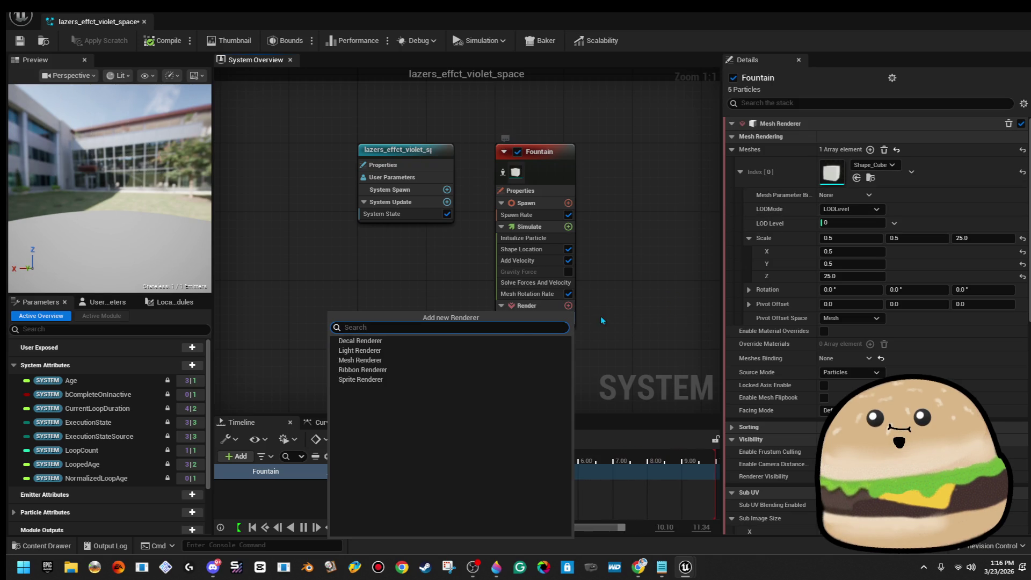
click(449, 379)
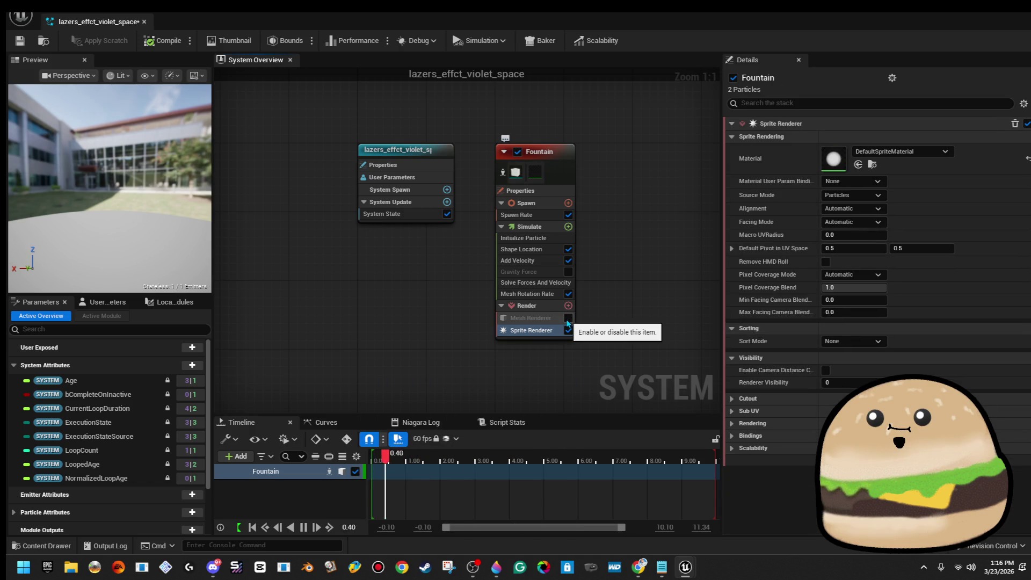
click(550, 330)
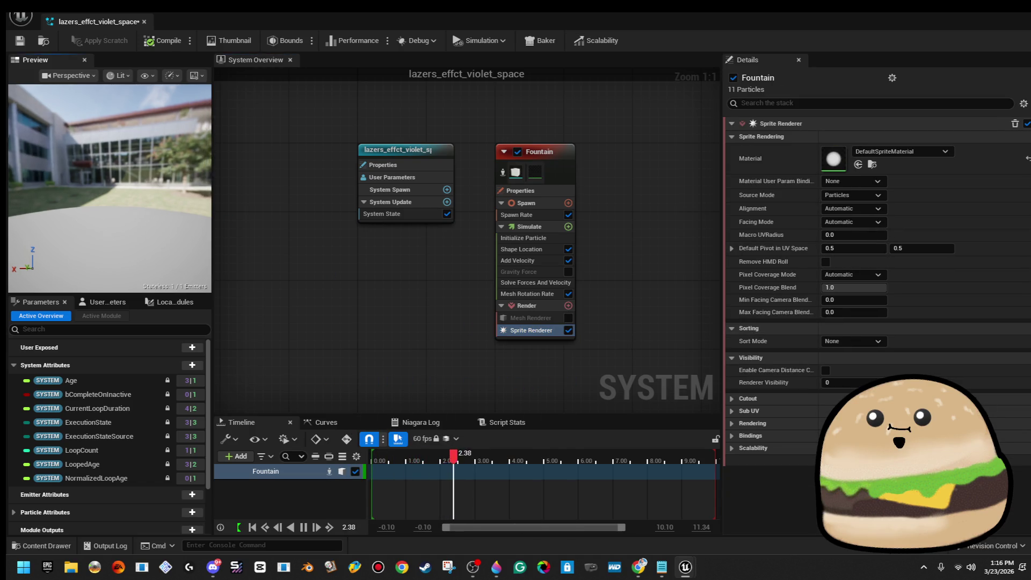
click(568, 317)
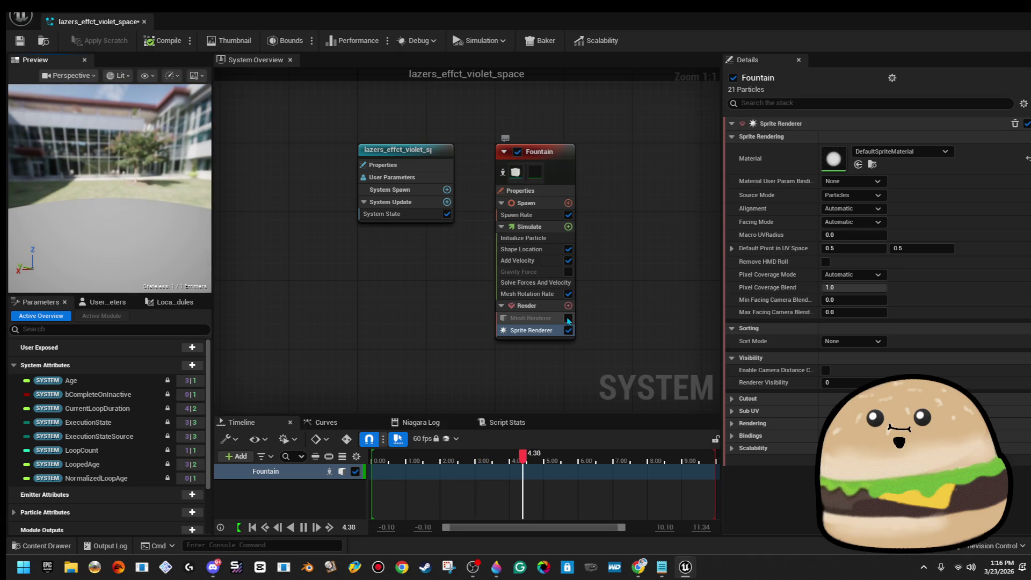
click(568, 330)
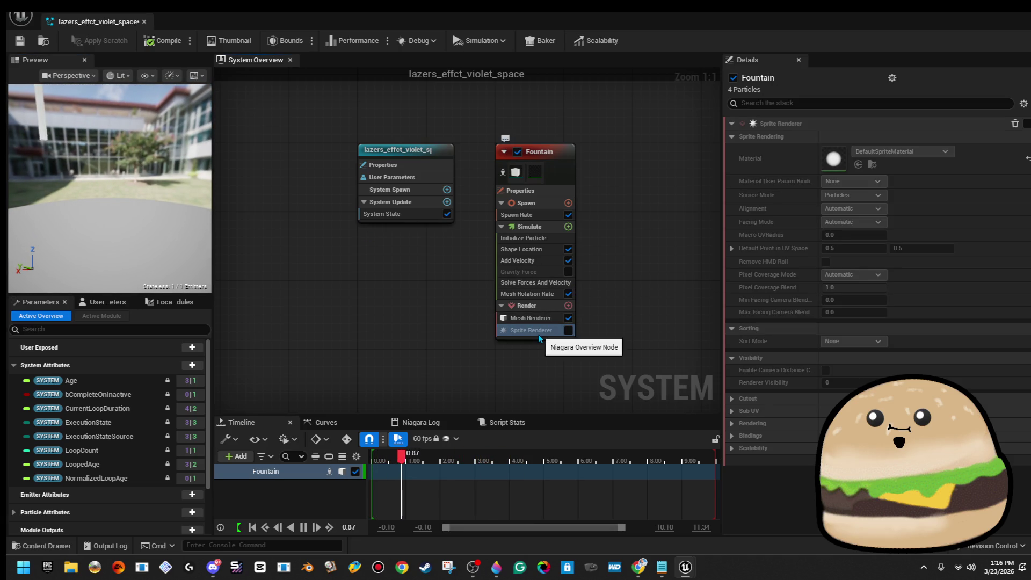
key(Delete)
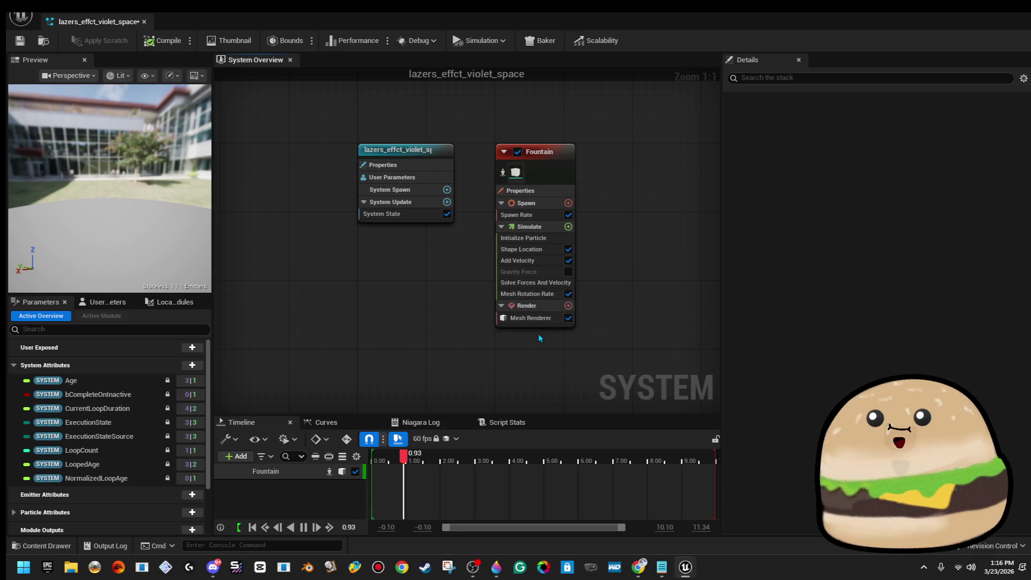
click(539, 320)
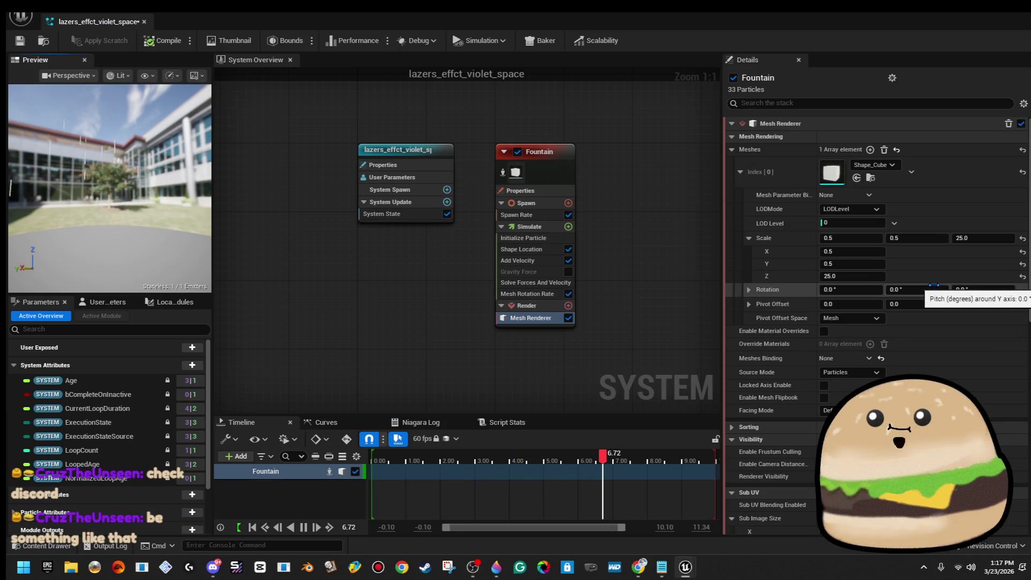
Set the Fountain emitter's Add Velocity Z to 500, then save and close the laser Niagara system
click(532, 238)
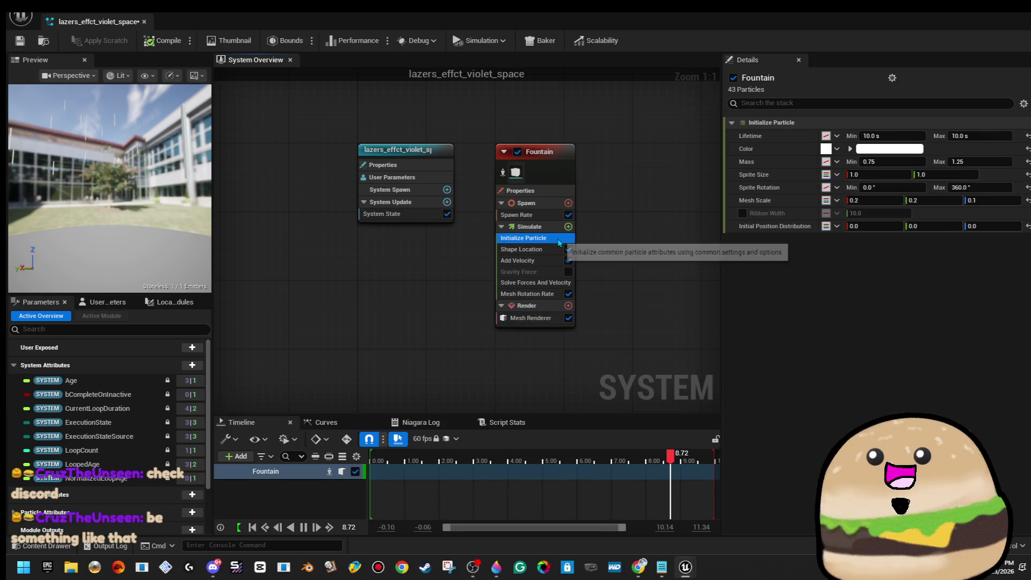
click(549, 186)
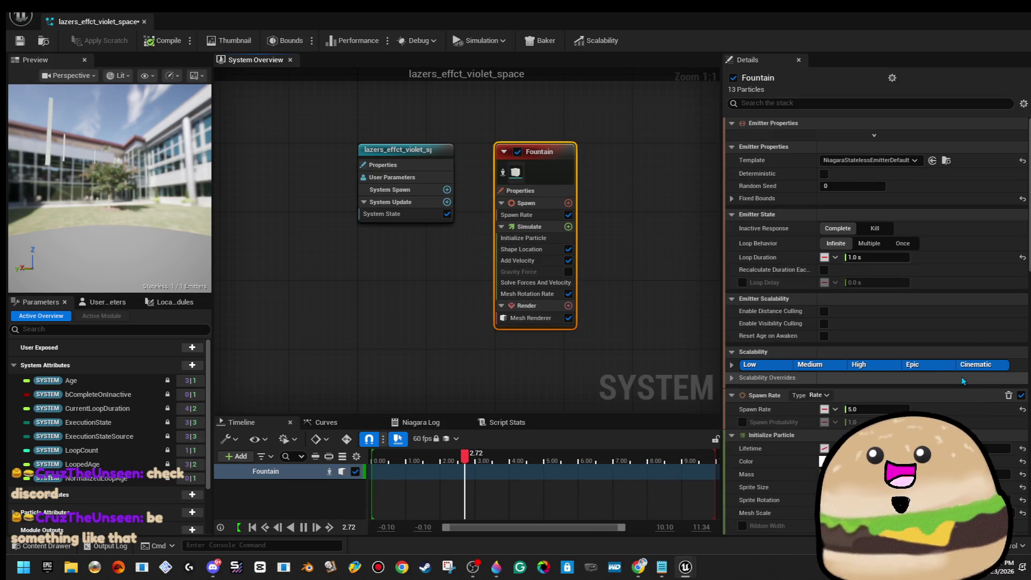
scroll(959, 415, down, 3)
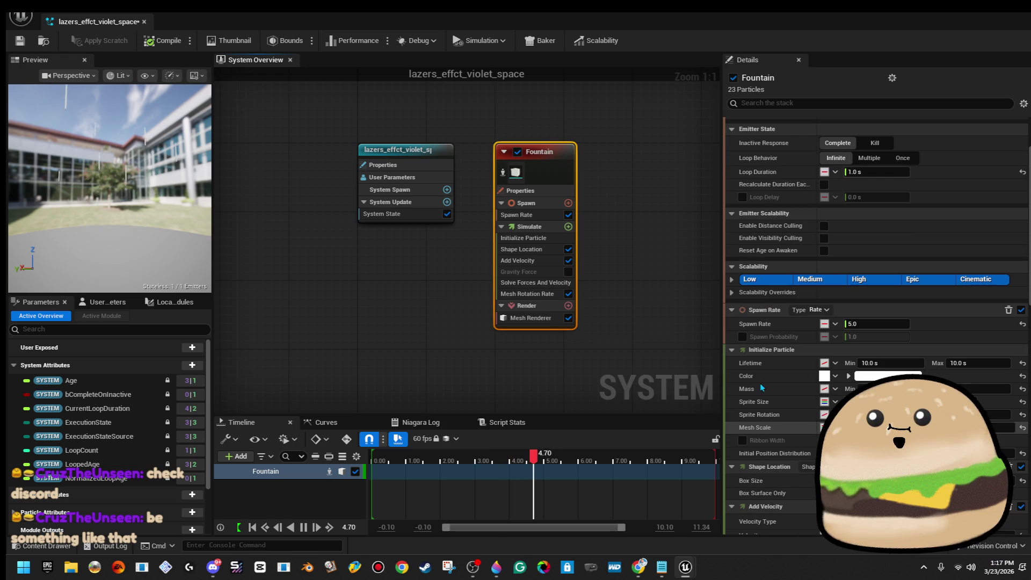
click(518, 260)
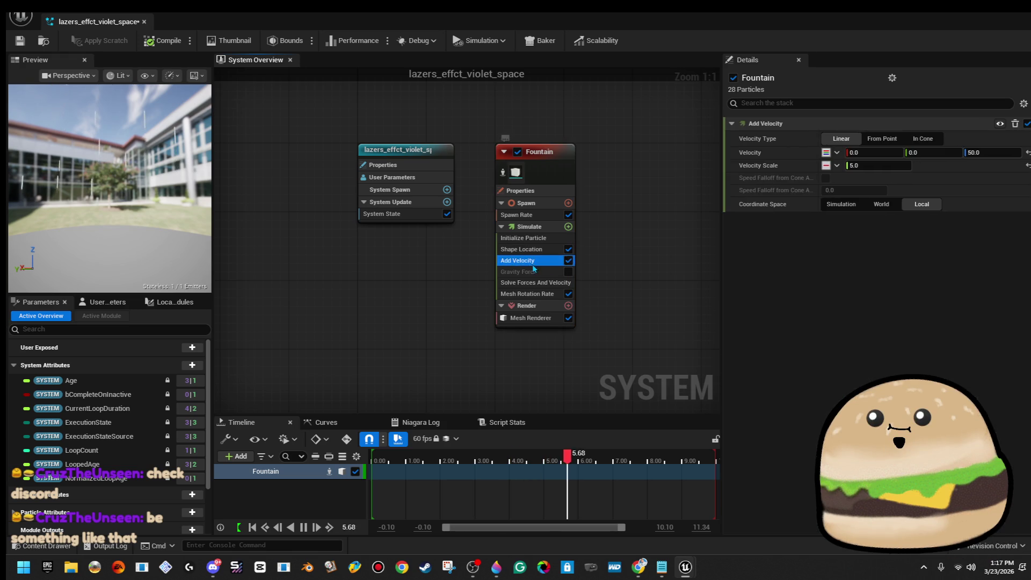
click(990, 153)
text(500)
key(Return)
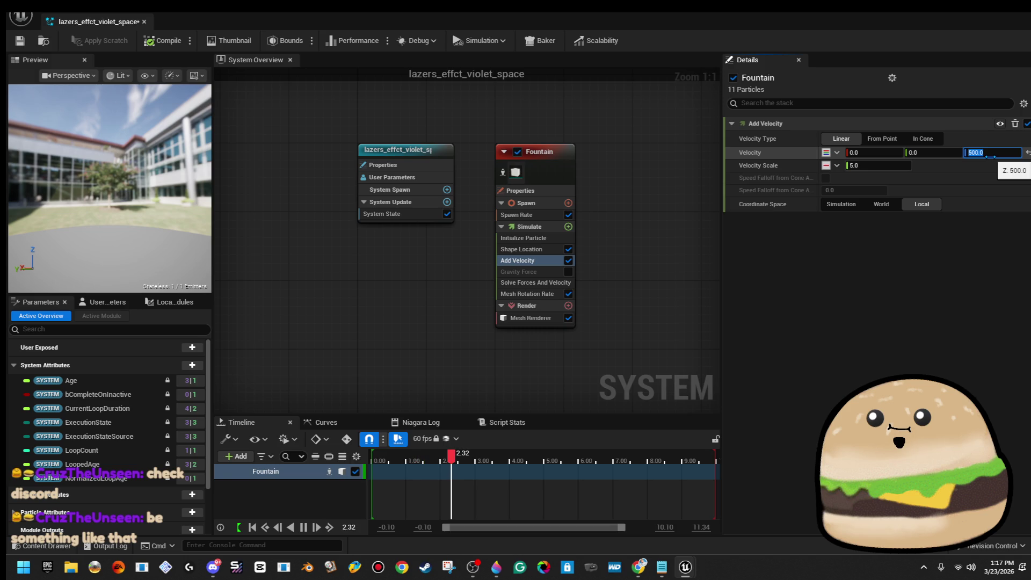
click(22, 41)
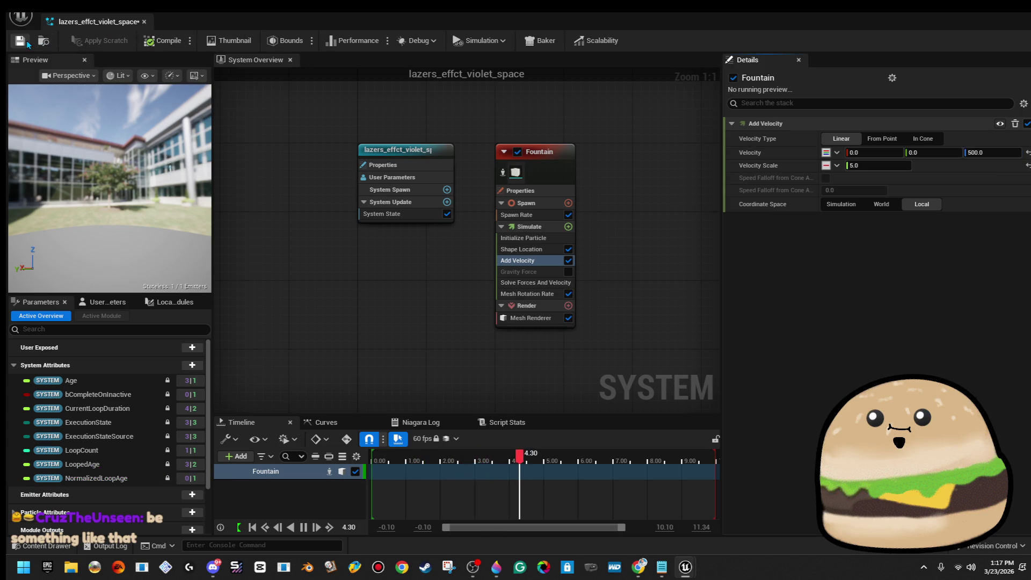
click(987, 13)
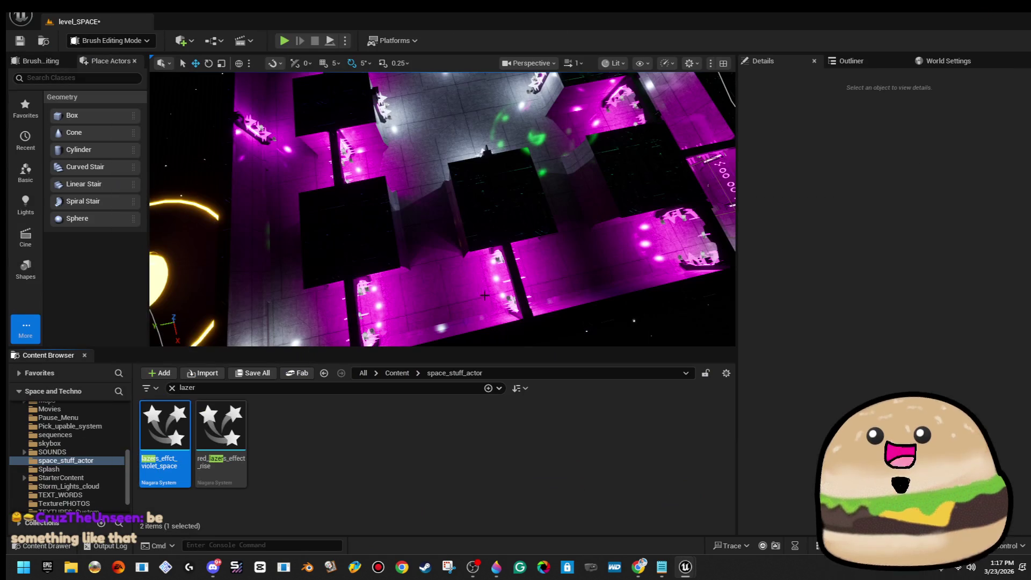
Pitch the violet laser actor 90° and move it to about X 14838, Y 1528
drag(214, 383, 309, 298)
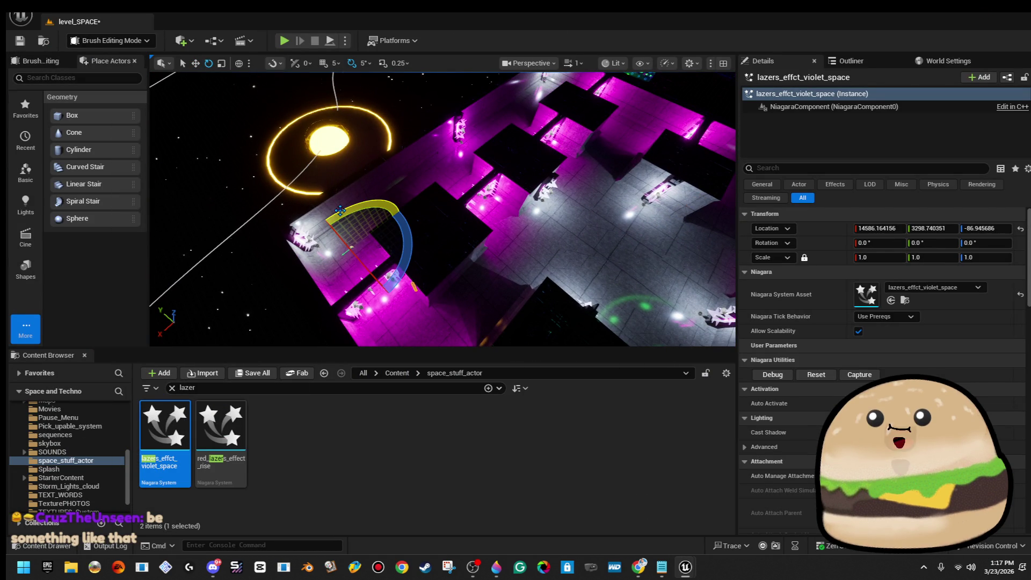
drag(340, 210, 349, 219)
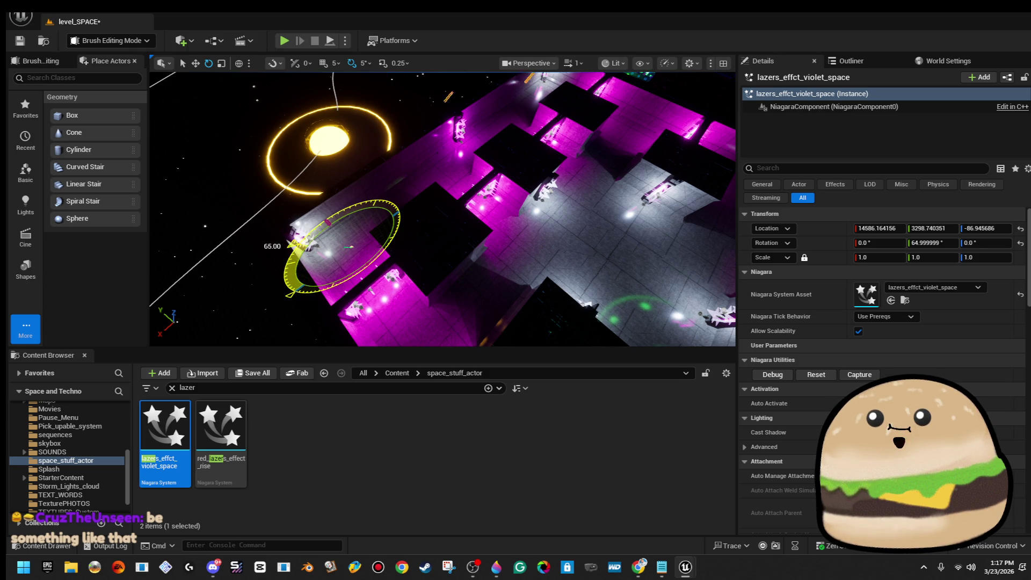
key(w)
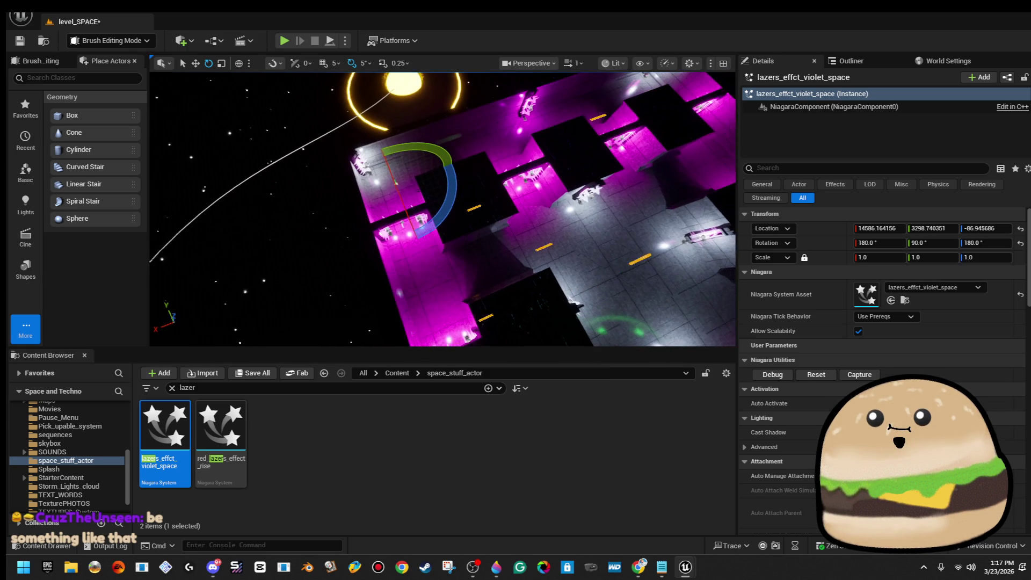
mouse_move(359, 196)
mouse_down()
mouse_move(339, 203)
mouse_move(335, 238)
mouse_up()
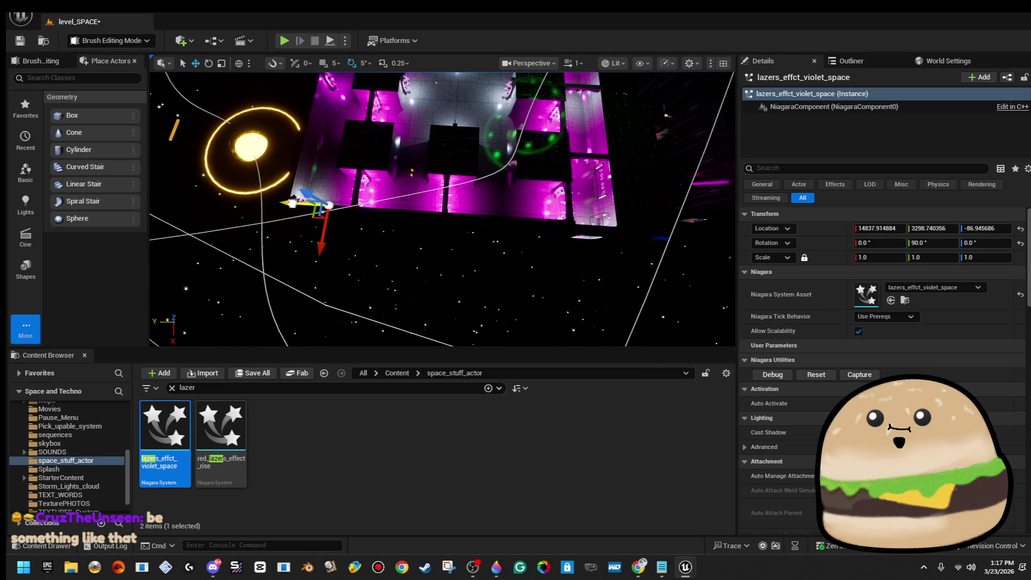
drag(291, 203, 414, 211)
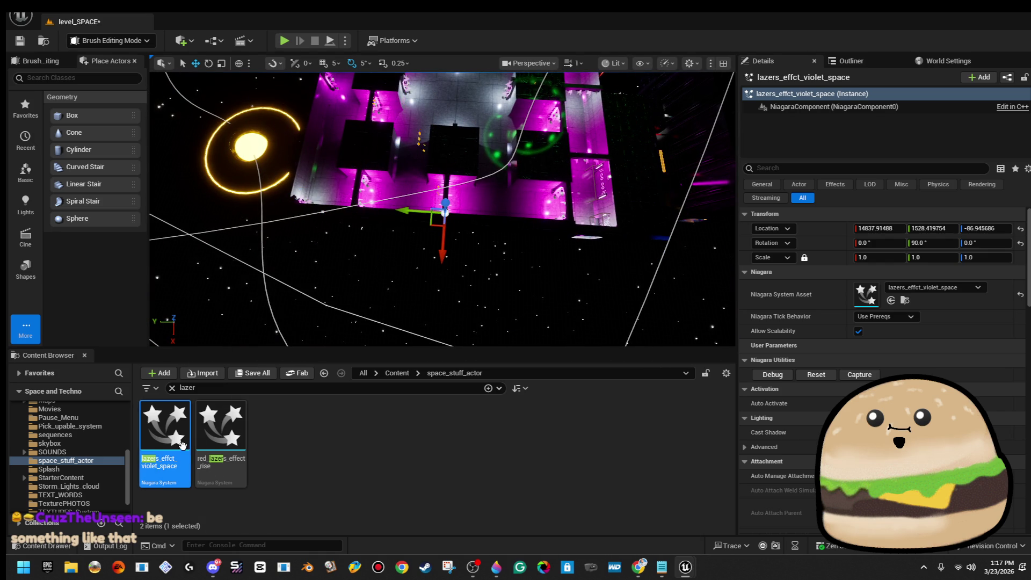
double_click(182, 441)
key(alt+Tab)
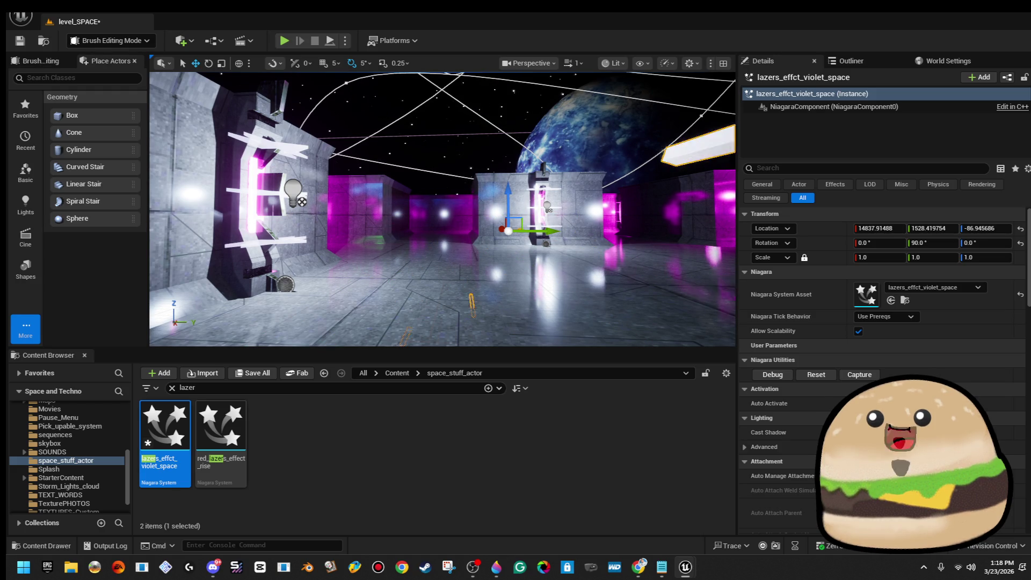
drag(515, 189, 513, 171)
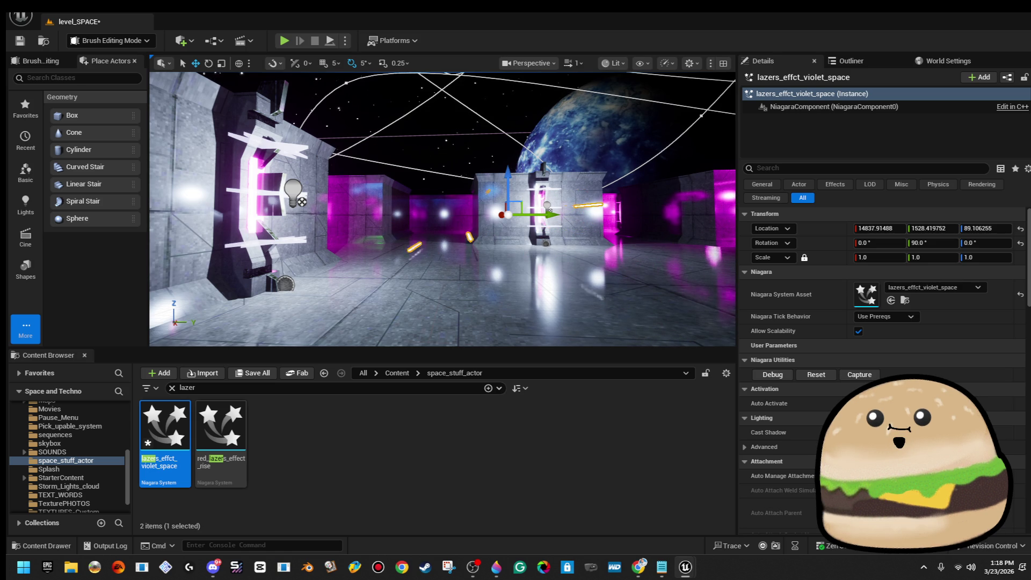
drag(441, 215, 441, 172)
drag(561, 210, 560, 210)
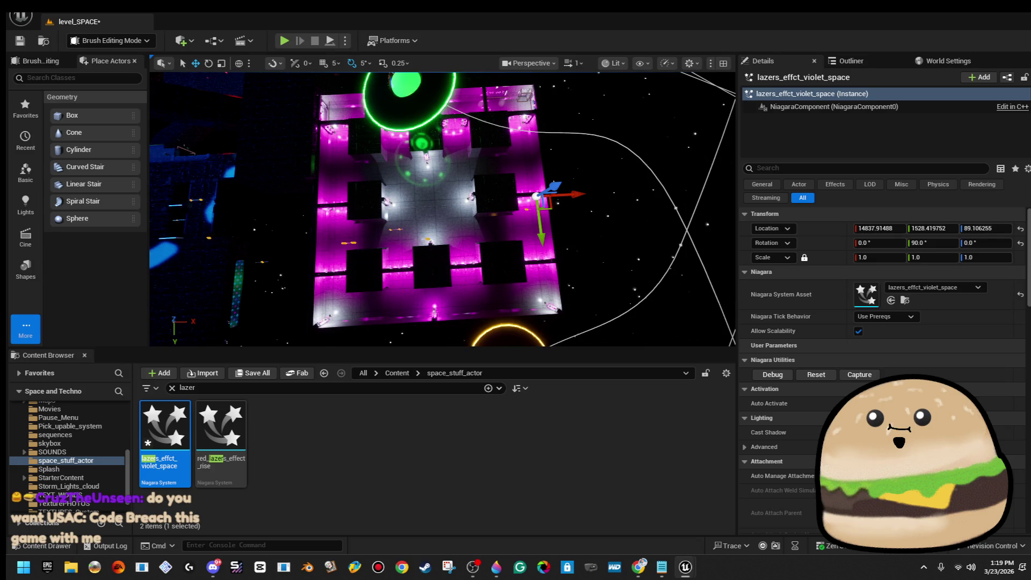
drag(467, 176, 471, 122)
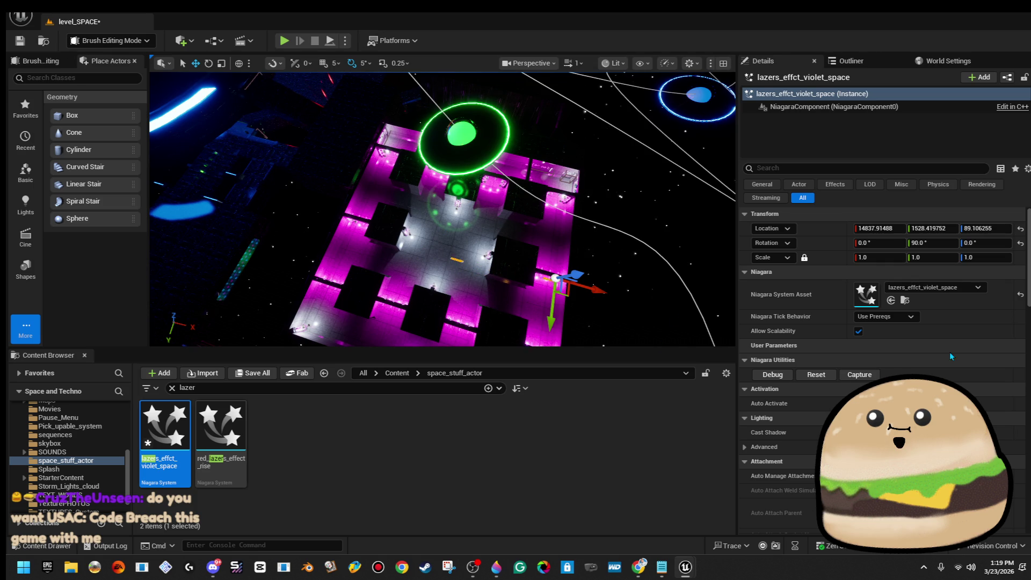
drag(442, 209, 446, 188)
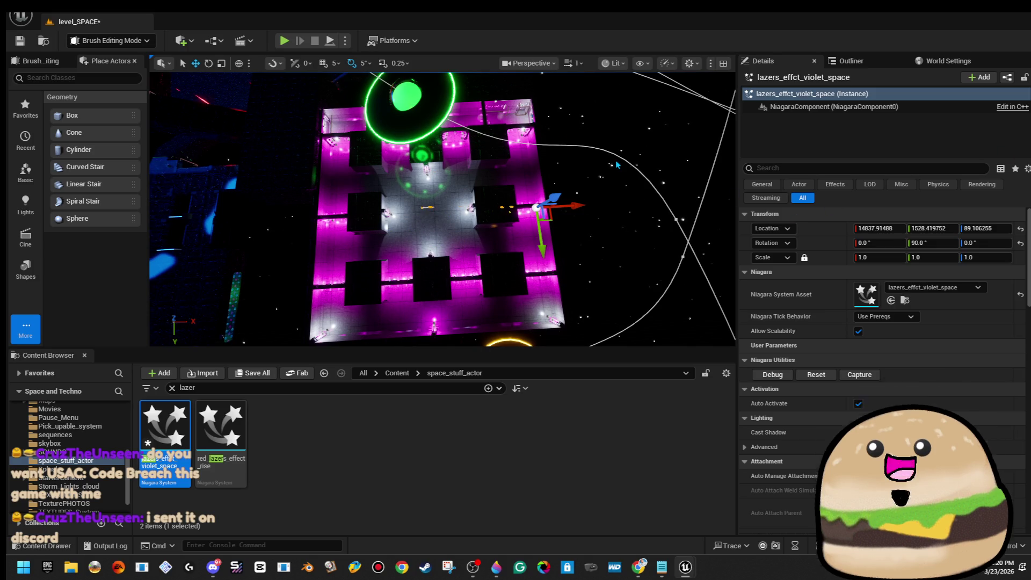
drag(617, 165, 618, 164)
Play from a floor spot near the magenta corridor, walk through the arch, then stop with Esc
right_click(577, 195)
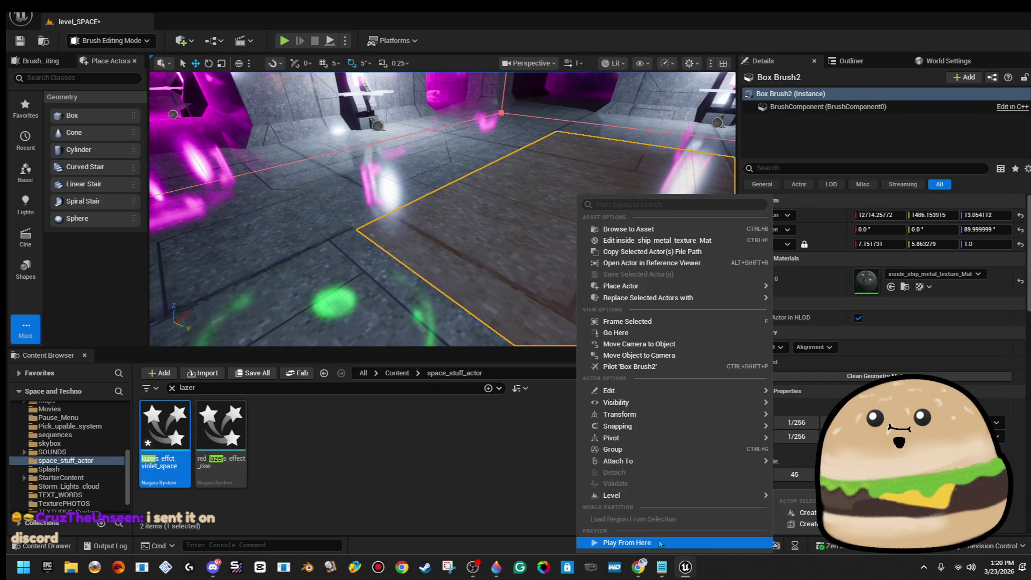
click(660, 543)
key(w)
key(w)
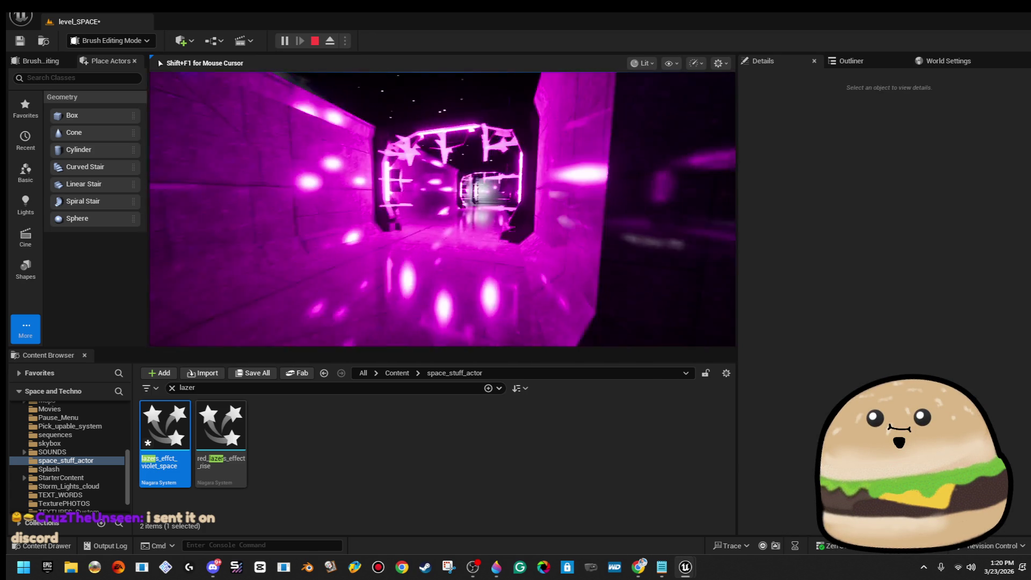
key(w)
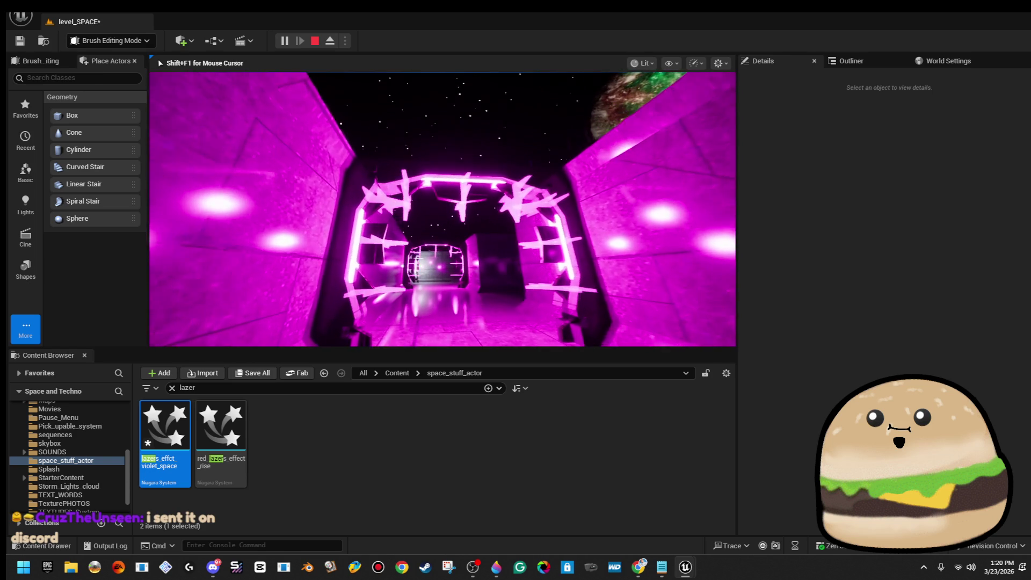
key(w)
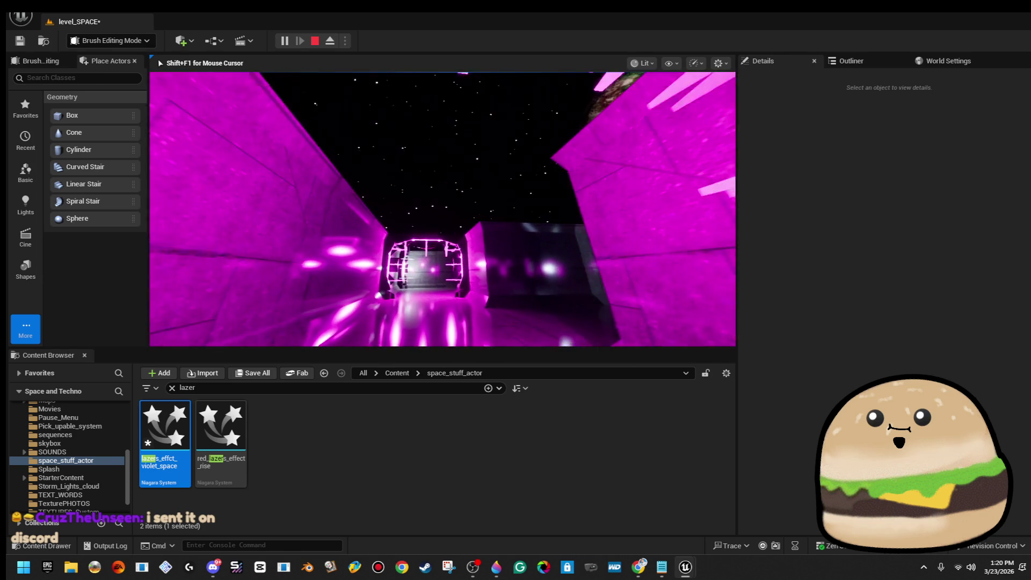
key(Escape)
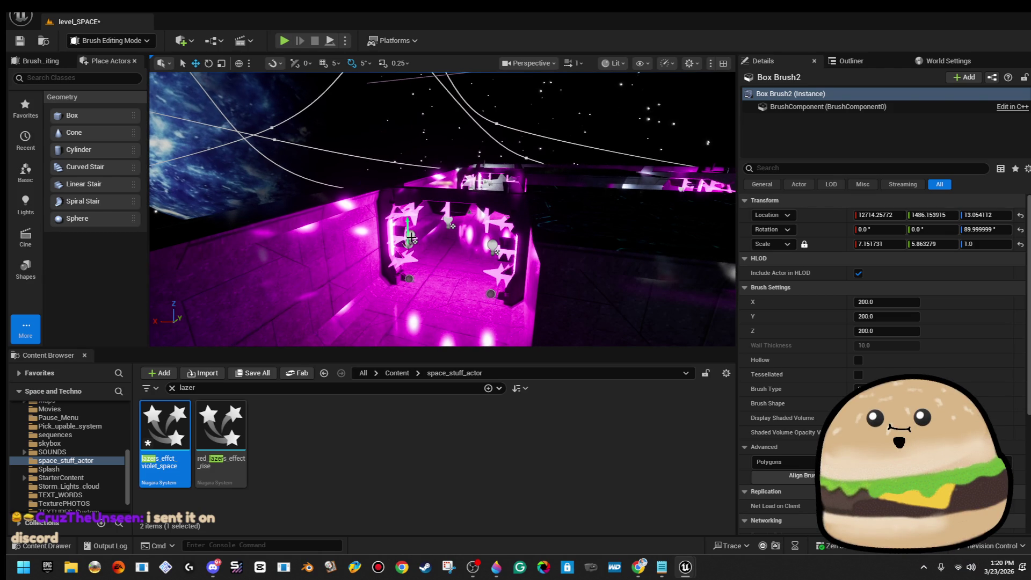
Frame the box brush, then search the Outliner's actor list for the violet actors
key(f)
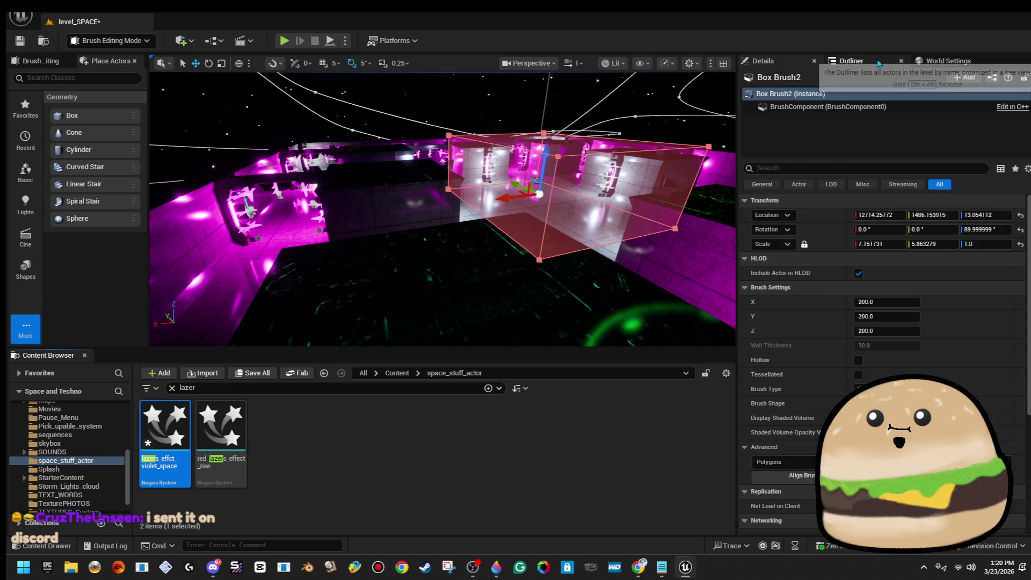
click(879, 63)
click(893, 80)
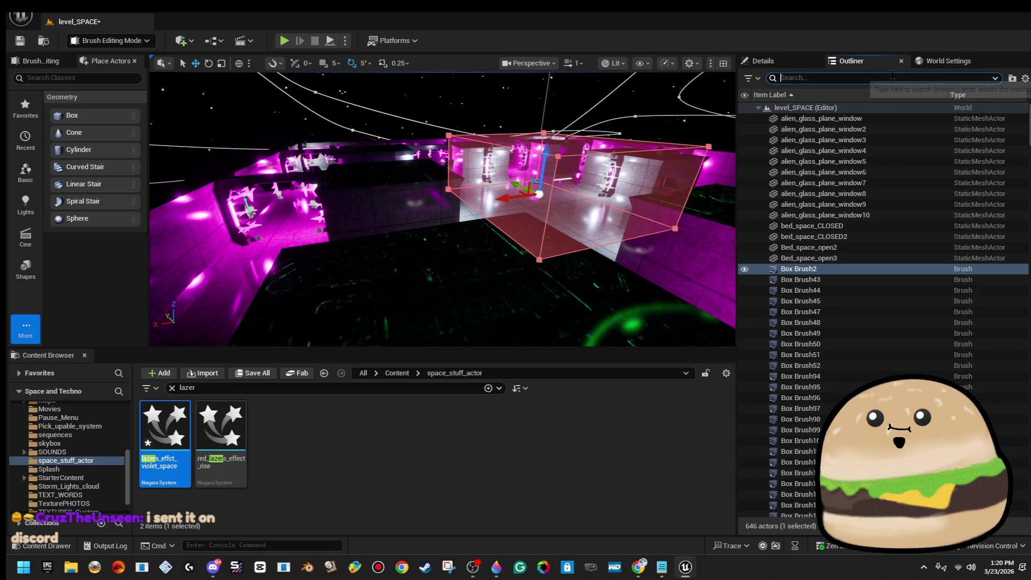
text(violet)
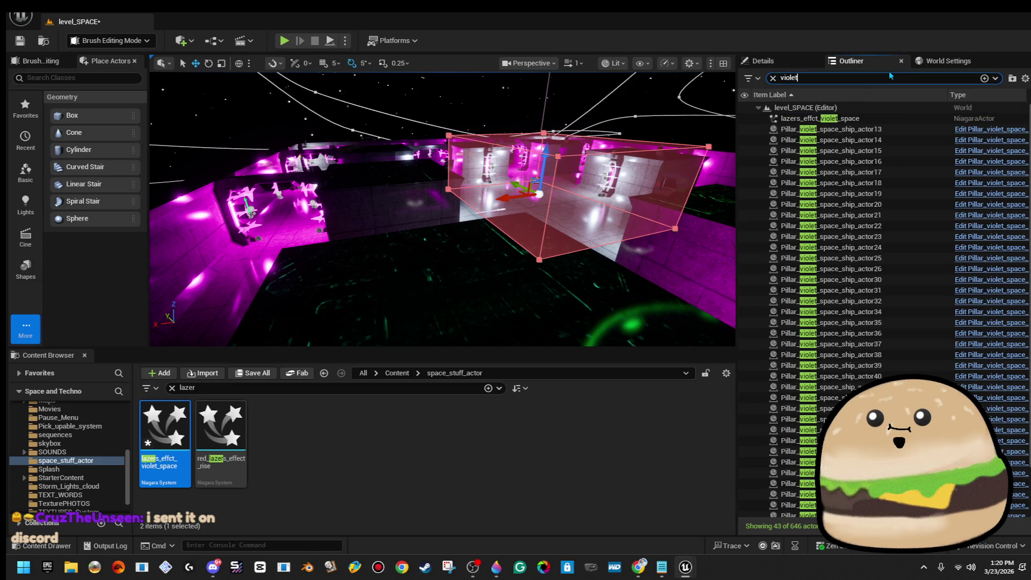
text(f)
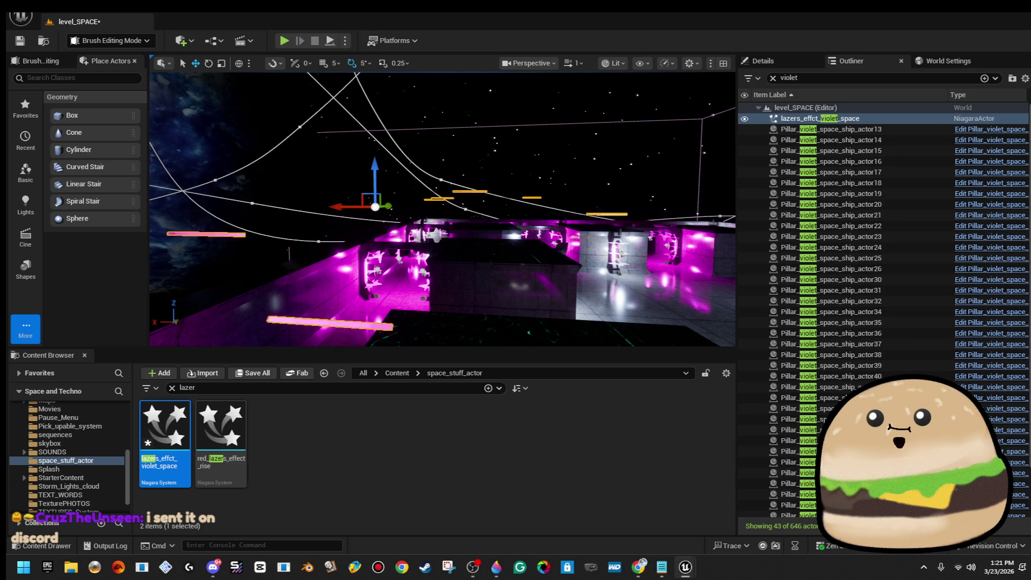
Fly into the corridor and play-test the level from a spot inside it
key(w)
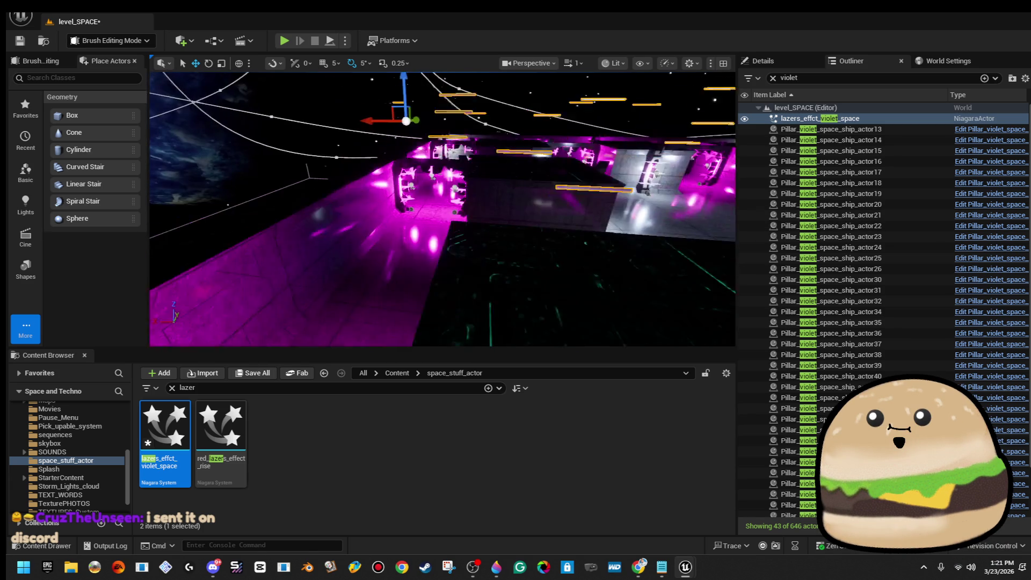
key(w)
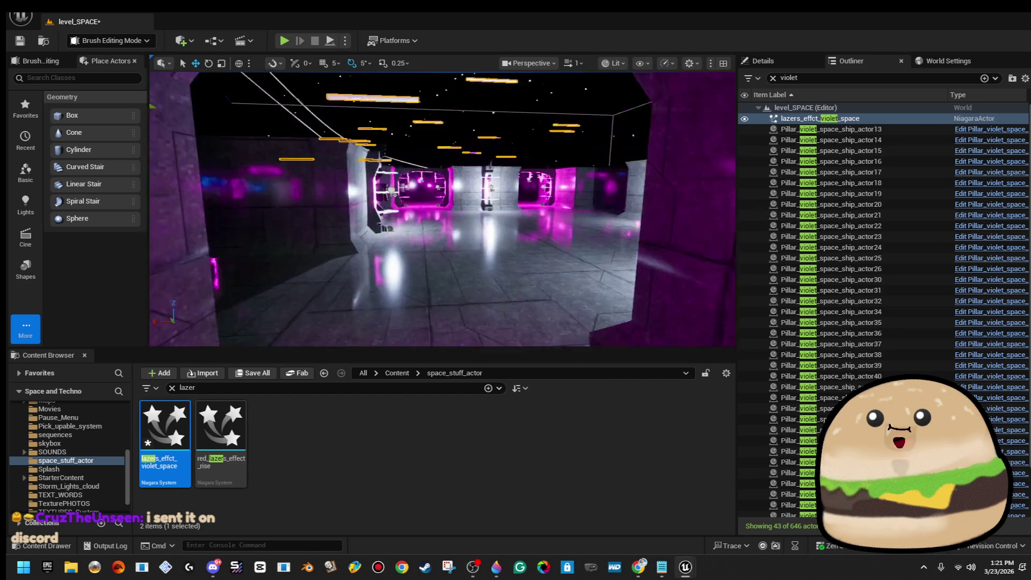
right_click(461, 277)
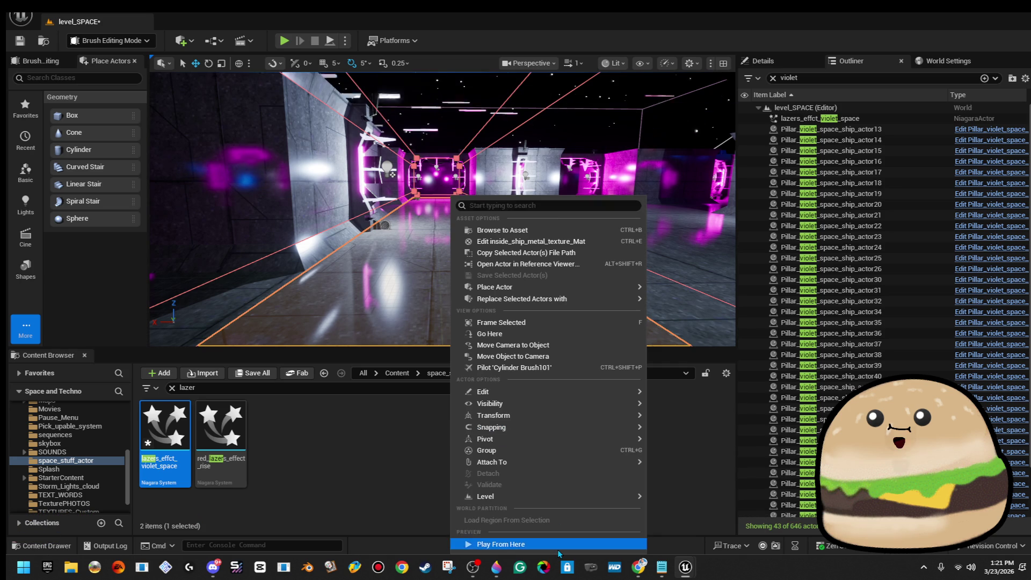
click(557, 550)
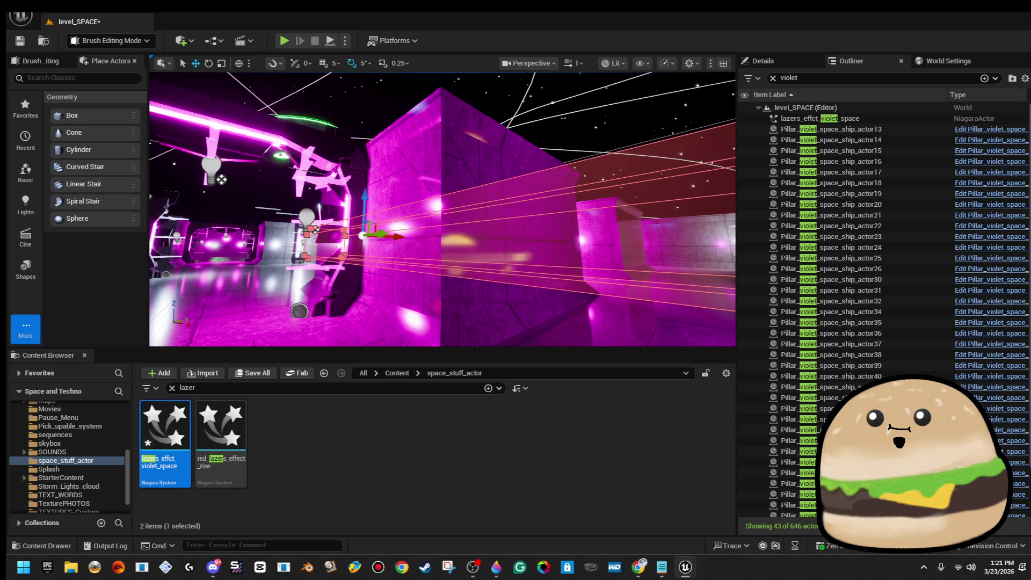
Select the lazers_effct_violet_space actor near the red volume in the viewport
mouse_move(442, 210)
mouse_down()
mouse_move(459, 212)
mouse_move(451, 210)
mouse_up()
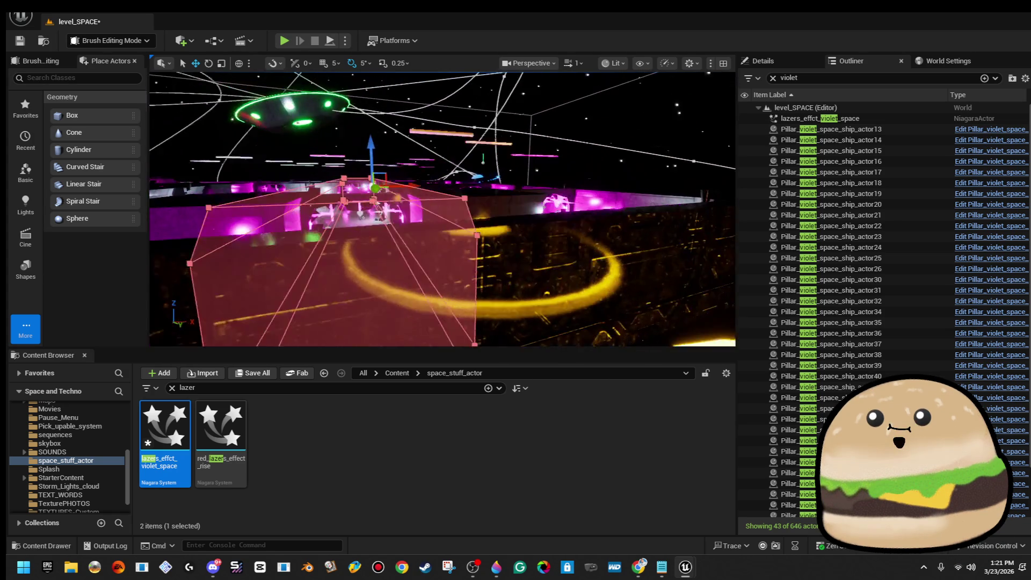
drag(483, 158, 470, 159)
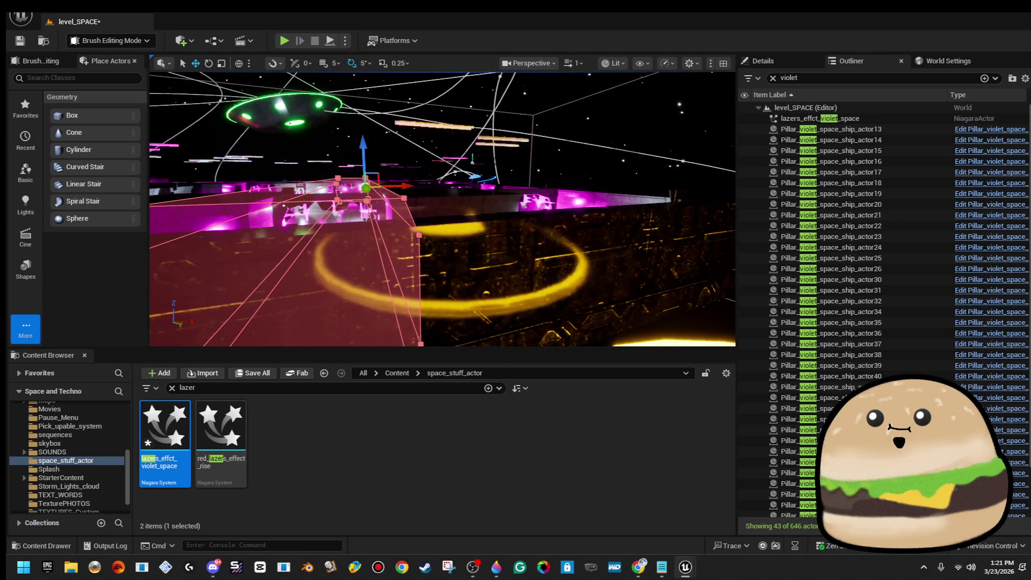
click(480, 147)
drag(480, 147, 473, 148)
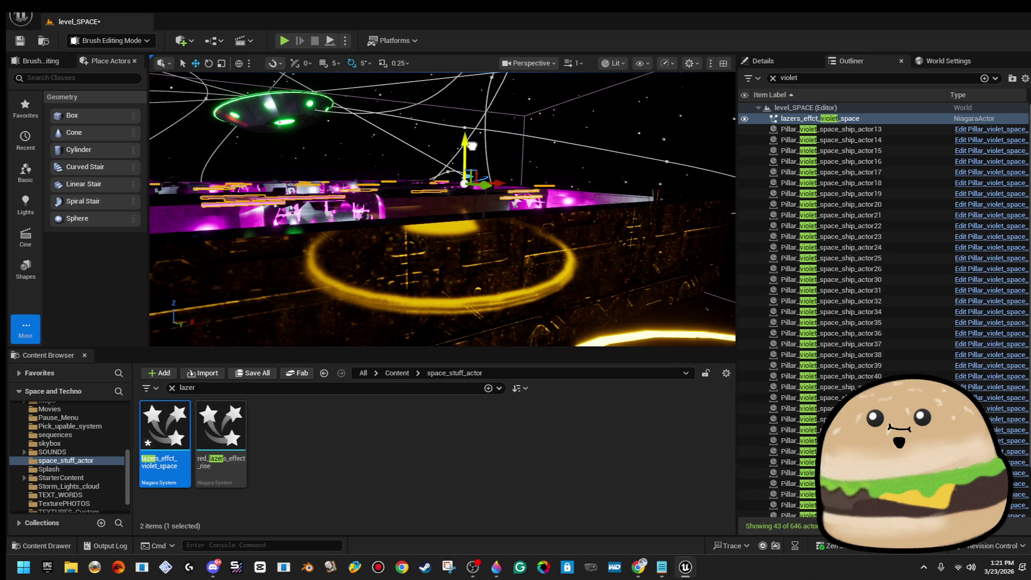
mouse_move(477, 150)
mouse_down()
mouse_move(470, 131)
mouse_move(496, 207)
mouse_up()
Play-test from a corridor spot with Play From Here, then stop with Esc
right_click(484, 197)
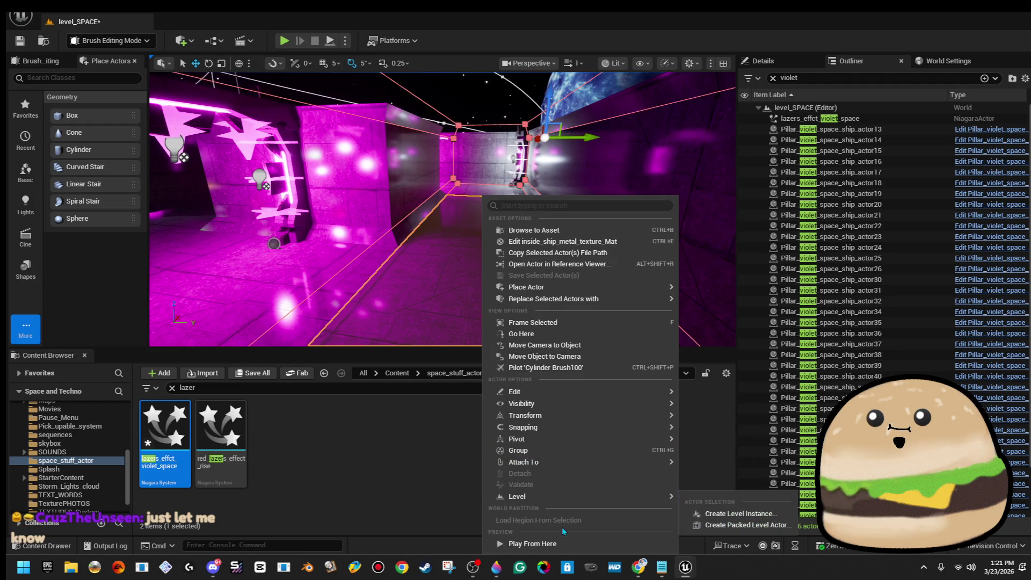
click(565, 544)
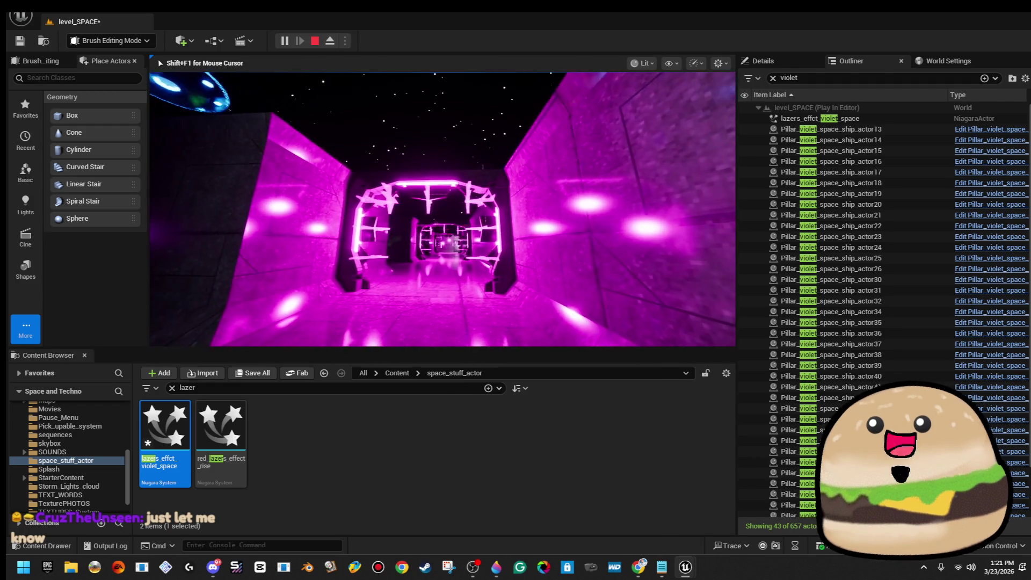
key(Escape)
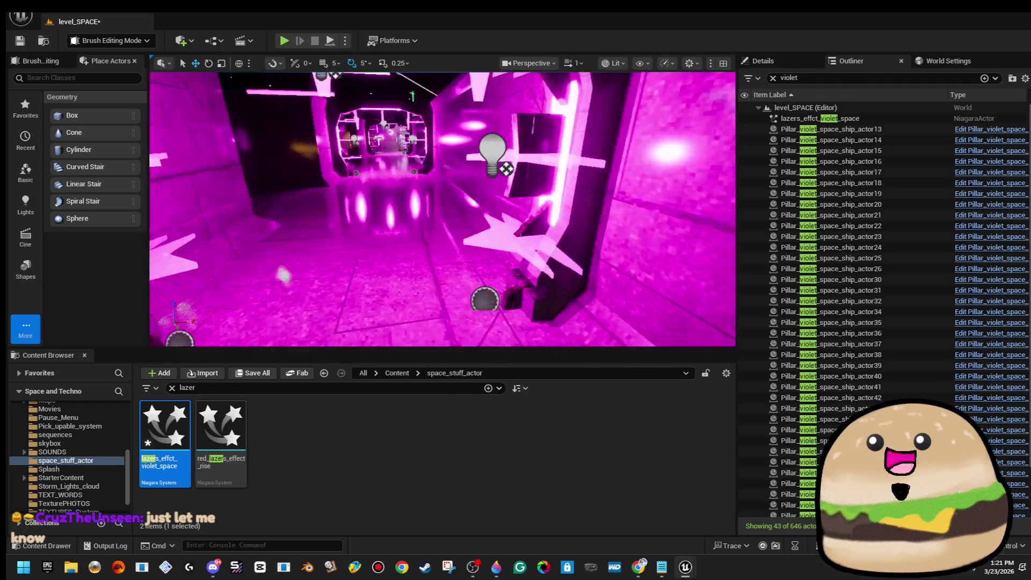
Focus the view on lazers_effct_violet_space from the Outliner, facing the pink arch
key(s)
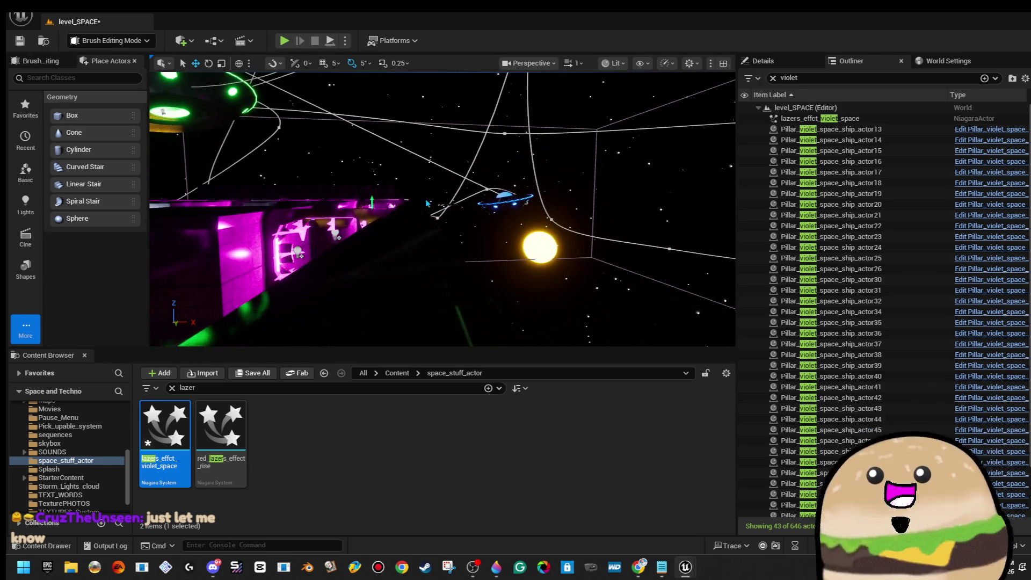
key(w)
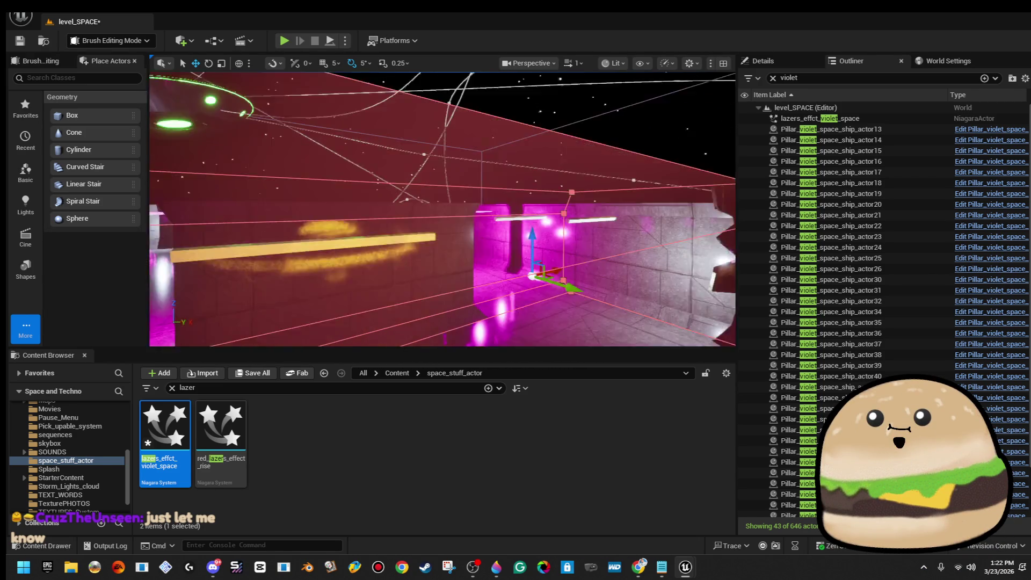
double_click(841, 120)
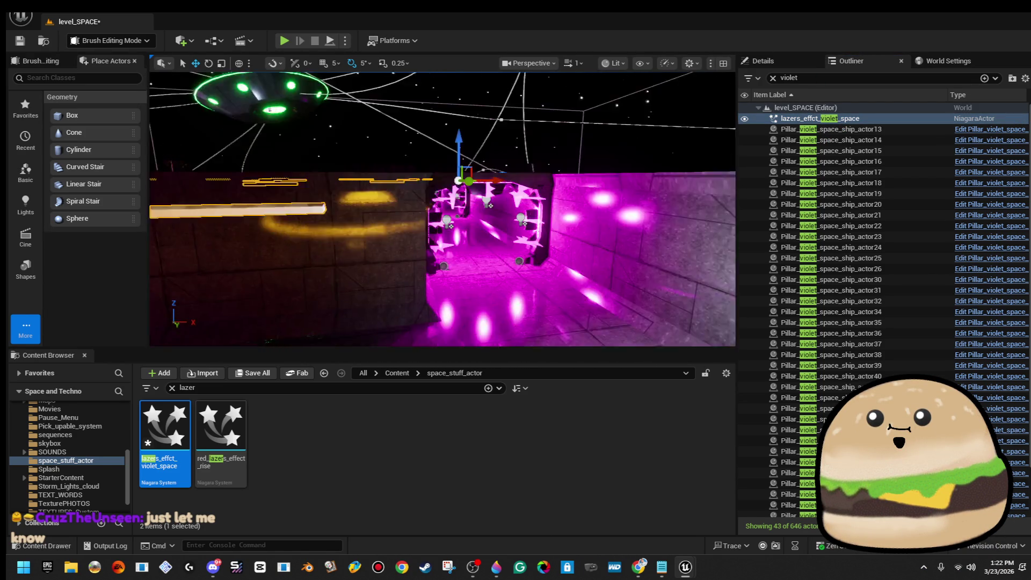
key(s)
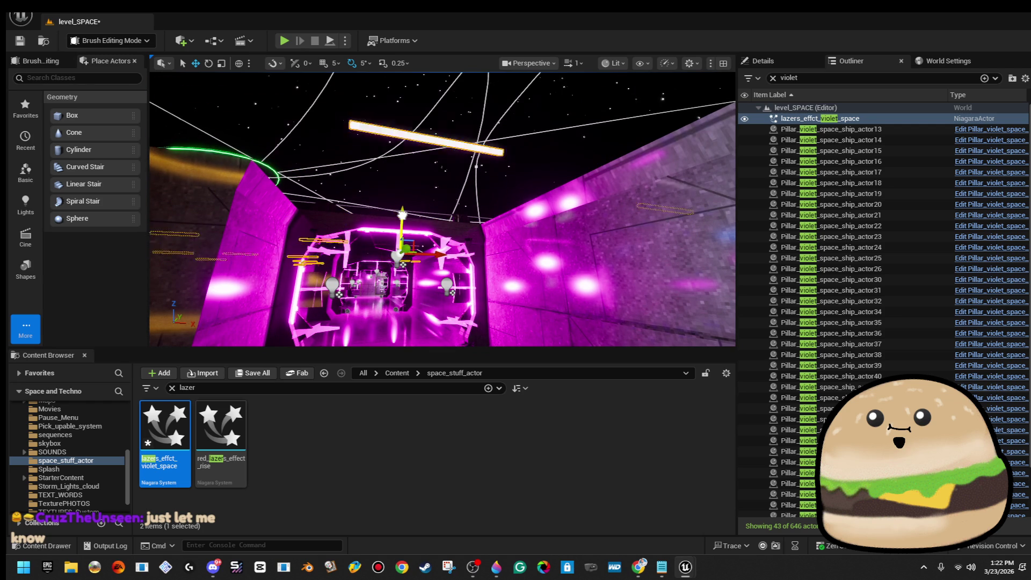
Play-test the level again with Alt+P and stop with Esc
right_click(427, 301)
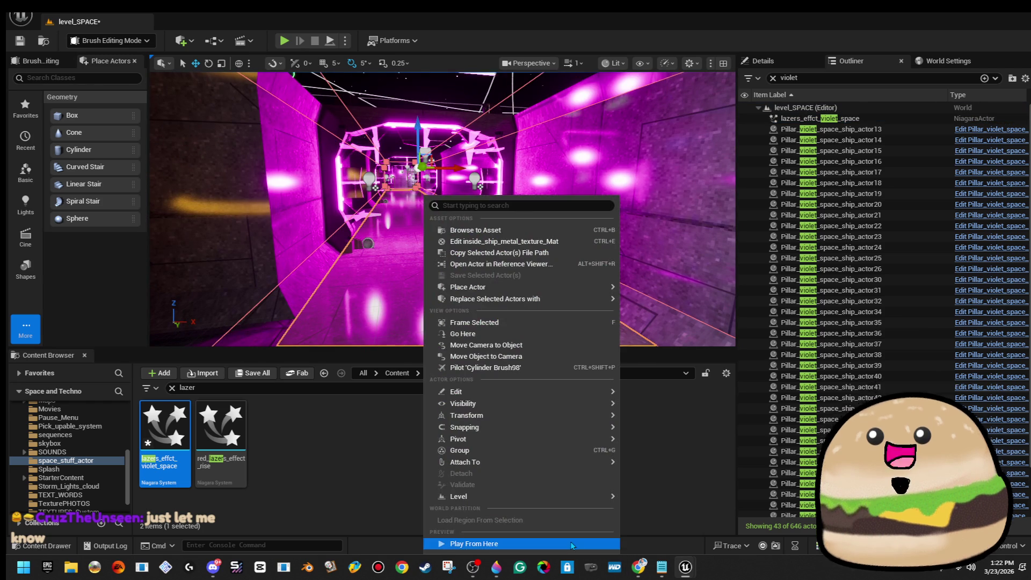
key(Escape)
key(alt+p)
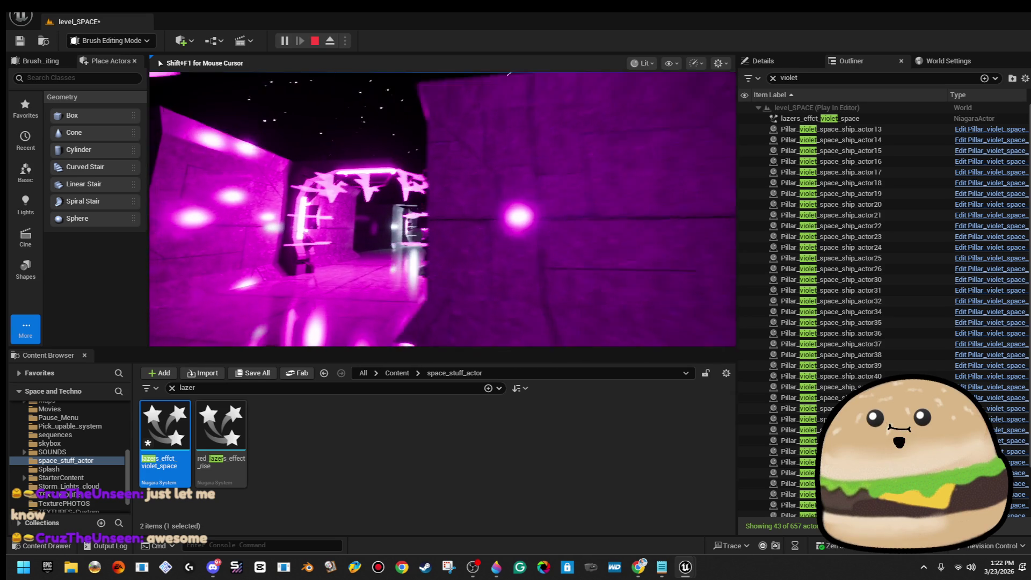
key(Escape)
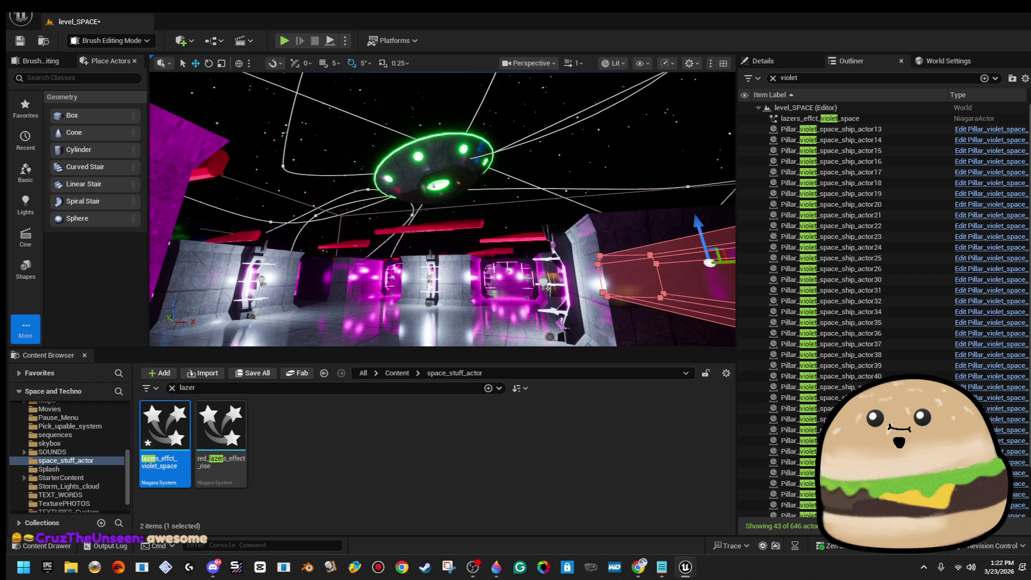
Play-test from a floor spot facing the lasers and planet, then stop
mouse_move(437, 183)
mouse_down()
mouse_move(437, 204)
mouse_move(437, 150)
mouse_move(418, 150)
mouse_up()
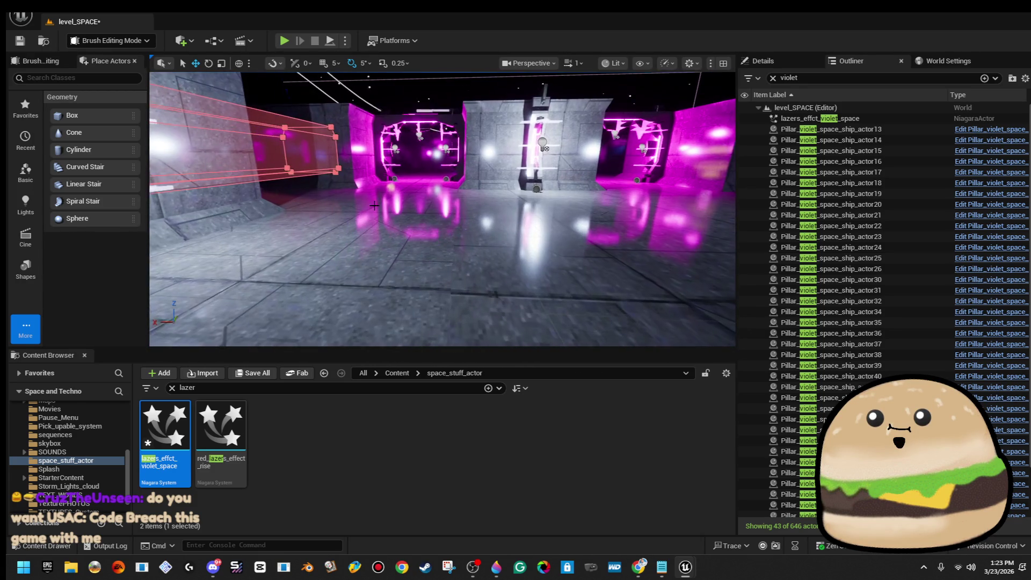
right_click(374, 206)
click(408, 546)
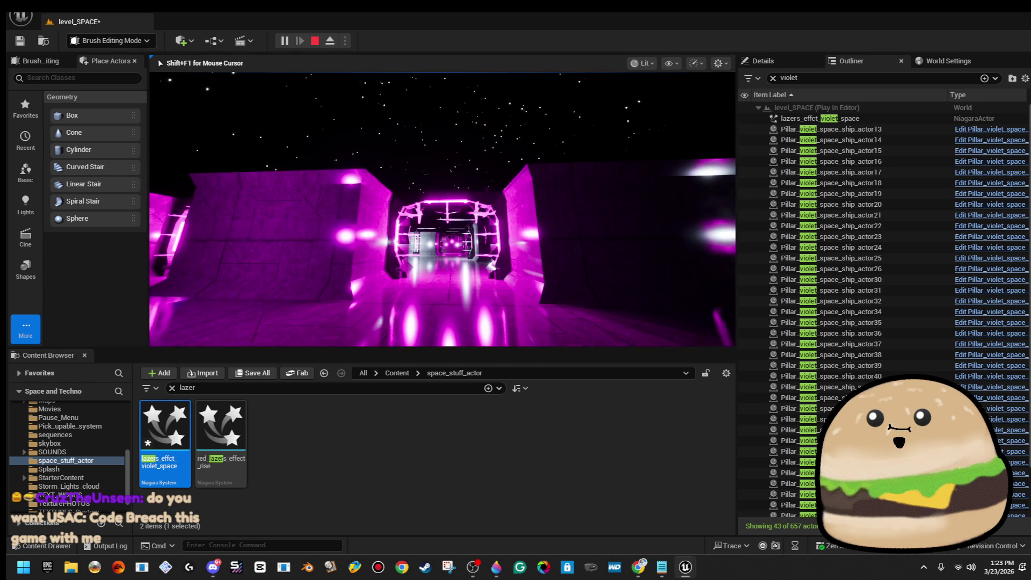
key(Escape)
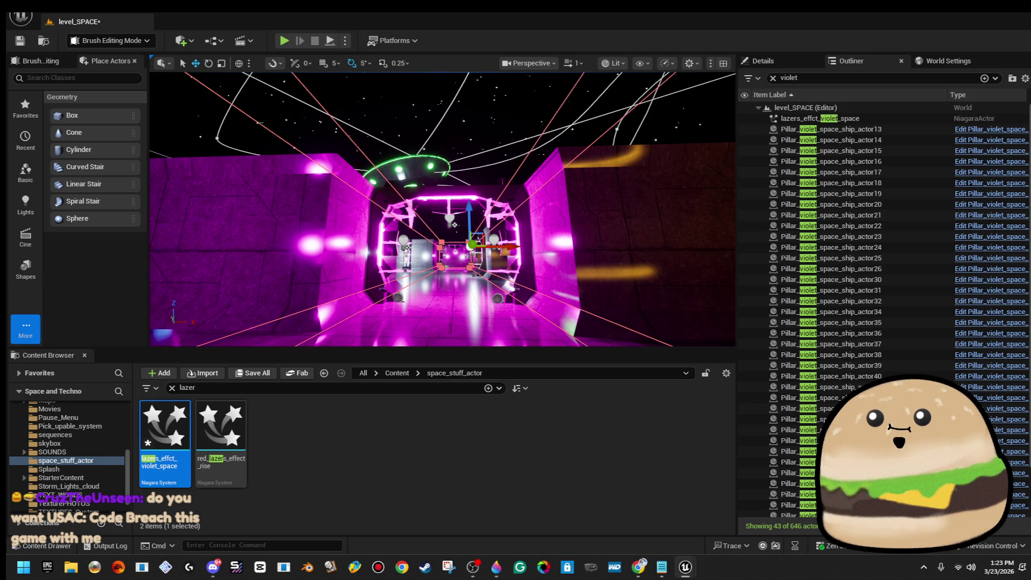
Play-test from a spot inside the magenta tunnel, stop, and open the violet laser effect
right_click(483, 336)
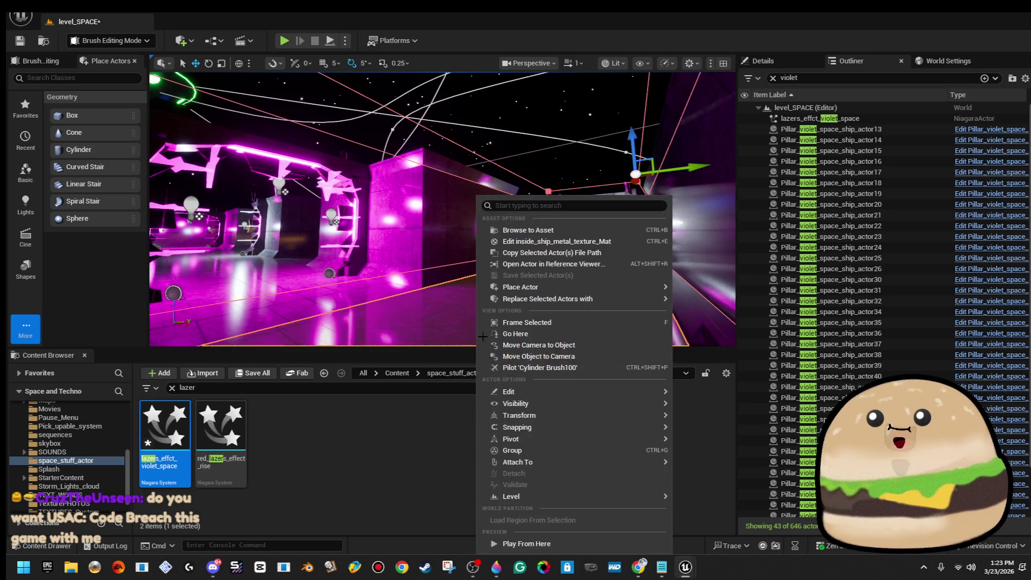
click(526, 544)
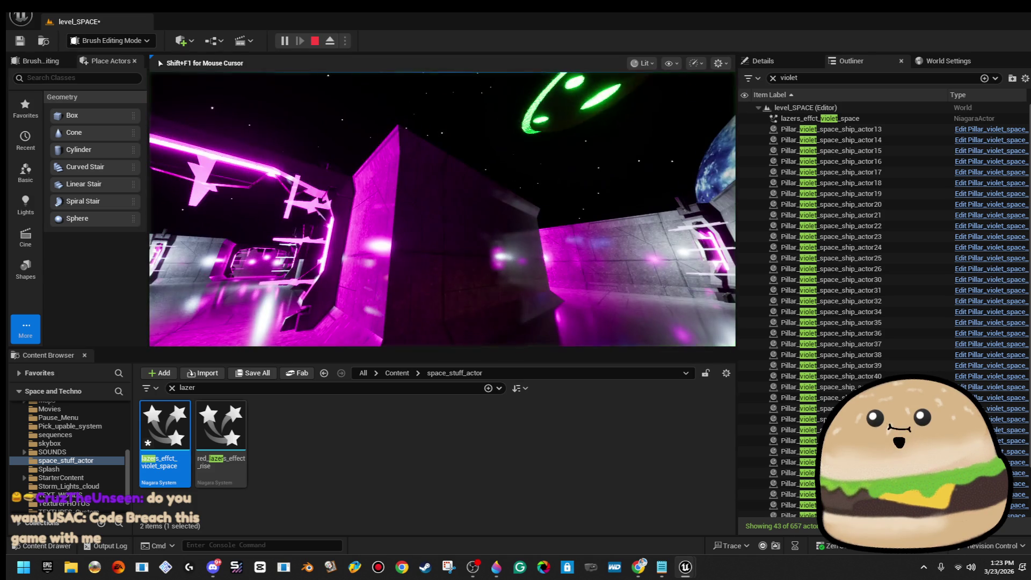
key(Escape)
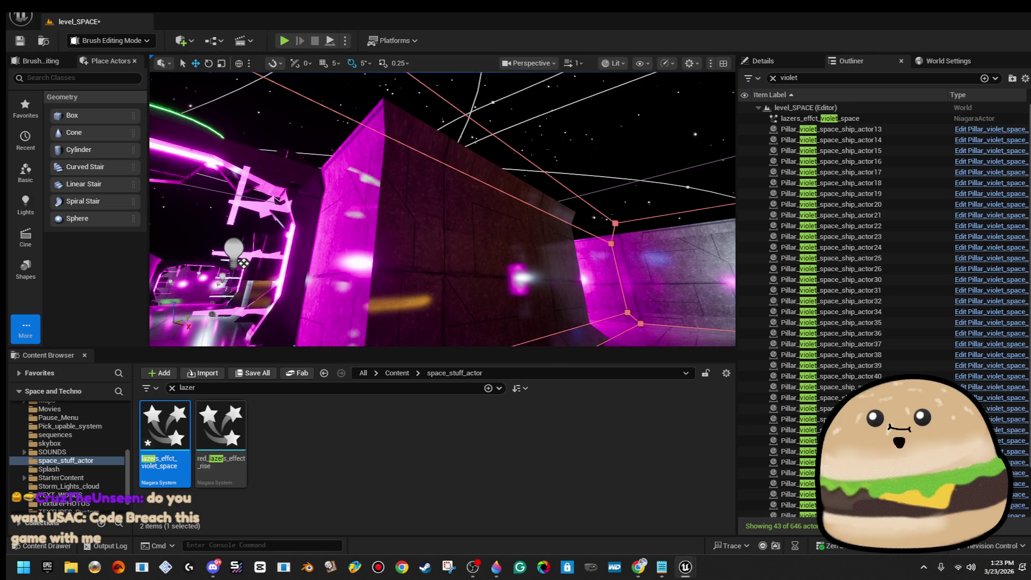
key(Return)
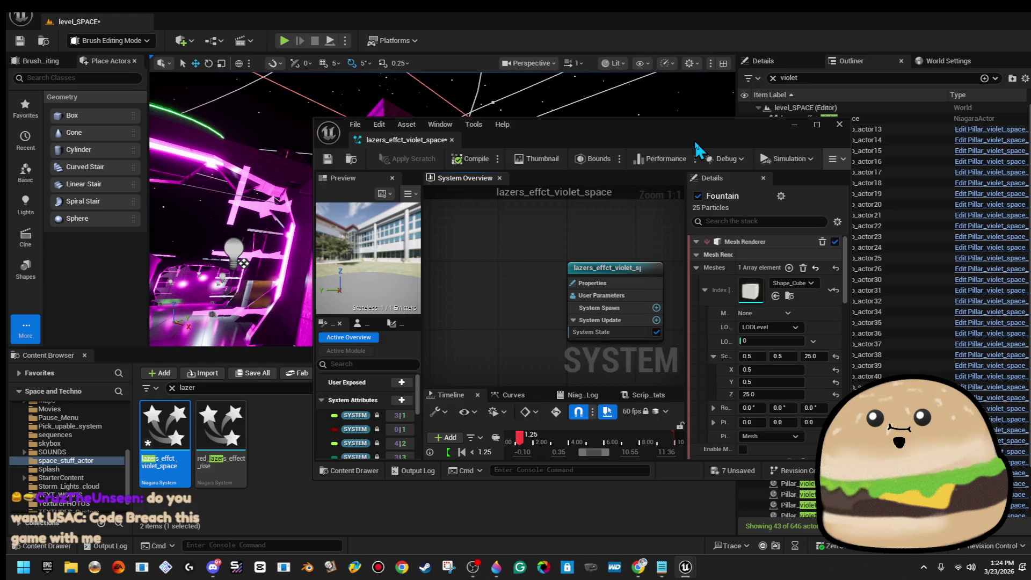
drag(696, 143, 696, 147)
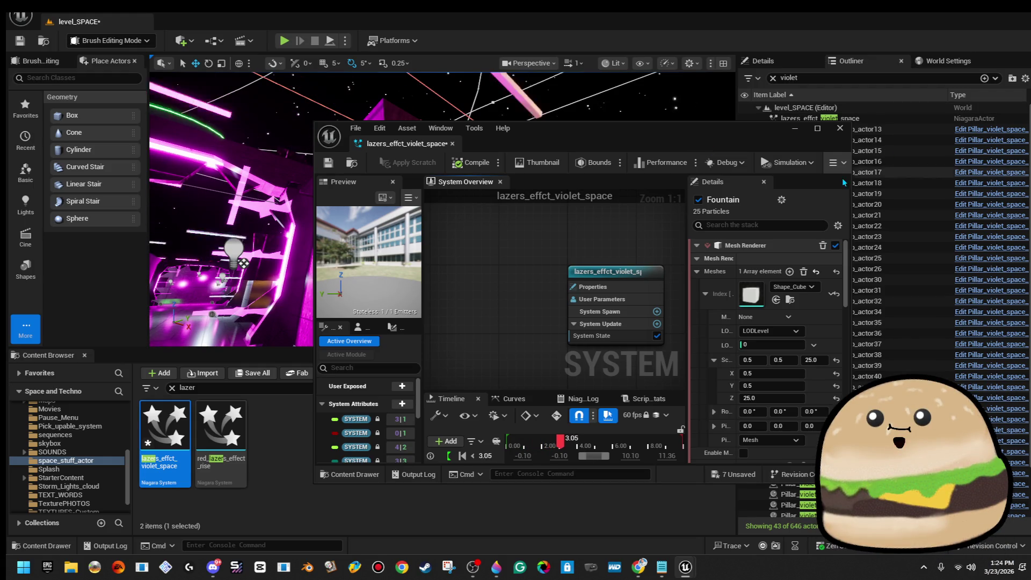
click(796, 128)
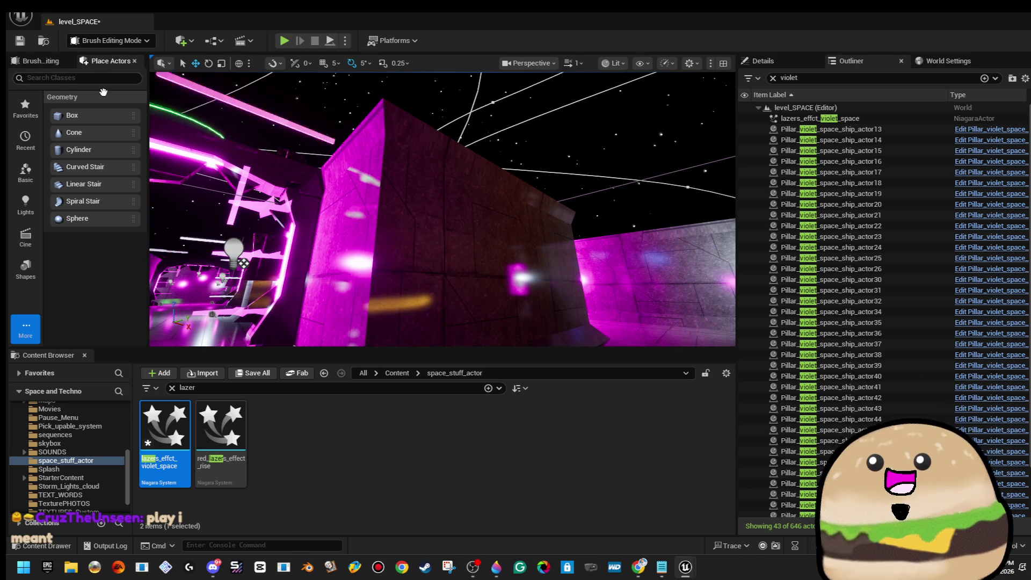
Open SPACE_Model from the Open Level browser, choosing Save Selected for the pending changes
click(22, 16)
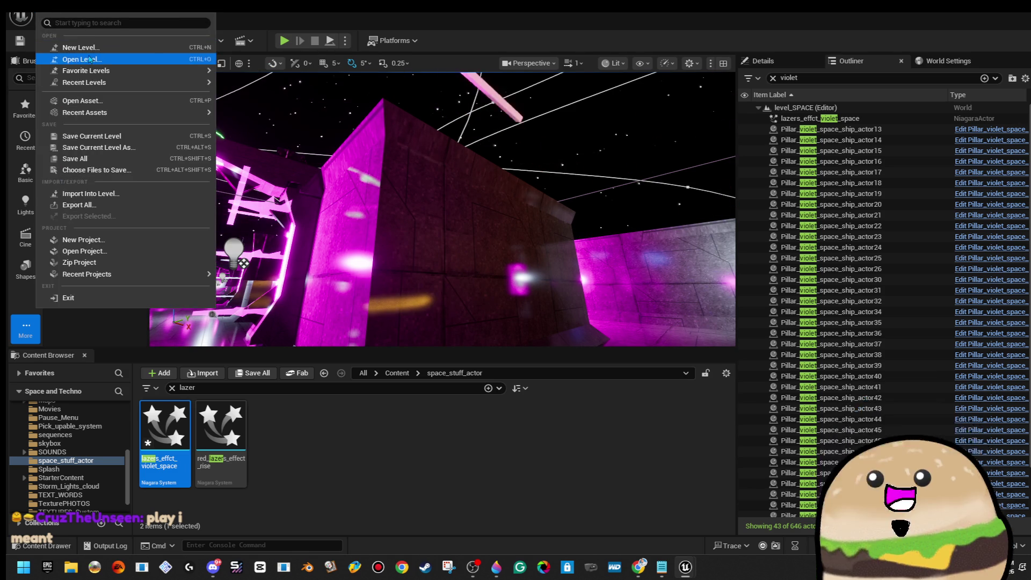
click(80, 57)
double_click(682, 223)
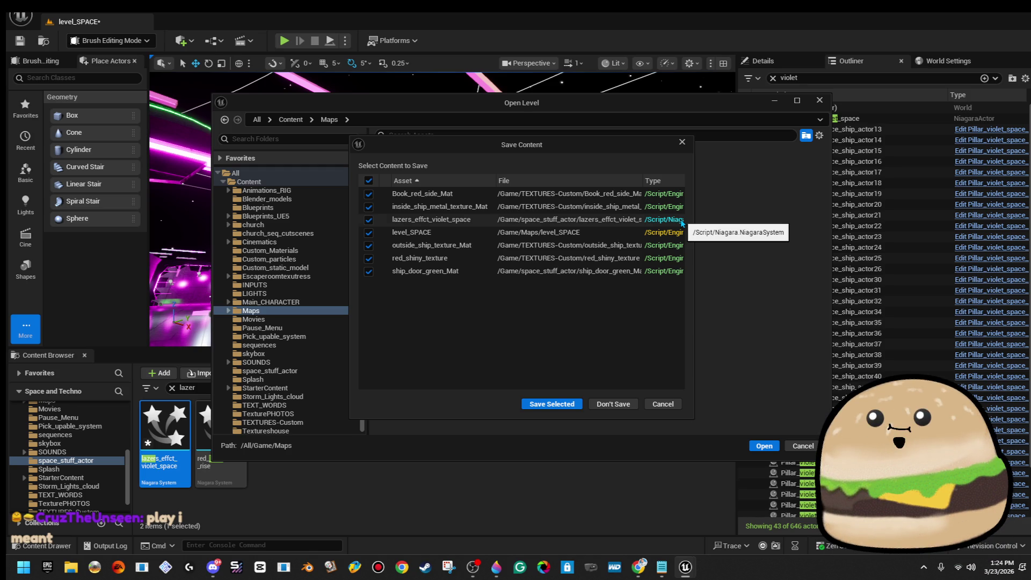
click(572, 405)
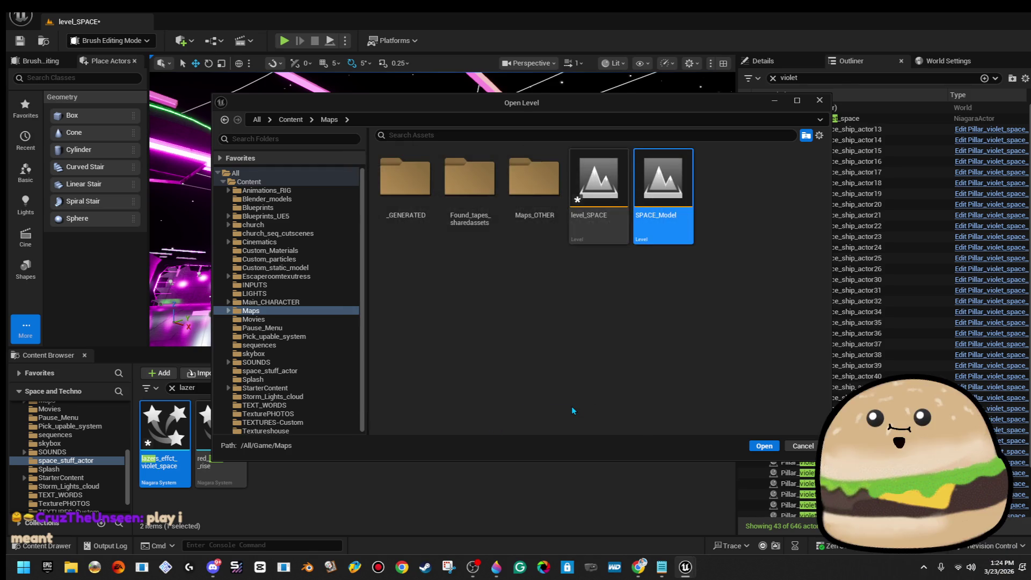
Select and frame spawn_pont_gradiant_tube_long_mesh in SPACE_Model, then look around it
key(s)
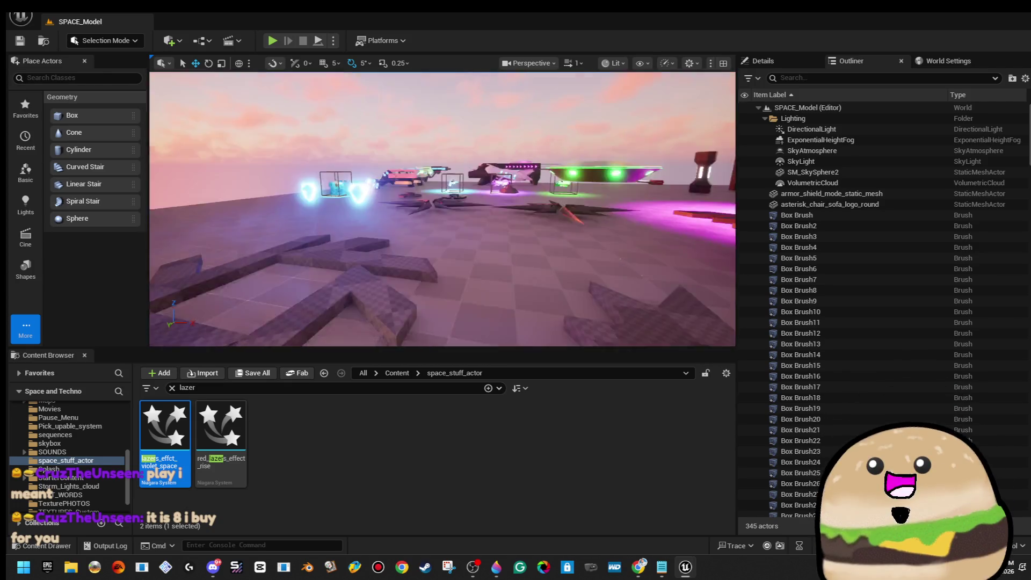
click(397, 205)
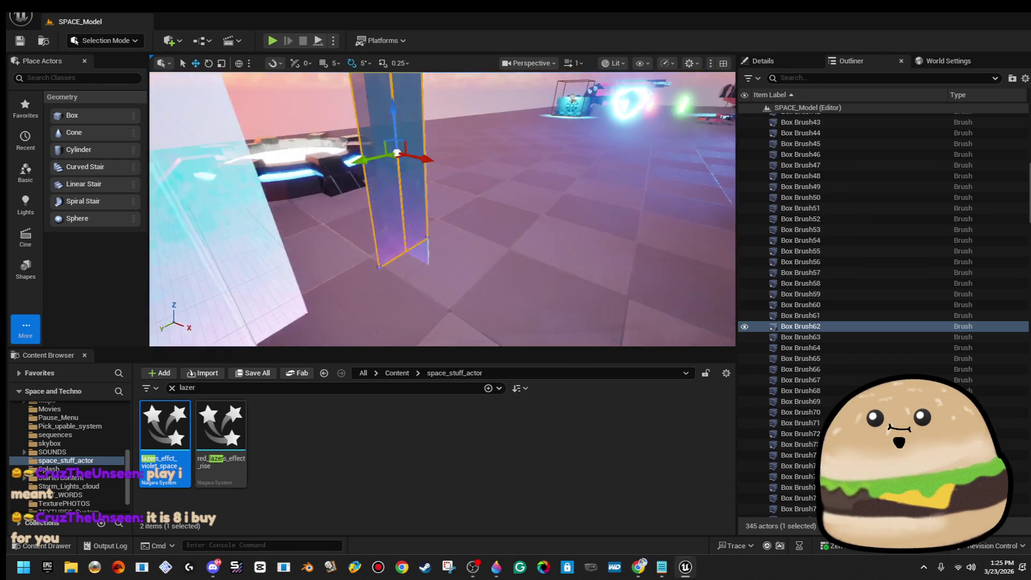
click(542, 243)
key(f)
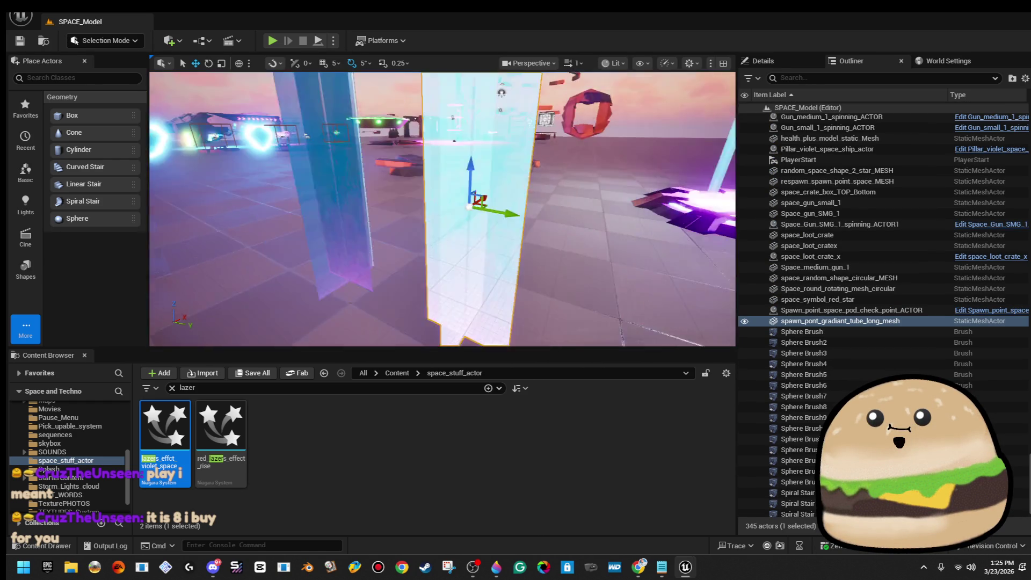
key(d)
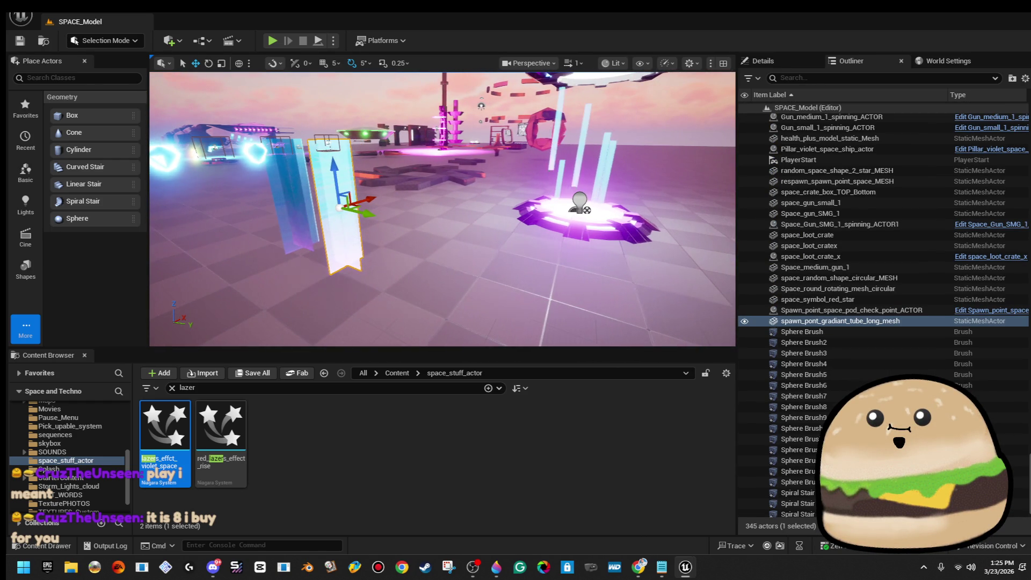
mouse_move(346, 184)
mouse_down()
mouse_move(325, 184)
mouse_move(309, 203)
mouse_move(371, 177)
mouse_up()
mouse_move(304, 206)
mouse_down()
mouse_move(298, 231)
mouse_move(304, 206)
mouse_move(284, 221)
mouse_up()
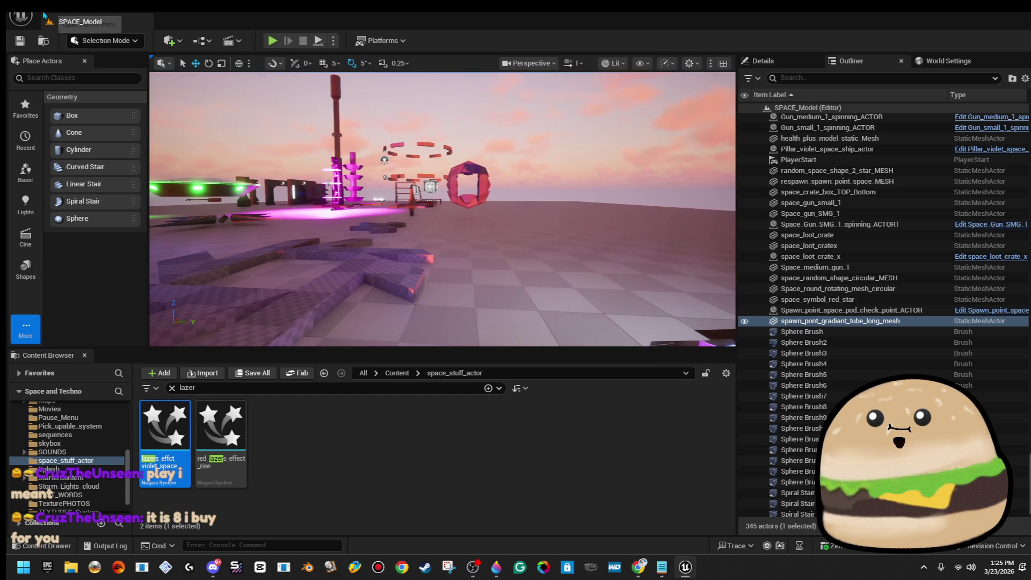
Reopen level_SPACE from the Open Level browser
click(20, 16)
click(86, 60)
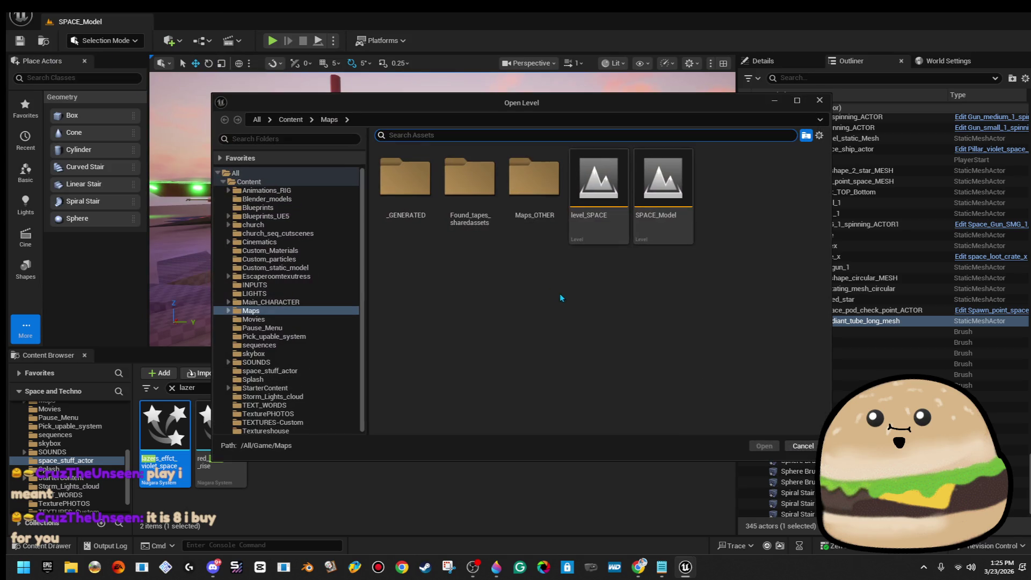
double_click(614, 228)
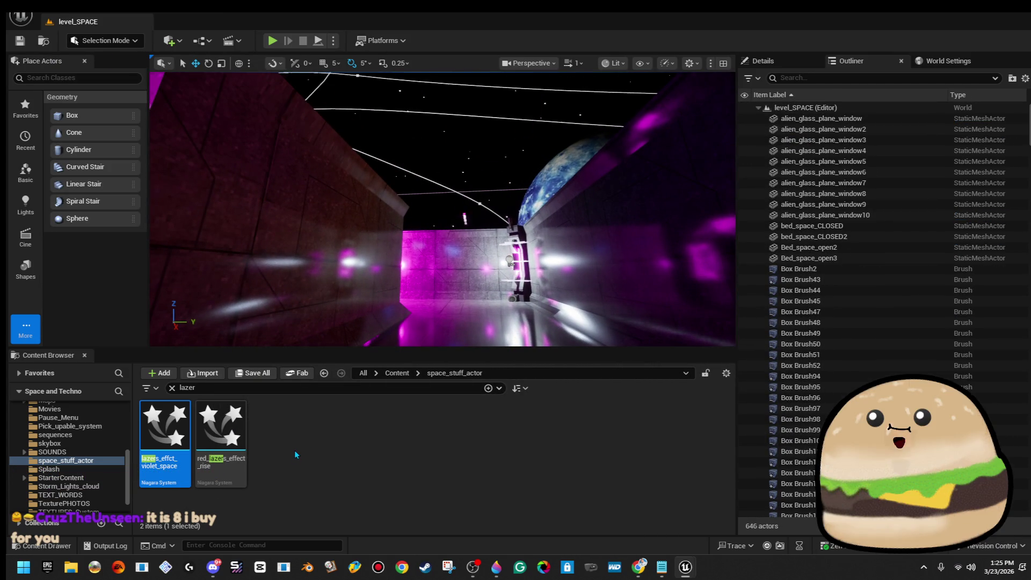
Swap the violet laser Fountain's Mesh Renderer mesh from the cube to the gradient tube
click(773, 60)
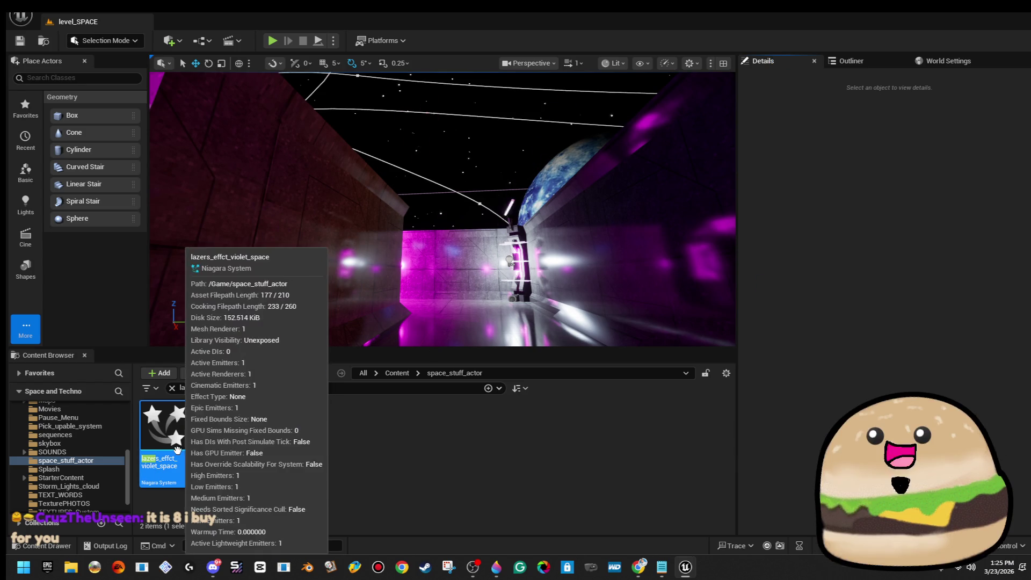
click(862, 60)
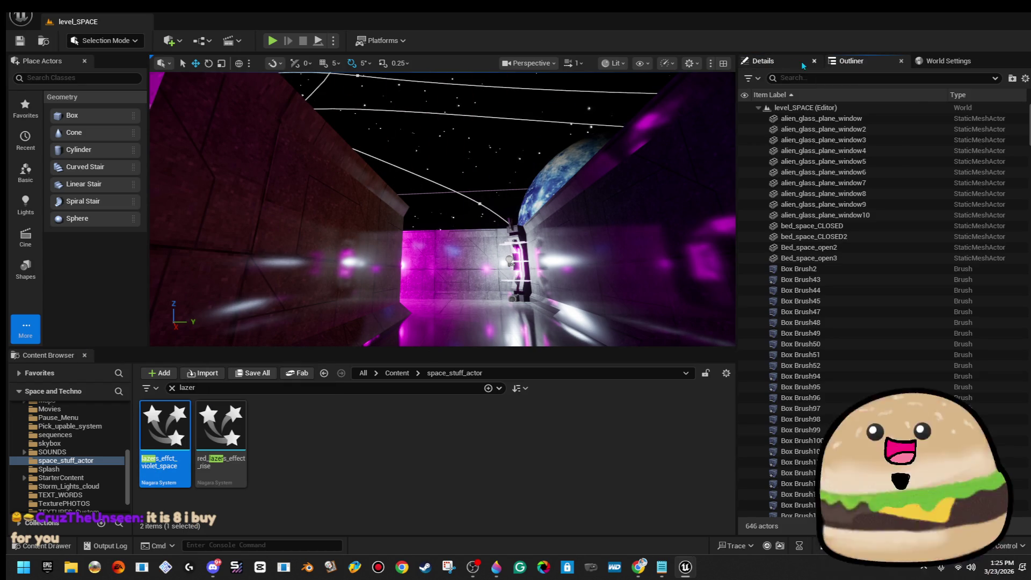
double_click(165, 427)
click(790, 288)
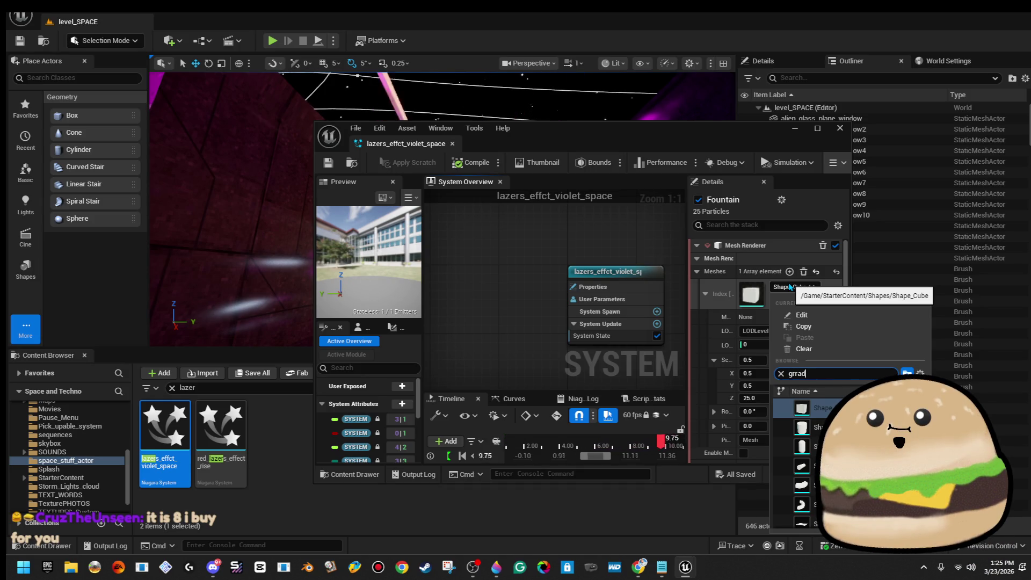
text(i)
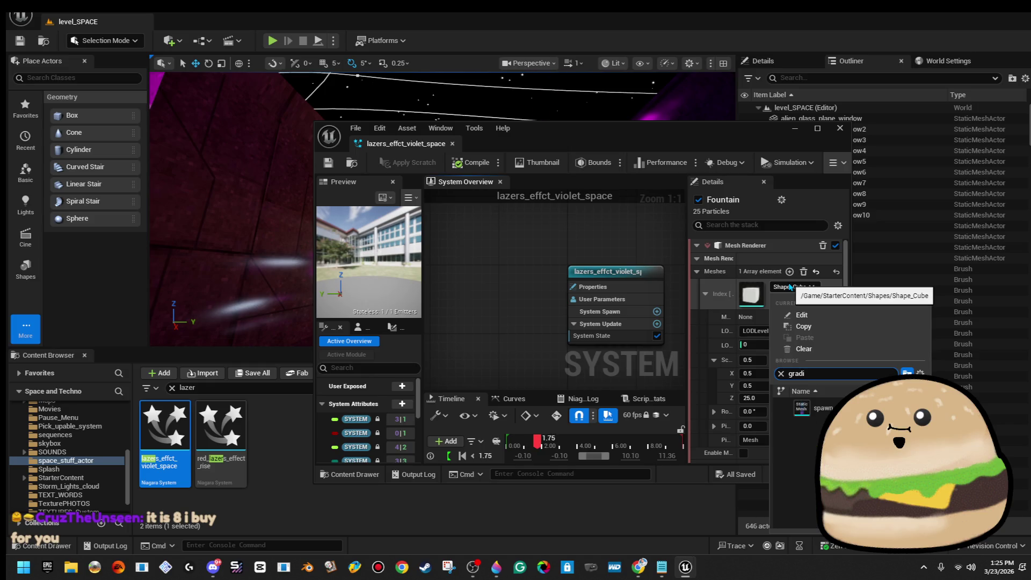
key(Return)
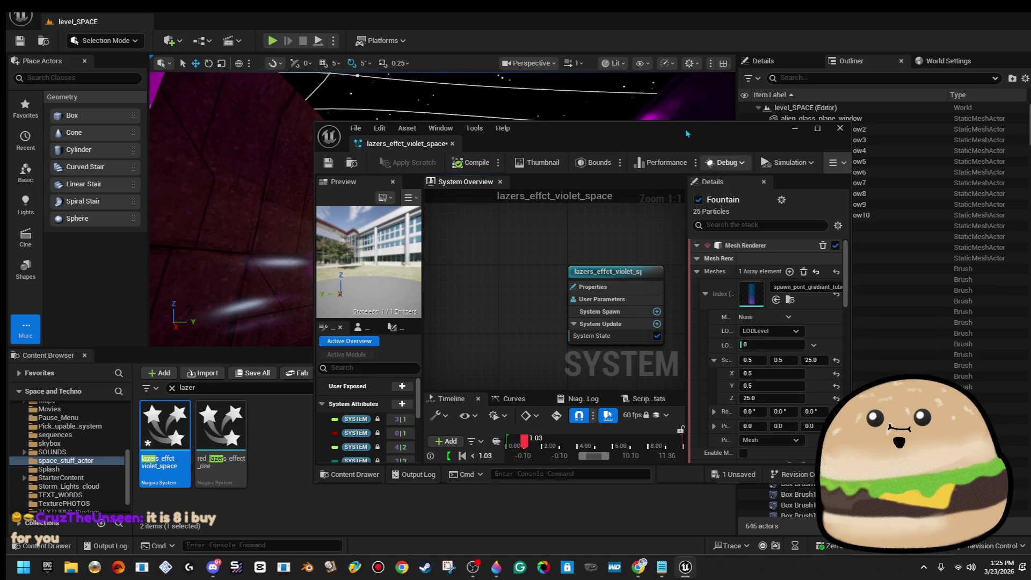
click(655, 107)
drag(430, 215, 347, 168)
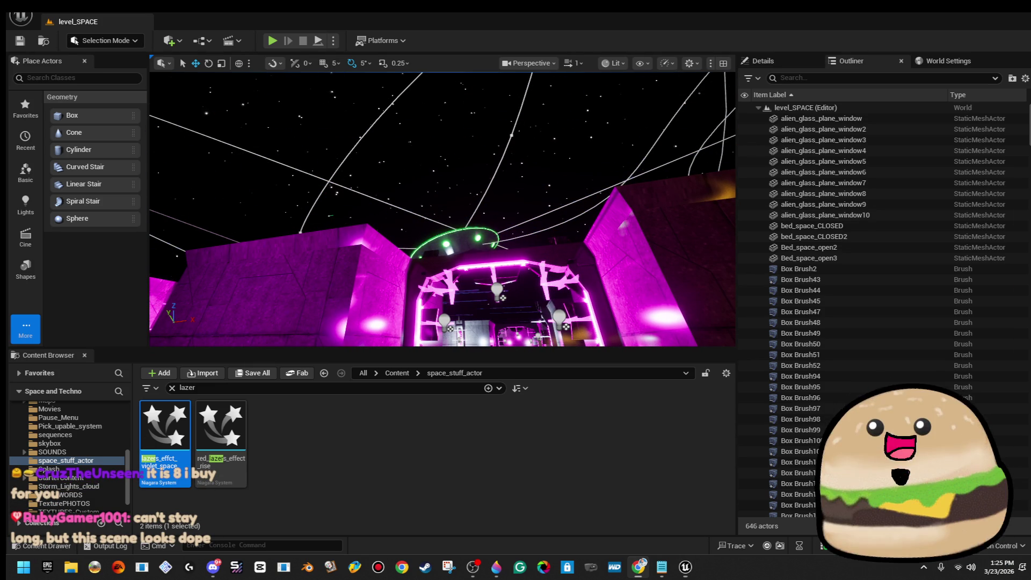
Turn toward the magenta walls and planet, then briefly play-test the level from that spot
mouse_move(498, 344)
mouse_down()
mouse_move(467, 311)
mouse_move(435, 300)
mouse_move(429, 311)
mouse_move(418, 295)
mouse_up()
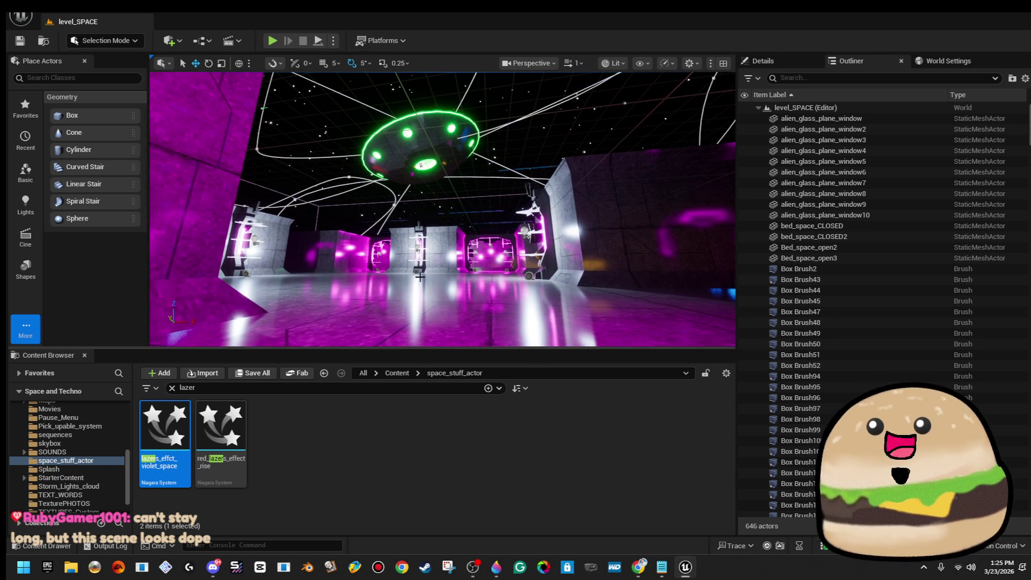
right_click(448, 301)
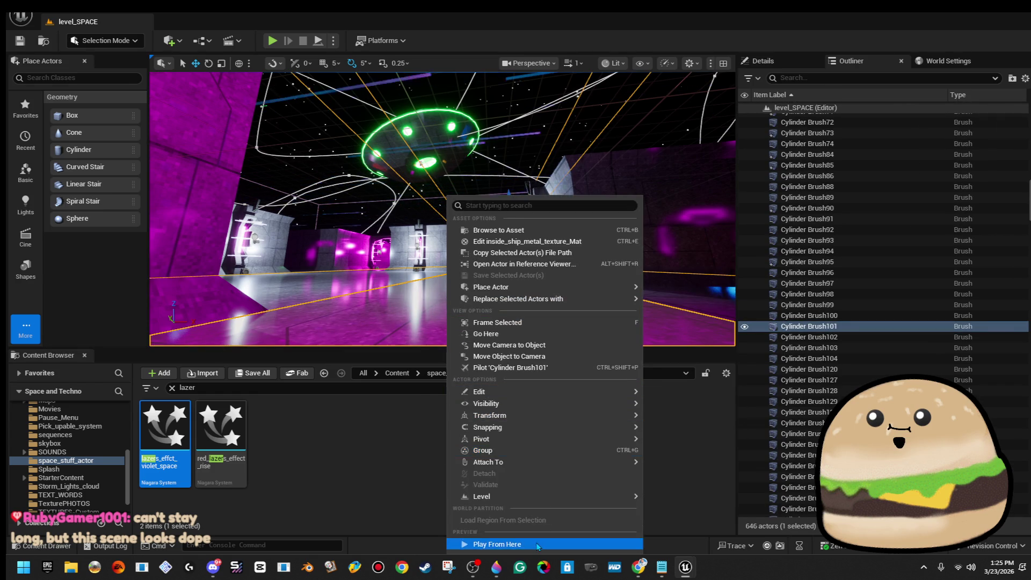
click(511, 543)
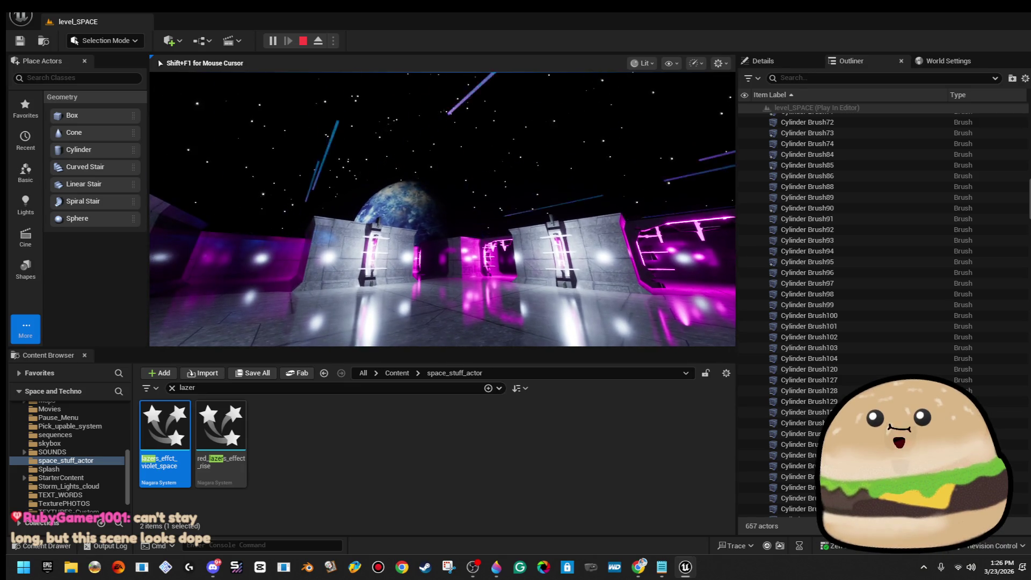
key(Escape)
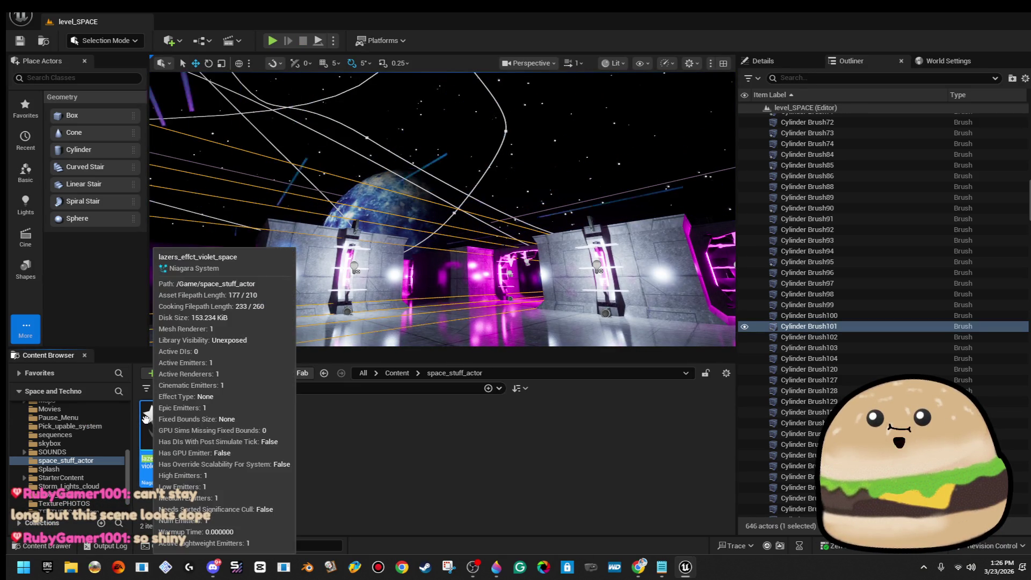
Fly through the magenta corridors to the glowing platform and select the violet laser effect
key(w)
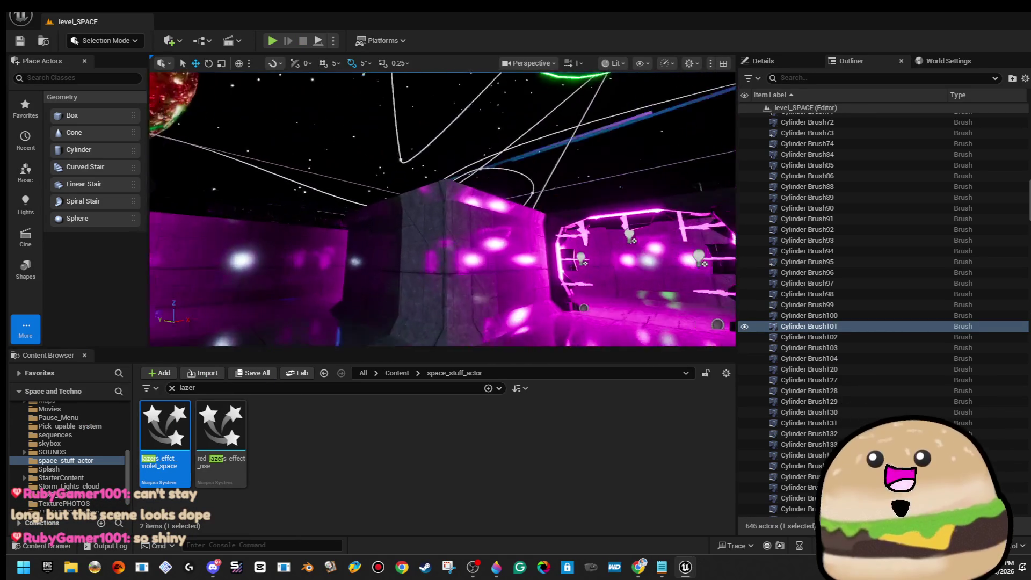
key(w)
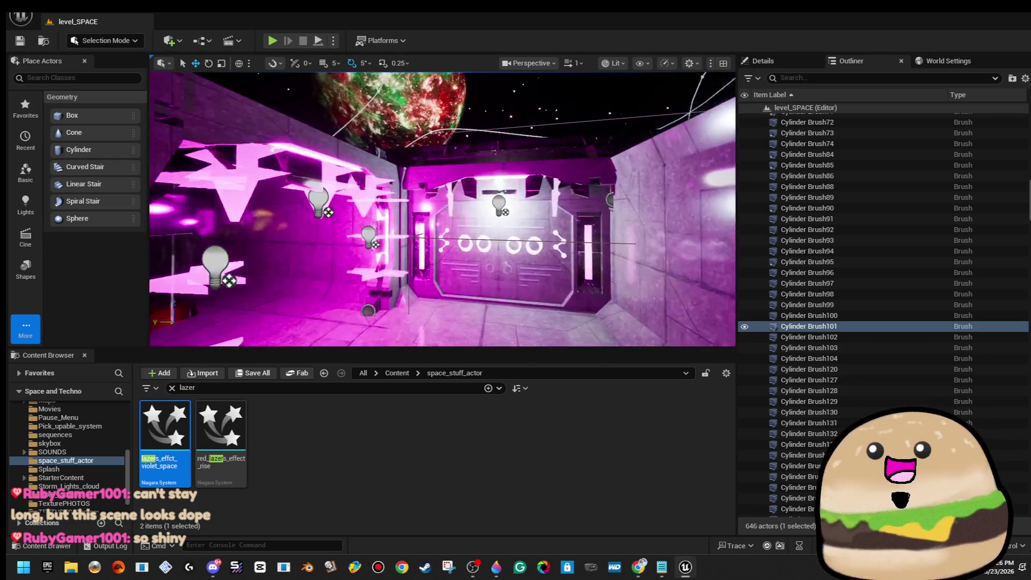
key(w)
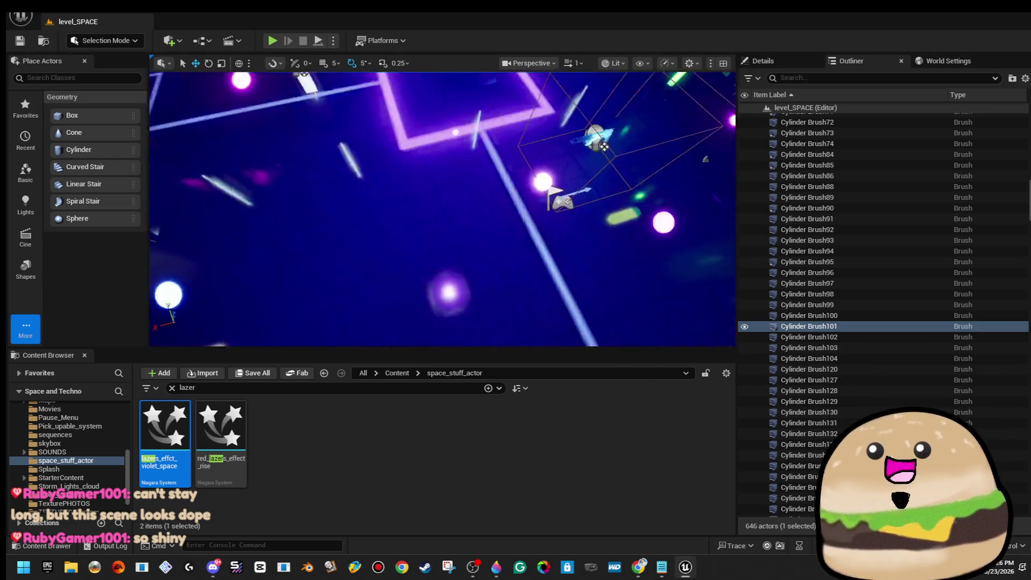
key(w)
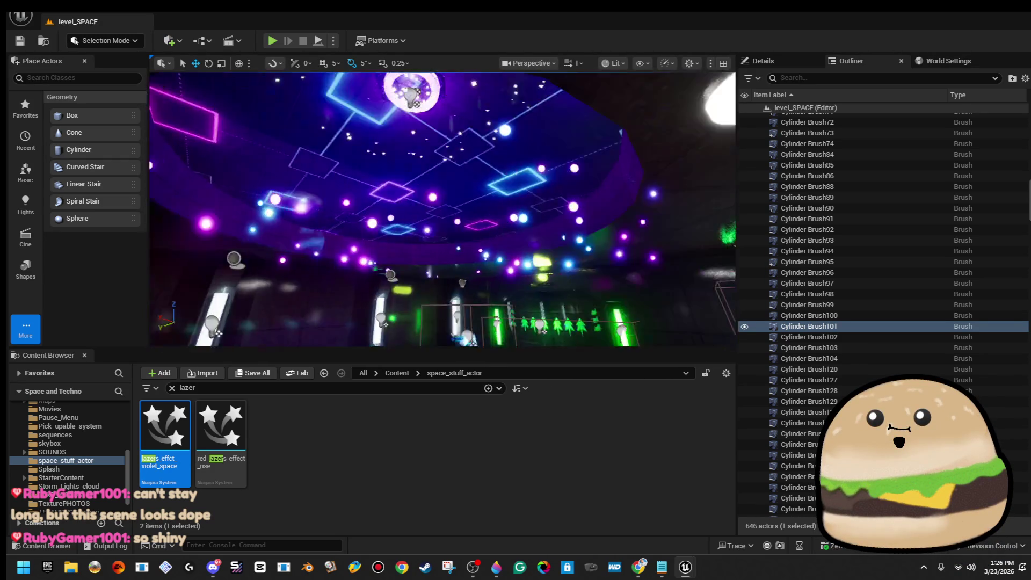
key(w)
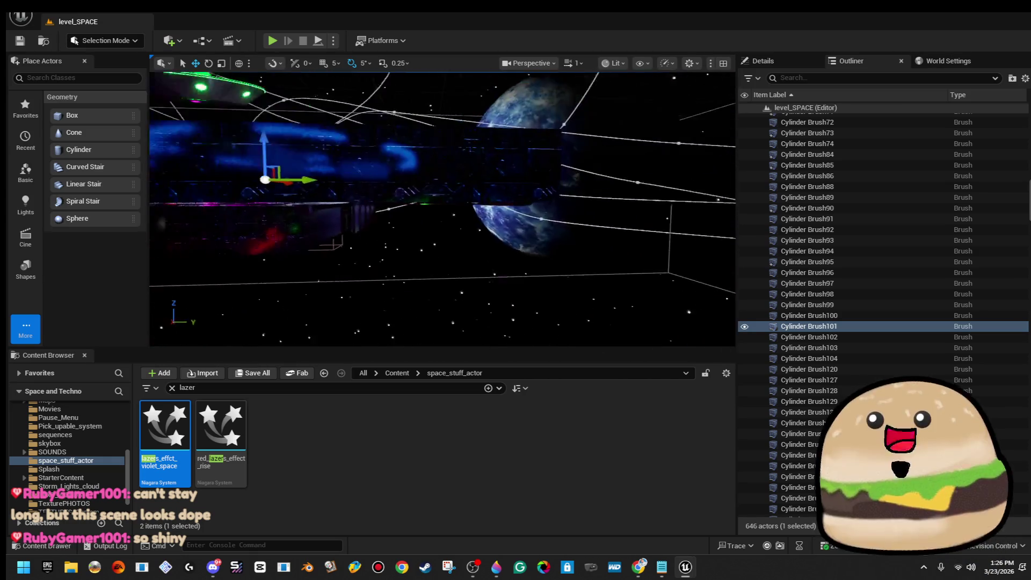
key(w)
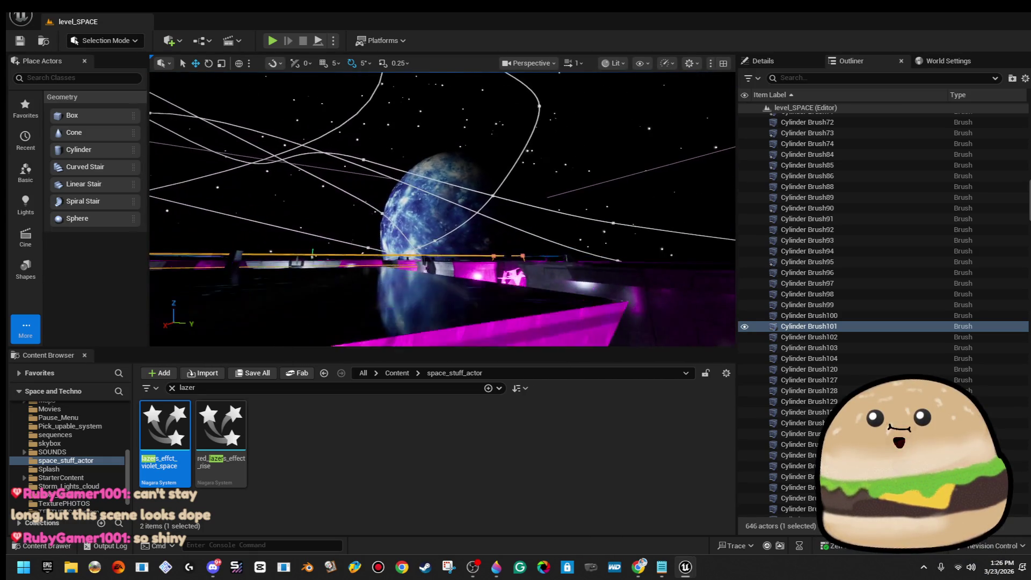
key(w)
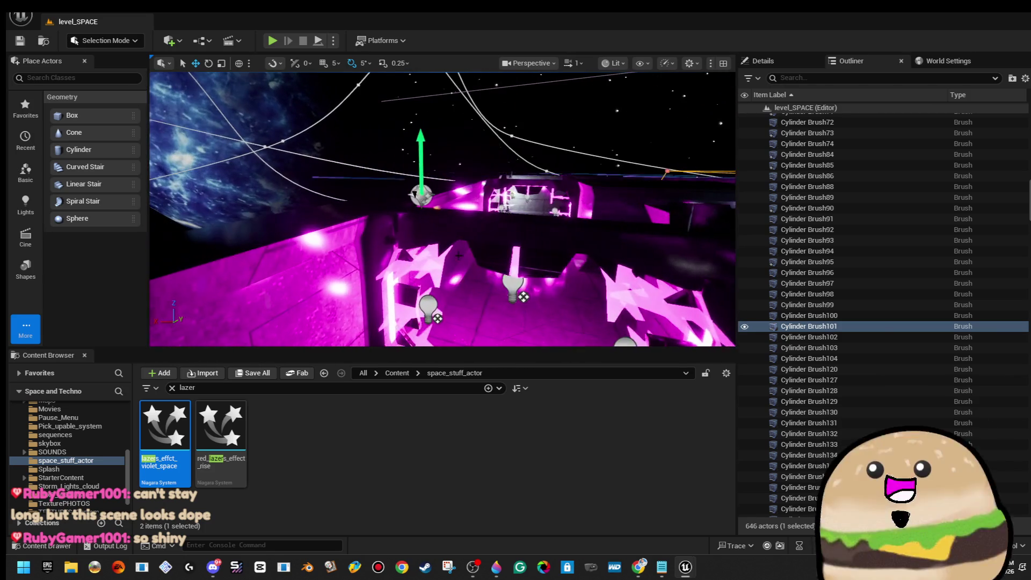
click(423, 196)
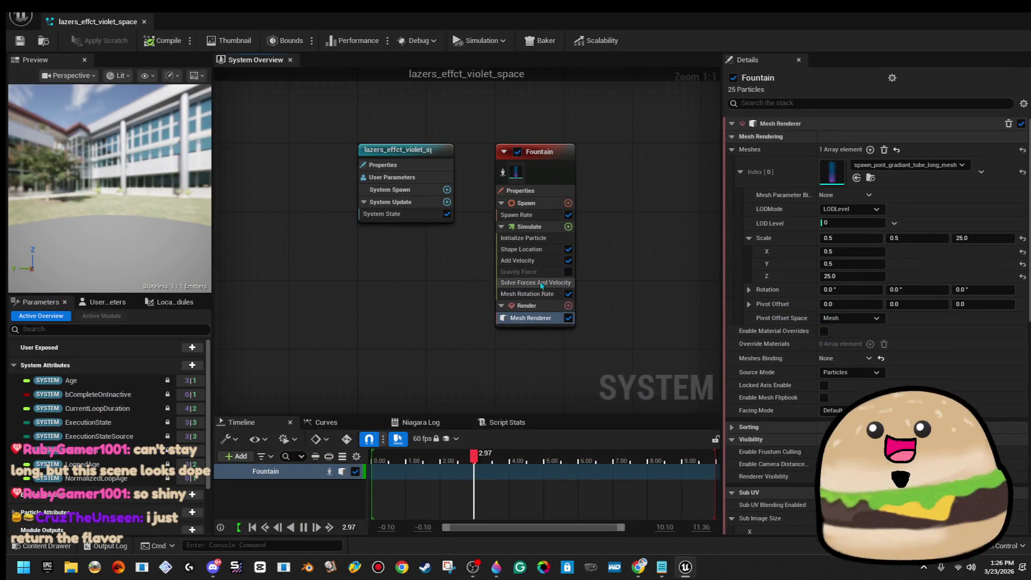
Set the Fountain's Initialize Particle mesh scale X to 0.5, then return to level_SPACE
click(553, 239)
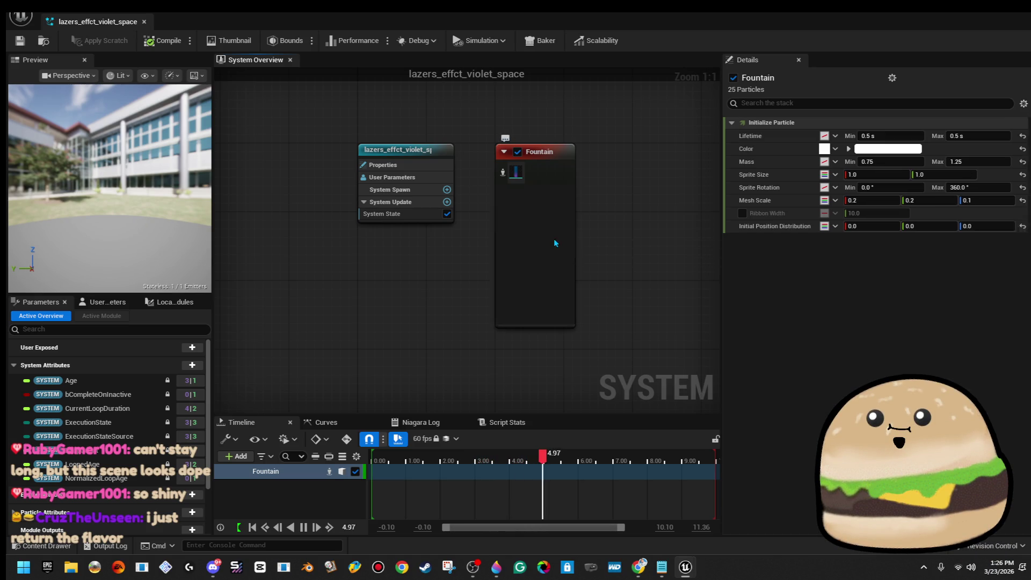
click(894, 200)
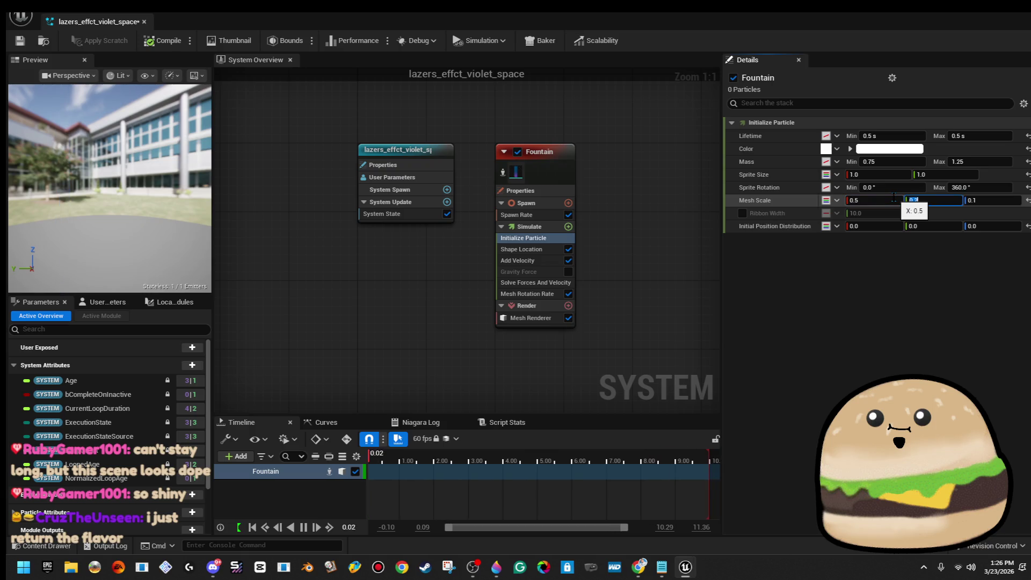
text(15)
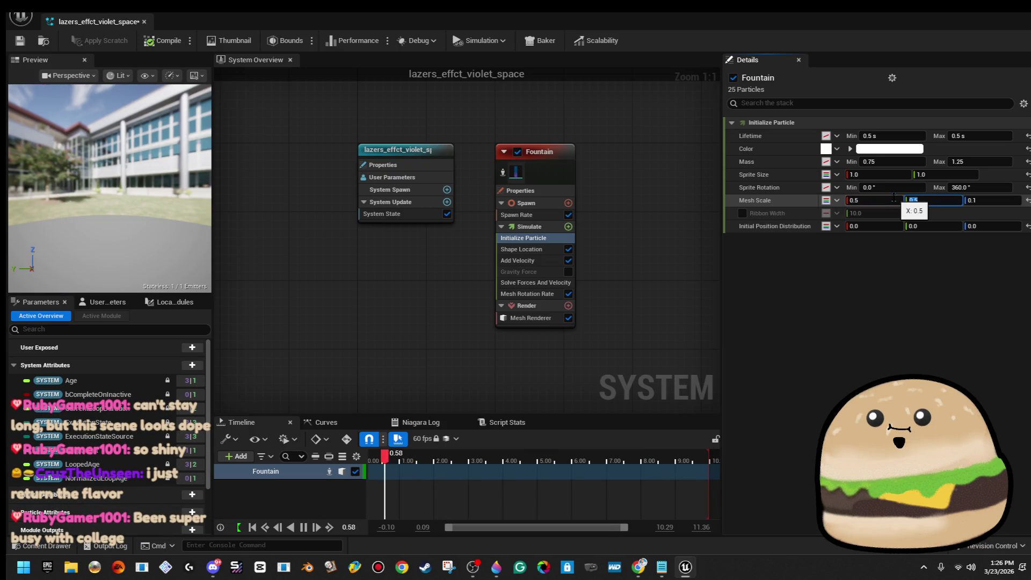
key(alt+Tab)
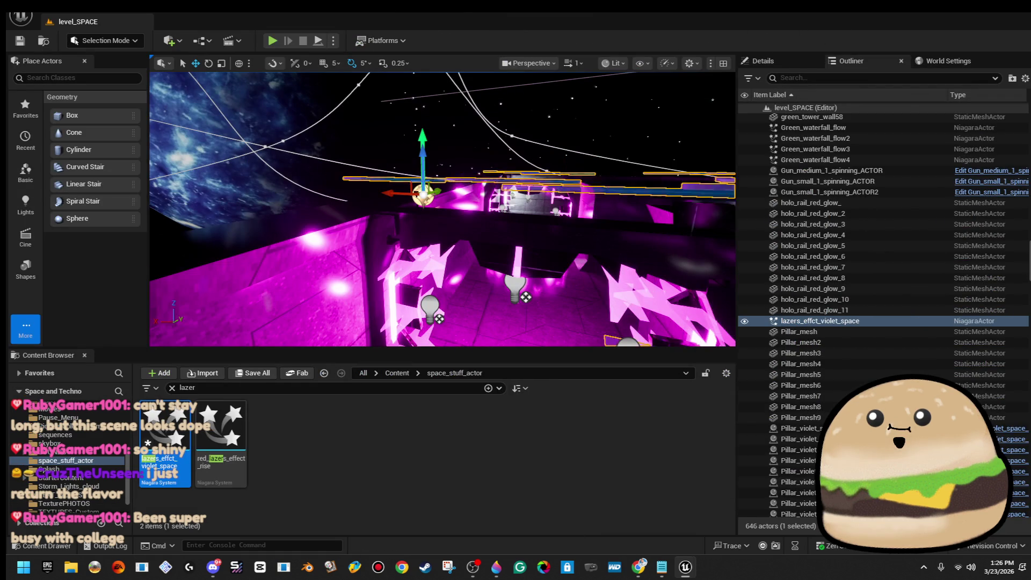
Move the view up the pink corridor and play-test the level with Alt+P, then stop
key(w)
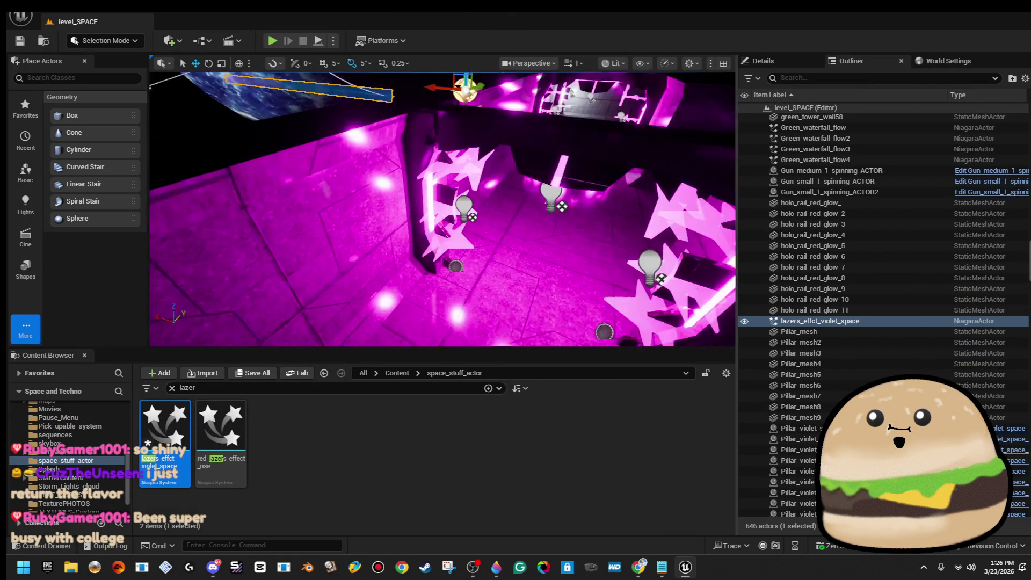
mouse_move(416, 264)
mouse_down()
mouse_move(548, 258)
mouse_move(561, 237)
mouse_move(576, 253)
mouse_up()
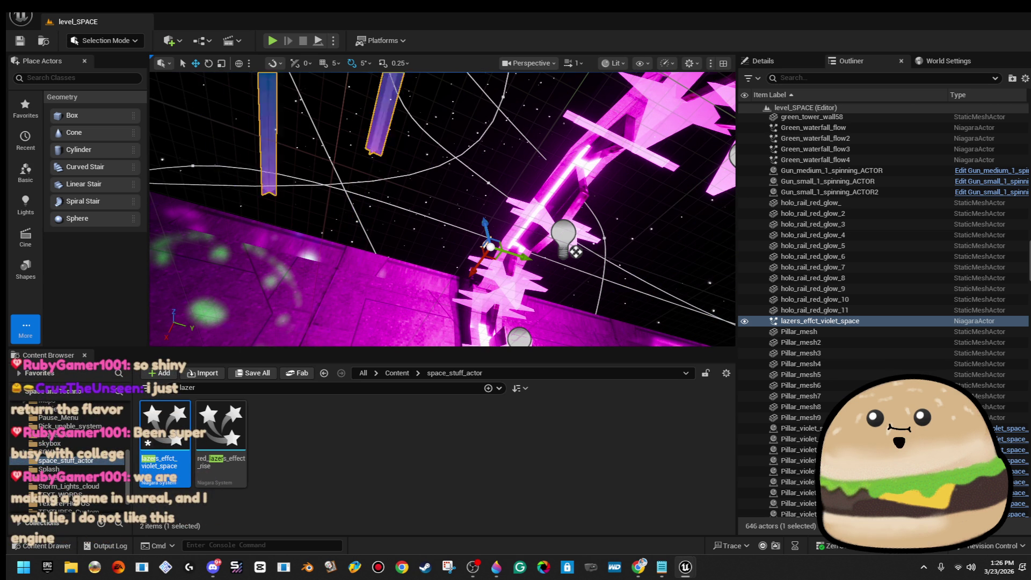
key(1)
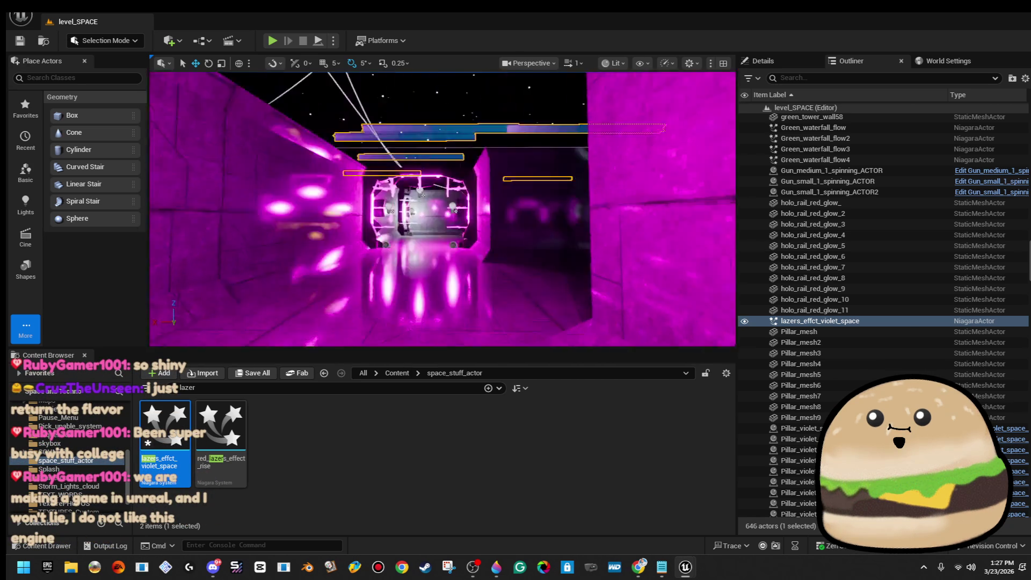
right_click(461, 198)
click(435, 256)
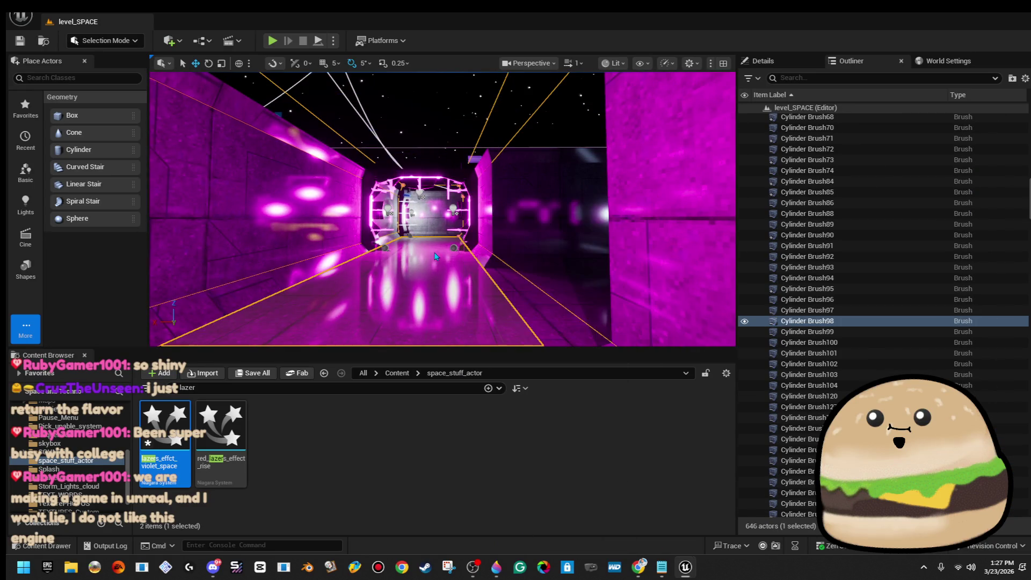
key(alt+p)
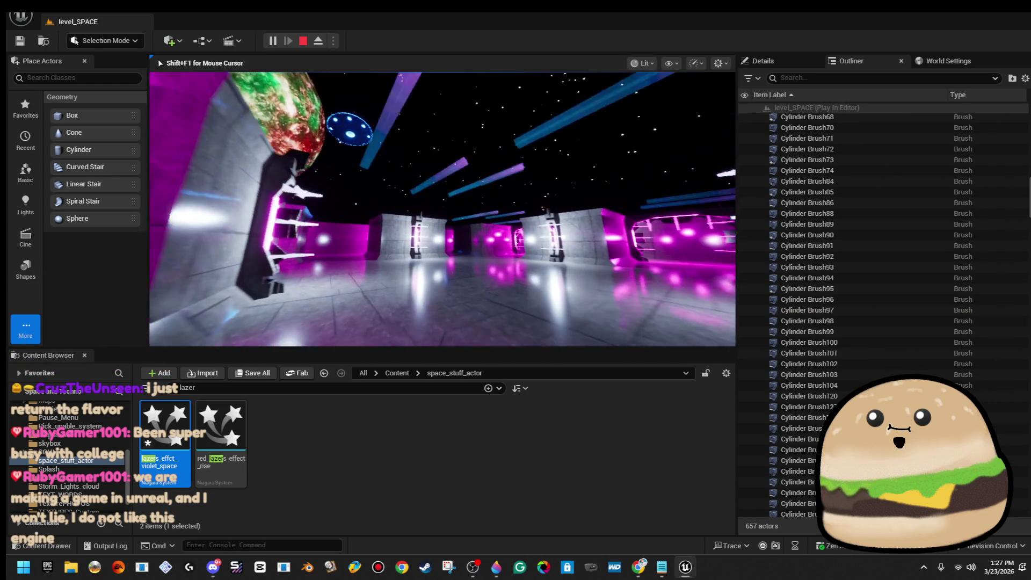
key(Escape)
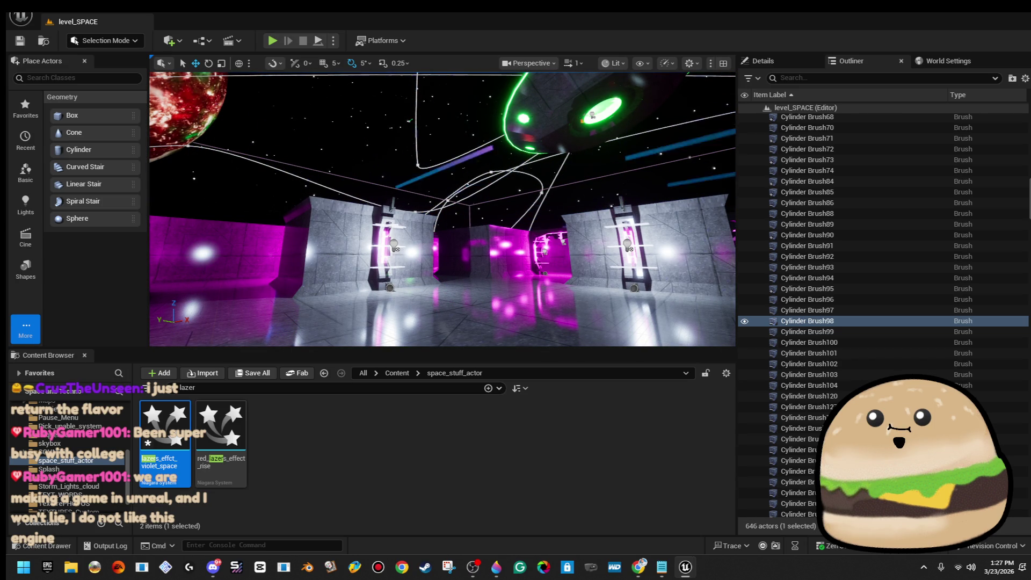
Save the level and pick a floor spot between the pillars
key(ctrl+s)
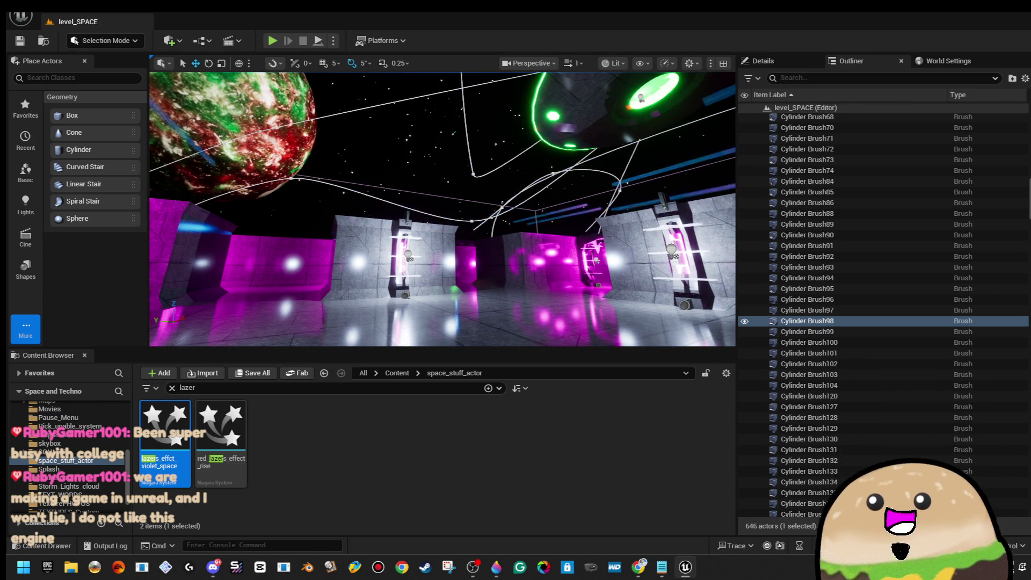
click(482, 292)
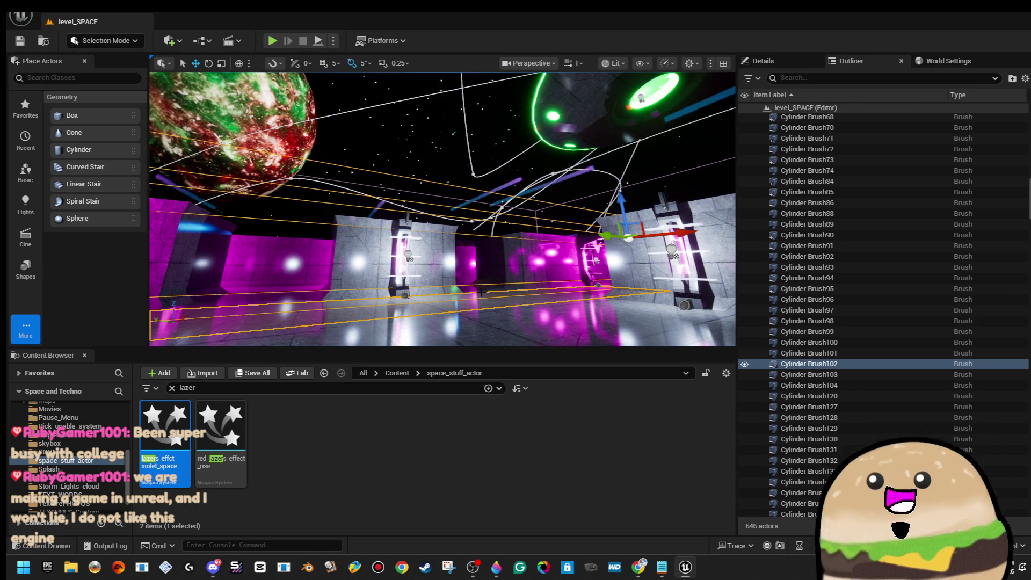
right_click(473, 172)
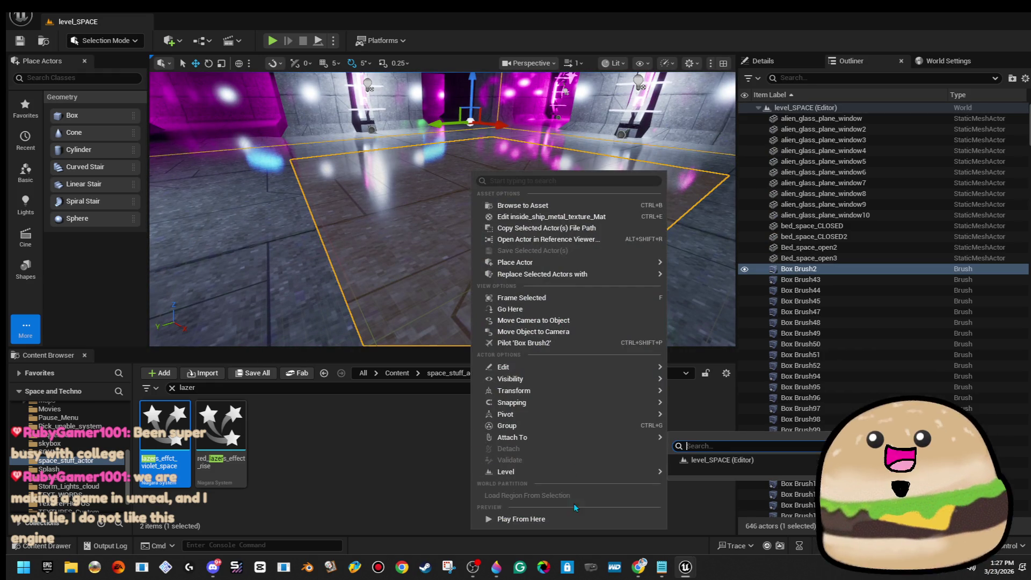
Play from the floor spot between the pillars in fullscreen, then stop and restore the editor layout
click(576, 518)
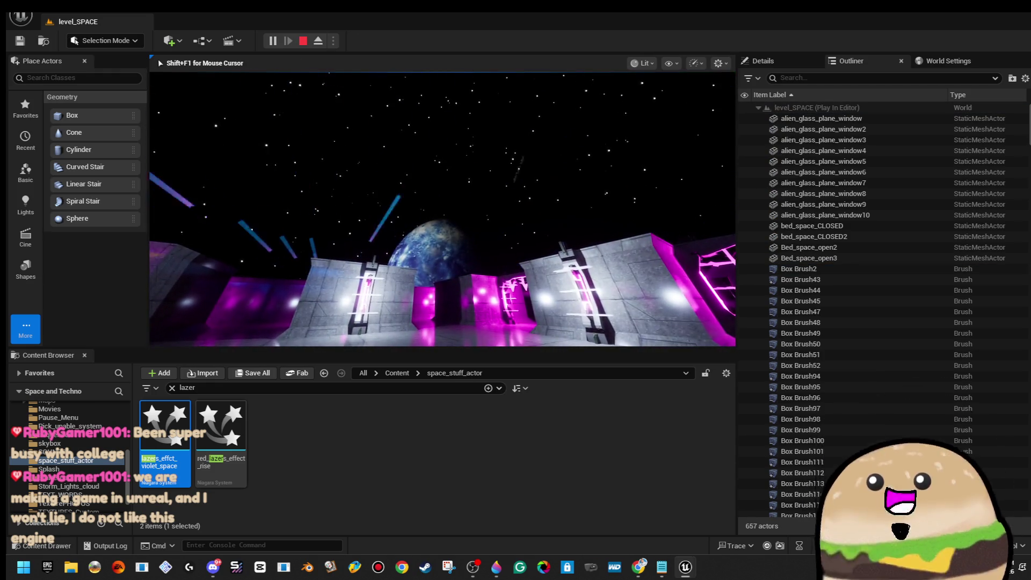
key(F11)
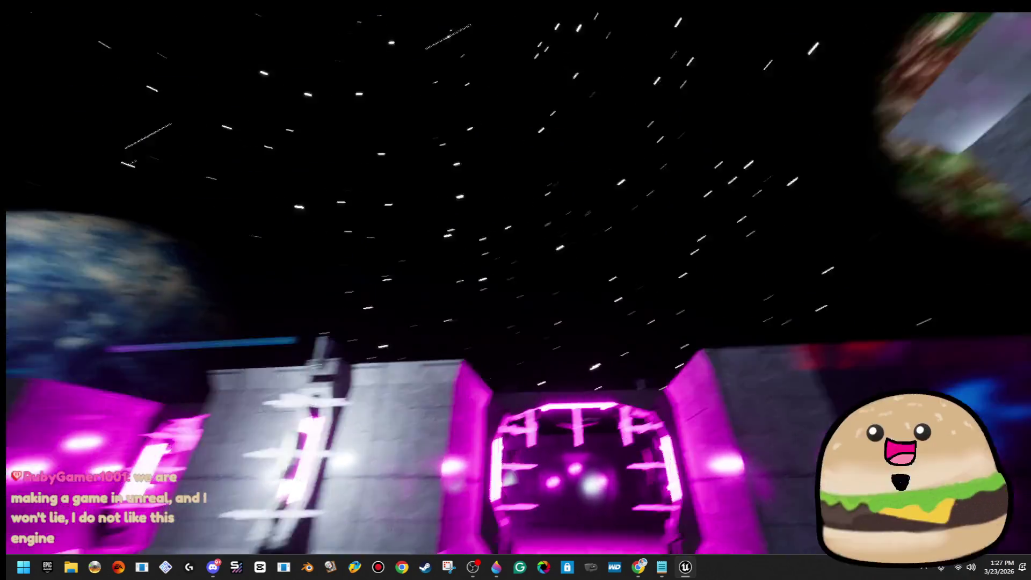
key(Escape)
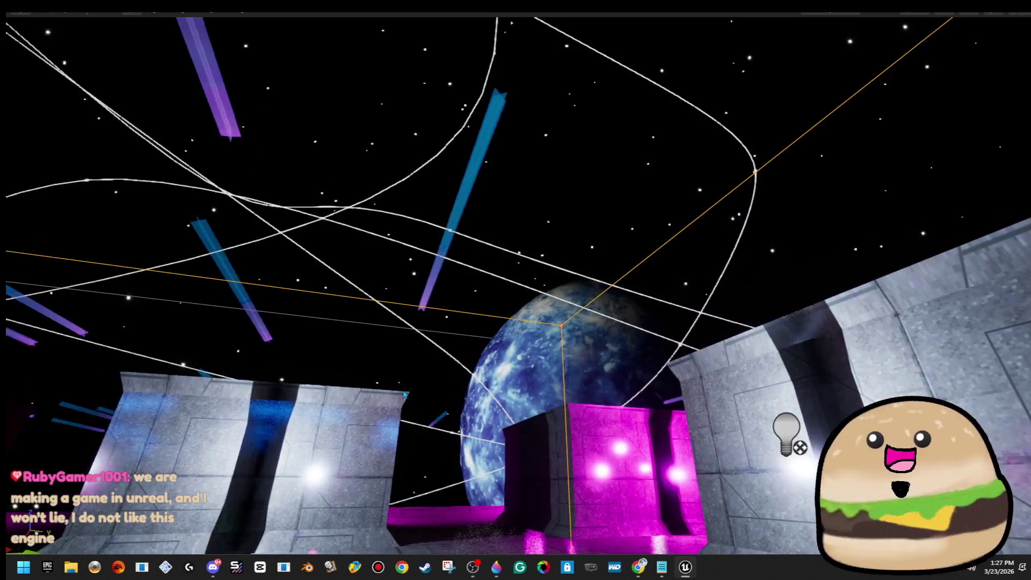
key(F11)
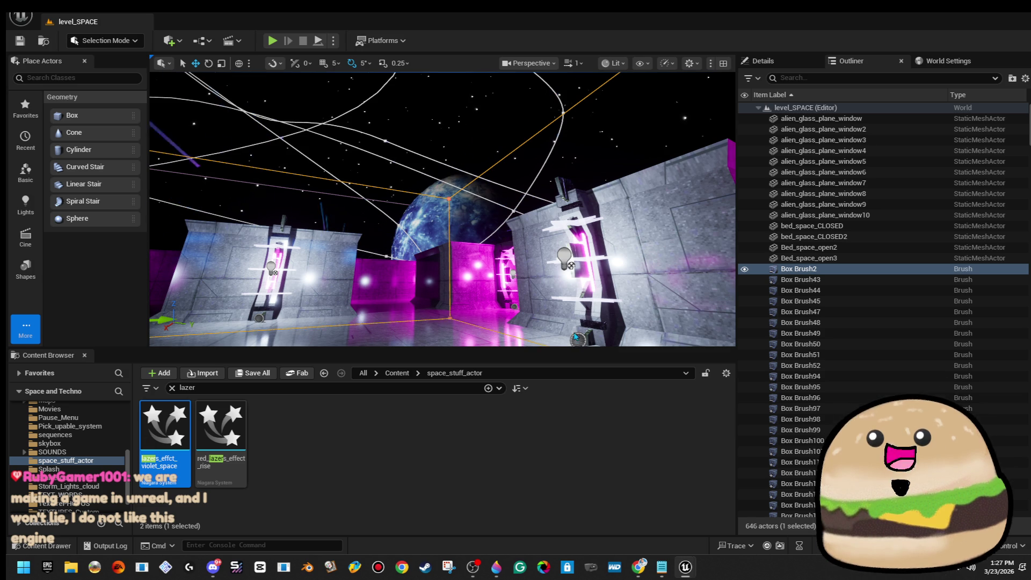
Move the view into the magenta room, play from that spot, then stop the session
mouse_move(640, 280)
mouse_down()
mouse_move(607, 247)
mouse_move(641, 280)
mouse_up()
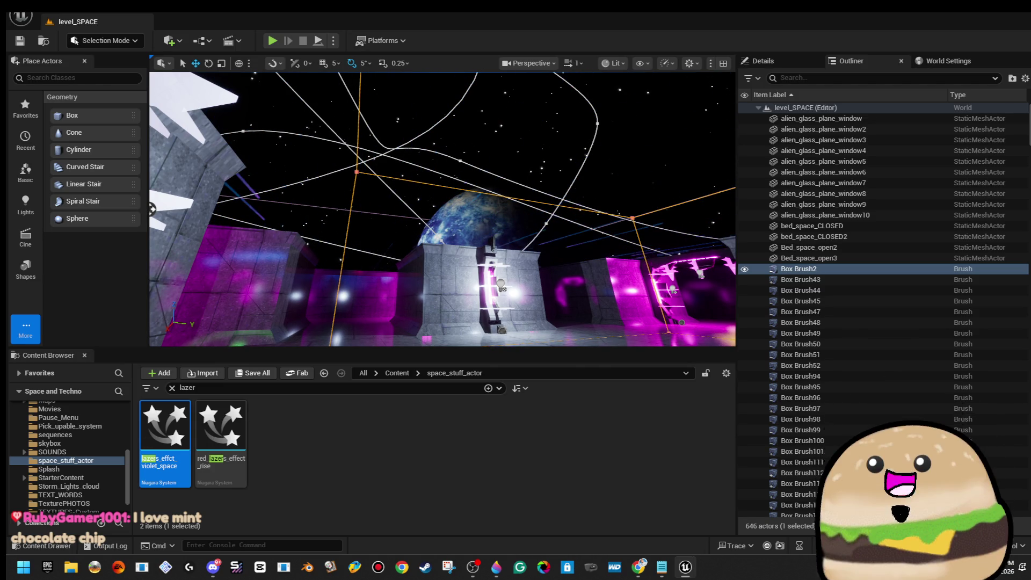
mouse_move(441, 209)
mouse_down()
mouse_move(413, 159)
mouse_move(409, 215)
mouse_up()
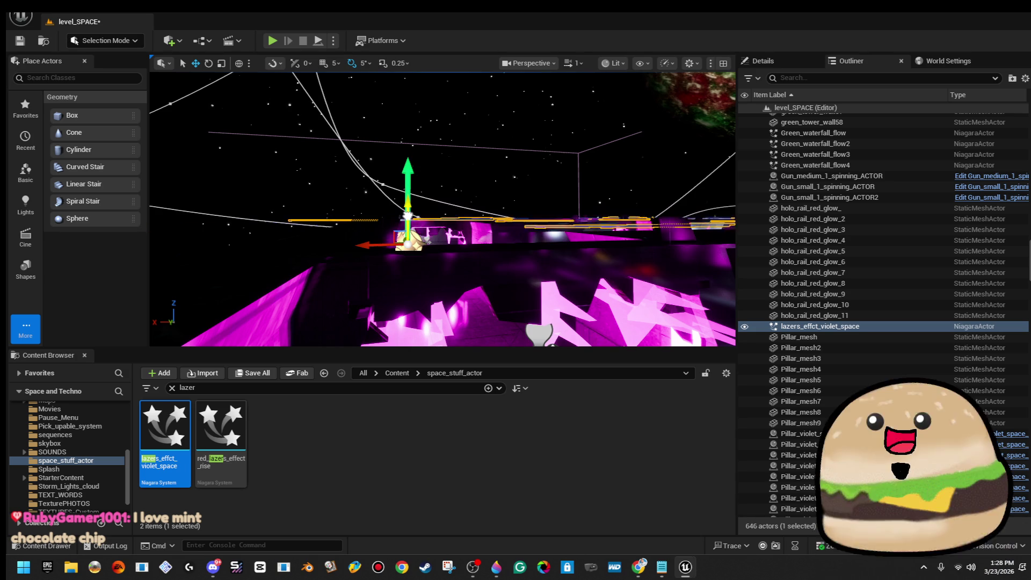
drag(408, 215, 446, 198)
right_click(446, 198)
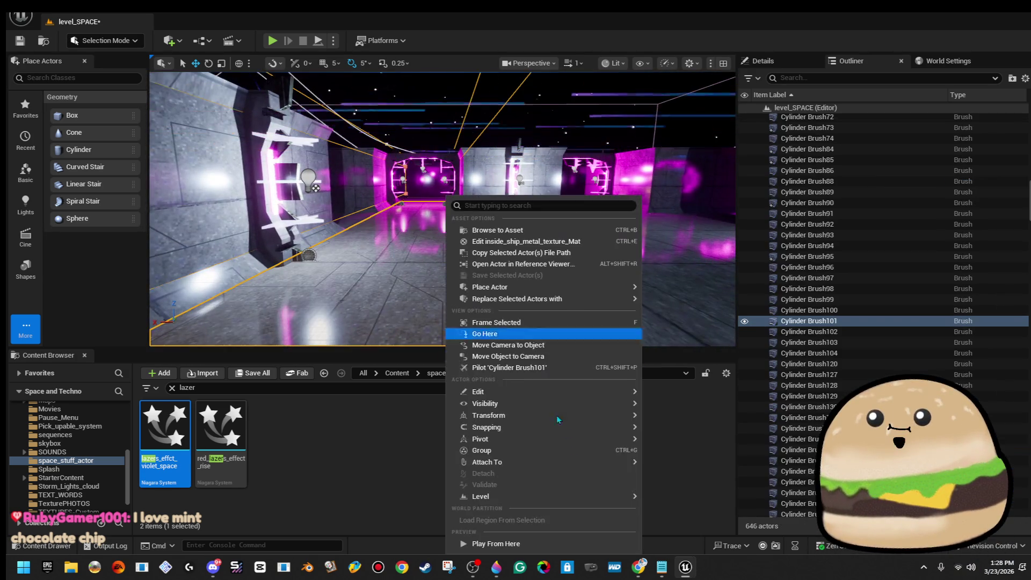
click(543, 540)
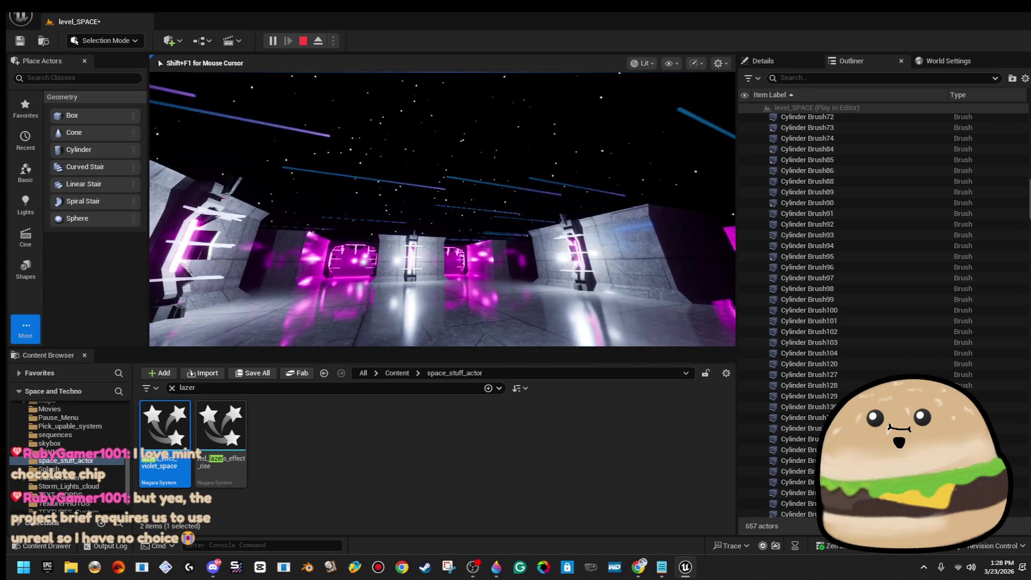
key(Escape)
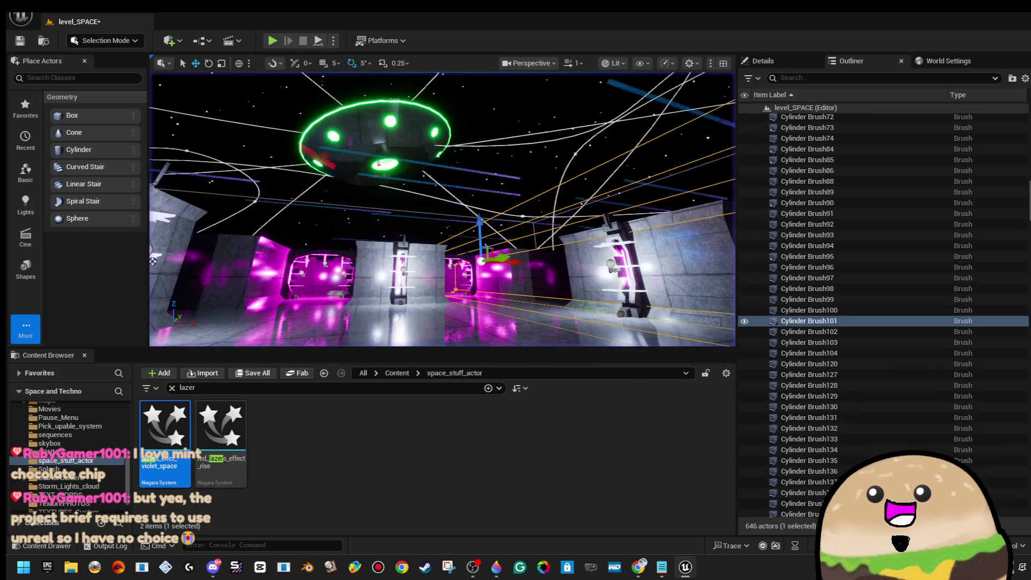
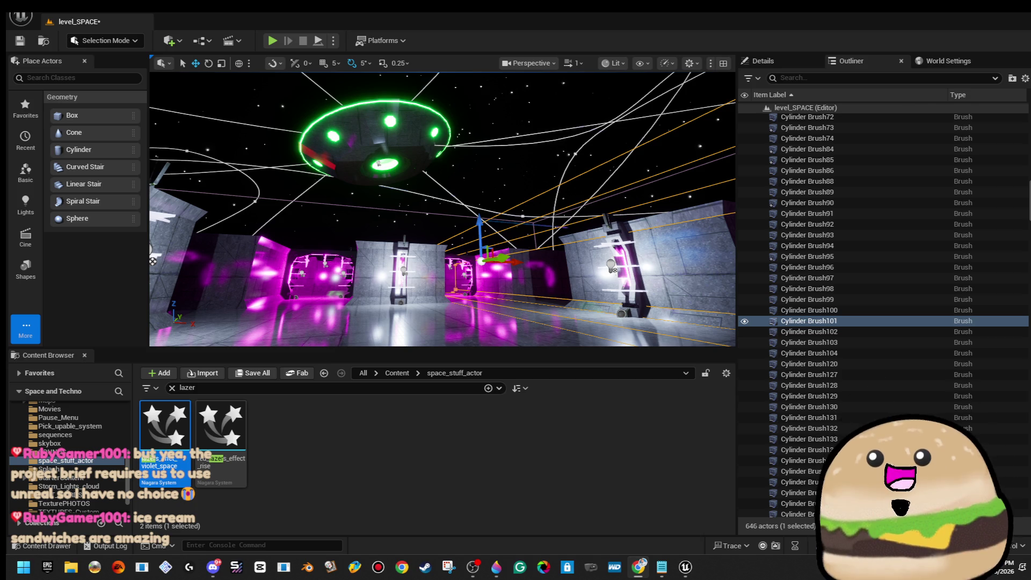
Copy the USAC: Code Breach title from its Steam page, close that tab, and minimize Chrome
key(alt+Tab)
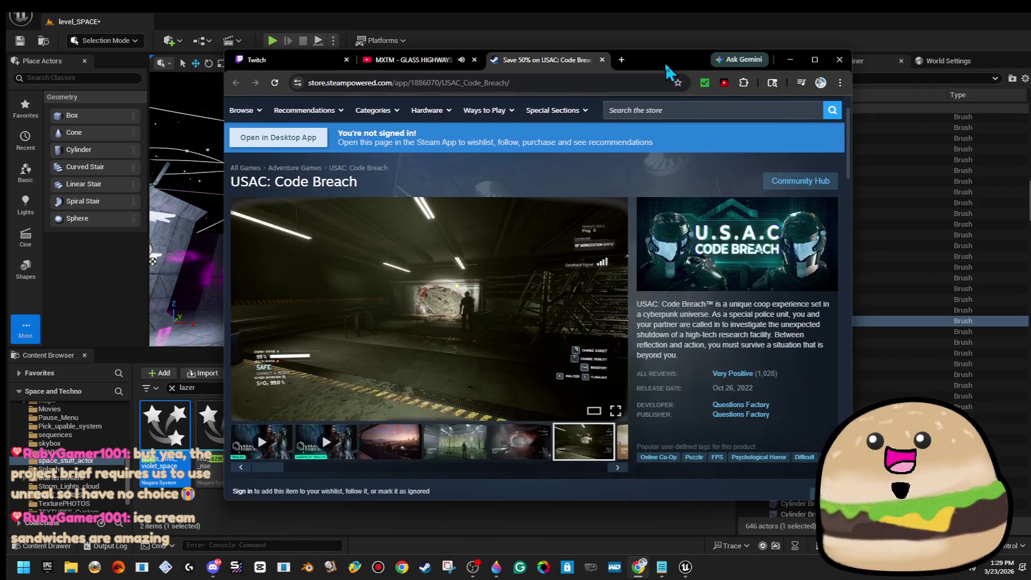
triple_click(296, 181)
right_click(299, 184)
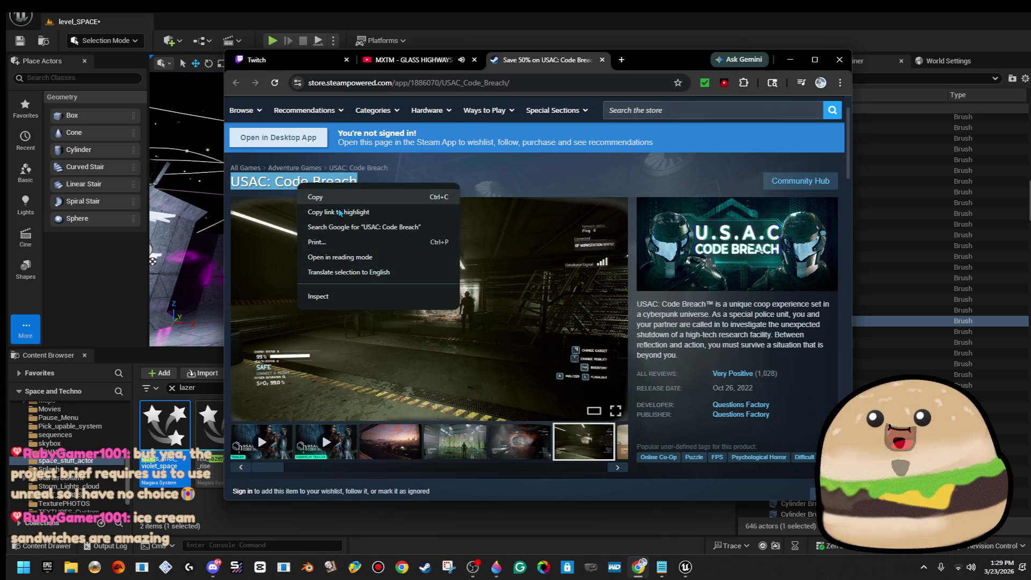
click(317, 197)
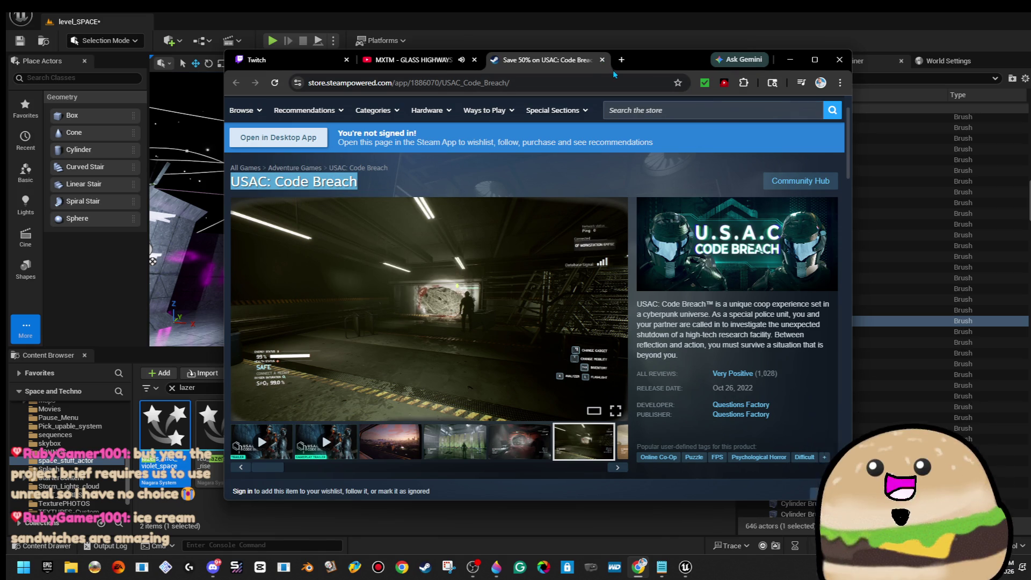
click(602, 60)
click(795, 64)
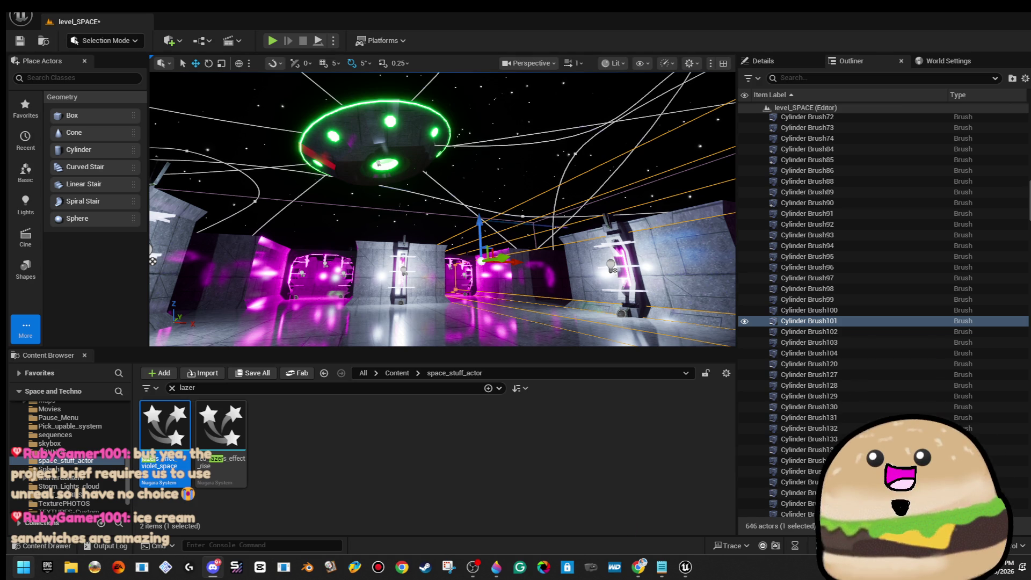
Find 'steam' in Windows Start search and launch the Steam app
key(super)
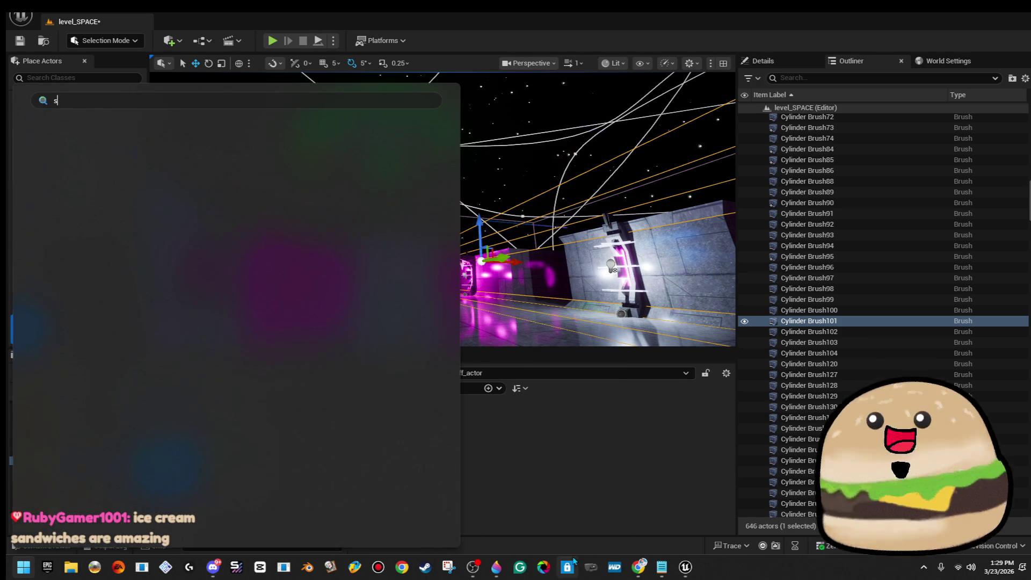
text(steam)
key(Escape)
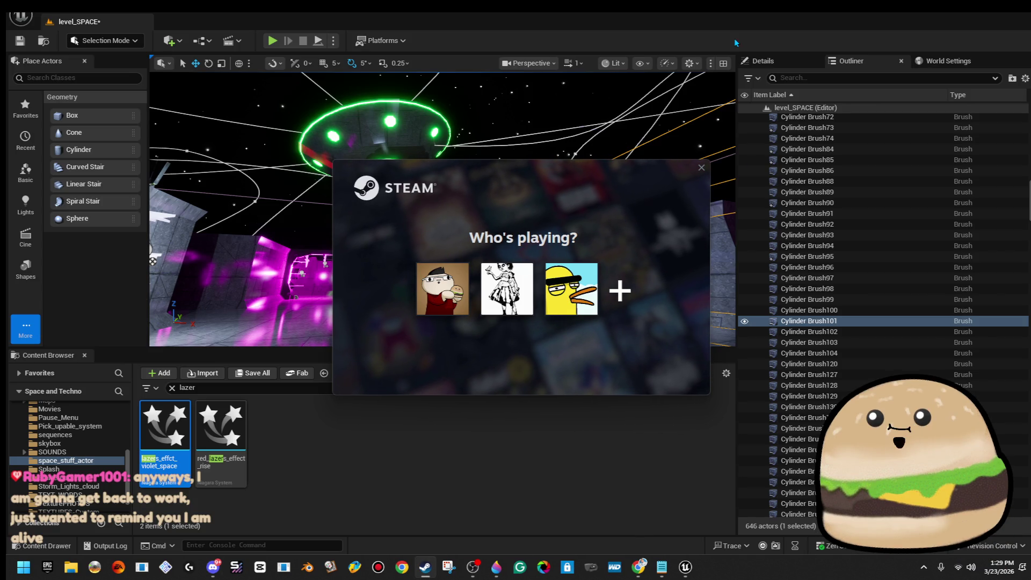
Sign into Steam with the first profile and push the Chrome window off screen
click(442, 285)
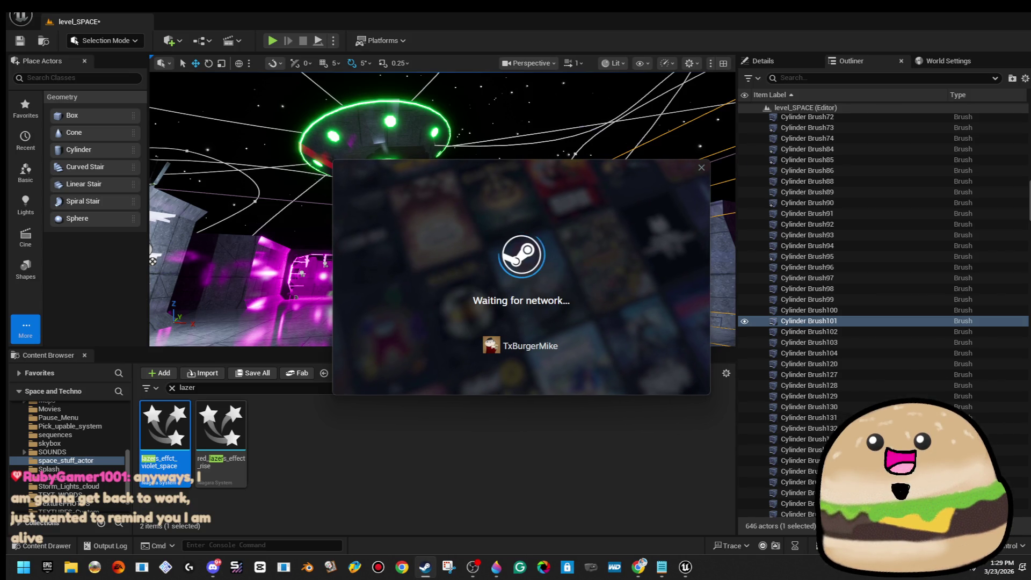
key(alt+Tab)
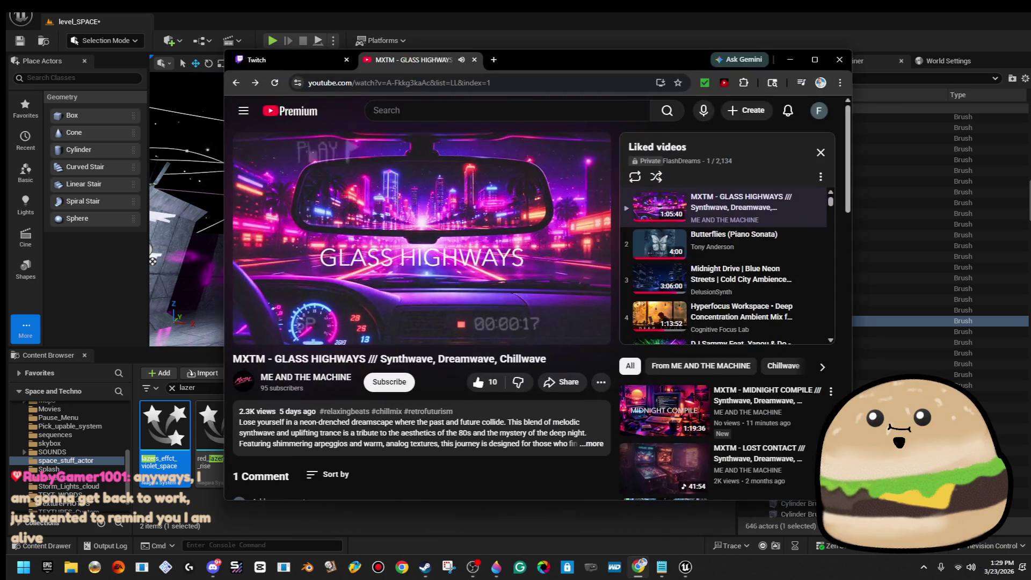
drag(620, 68, 1030, 68)
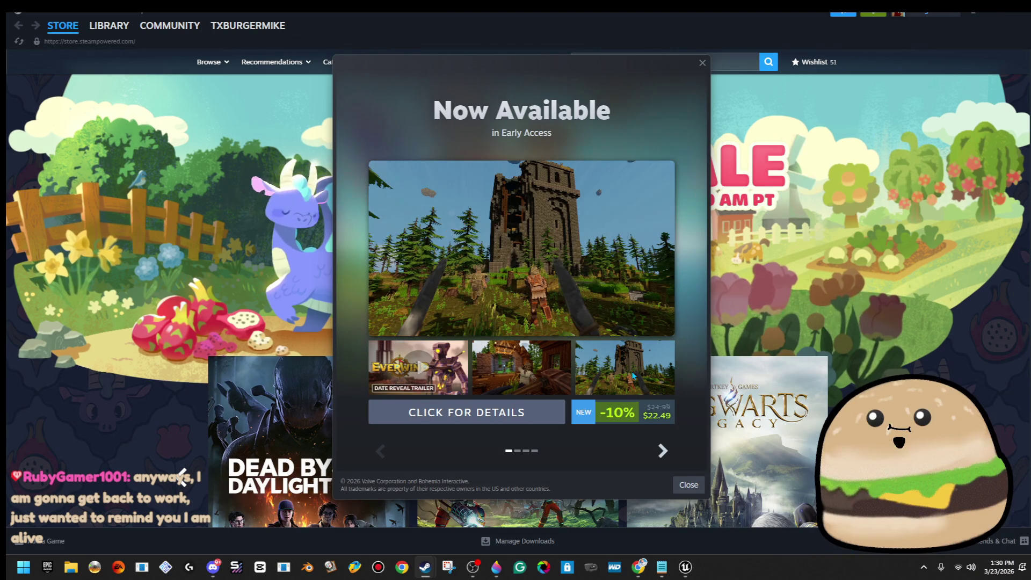
Open the Everwind store page and add Everwind to the wishlist
mouse_move(468, 202)
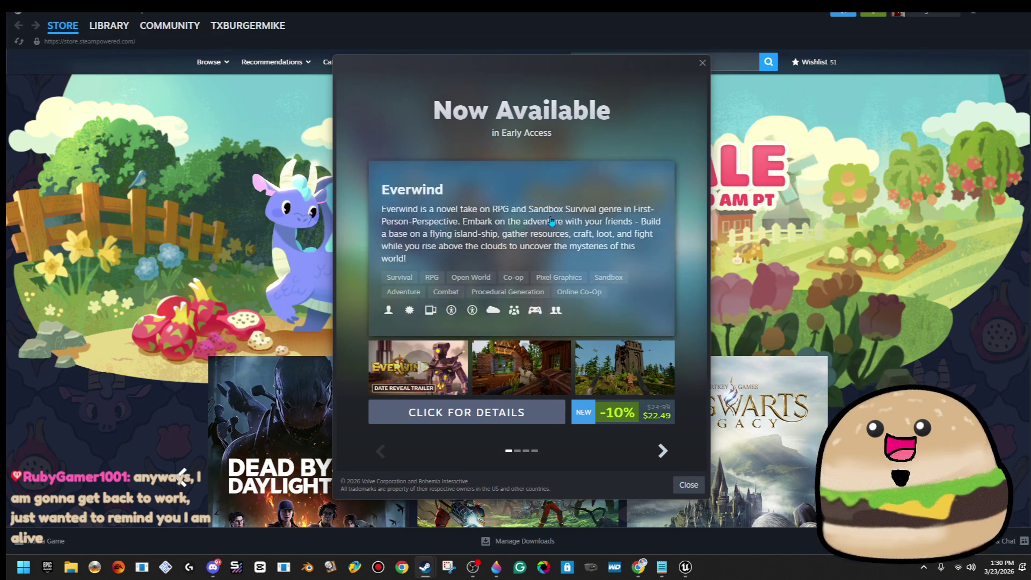
click(467, 201)
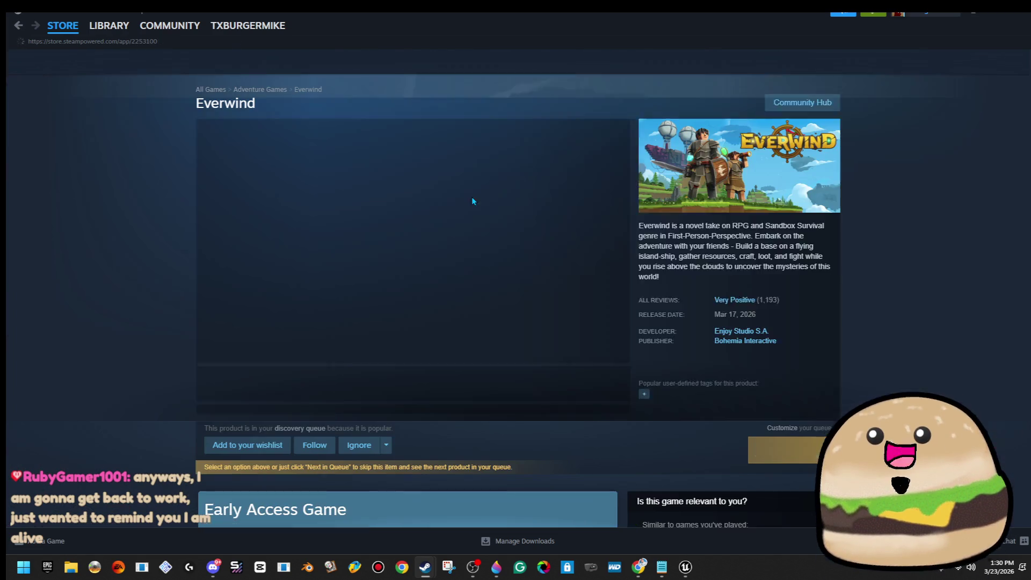
scroll(559, 424, down, 5)
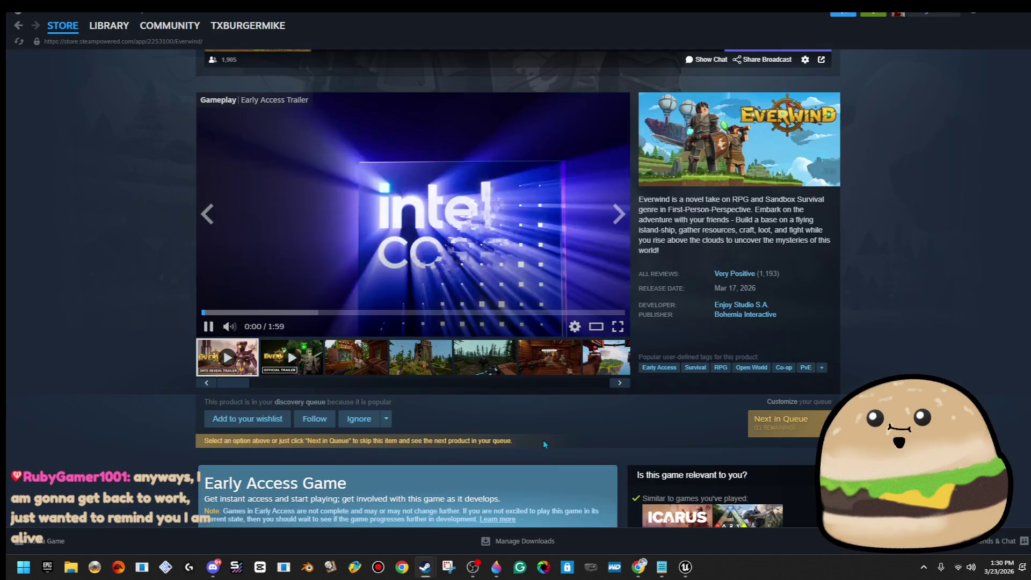
click(245, 421)
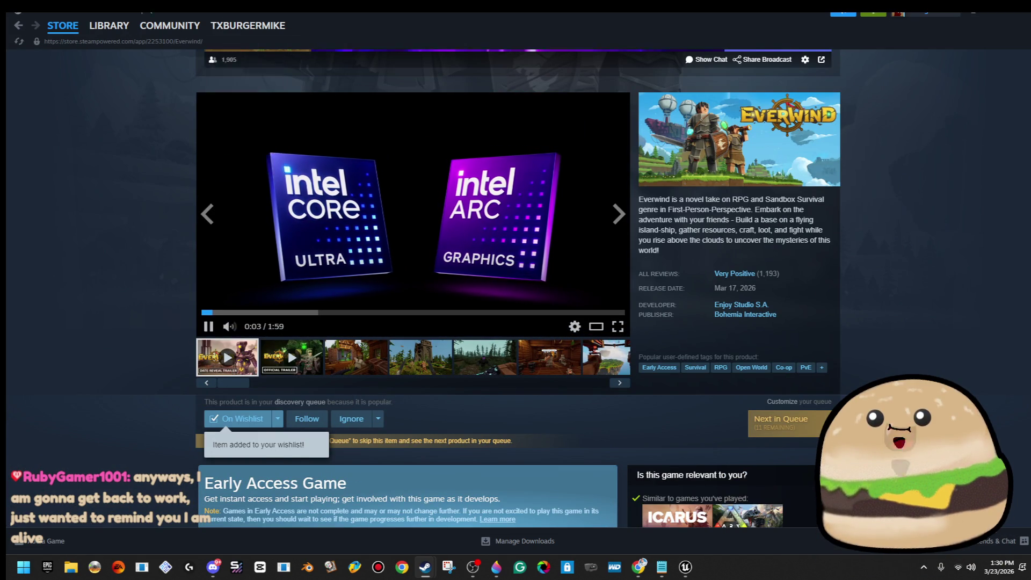
Pause the Everwind trailer and close the Steam store window and Now Available announcement
click(546, 212)
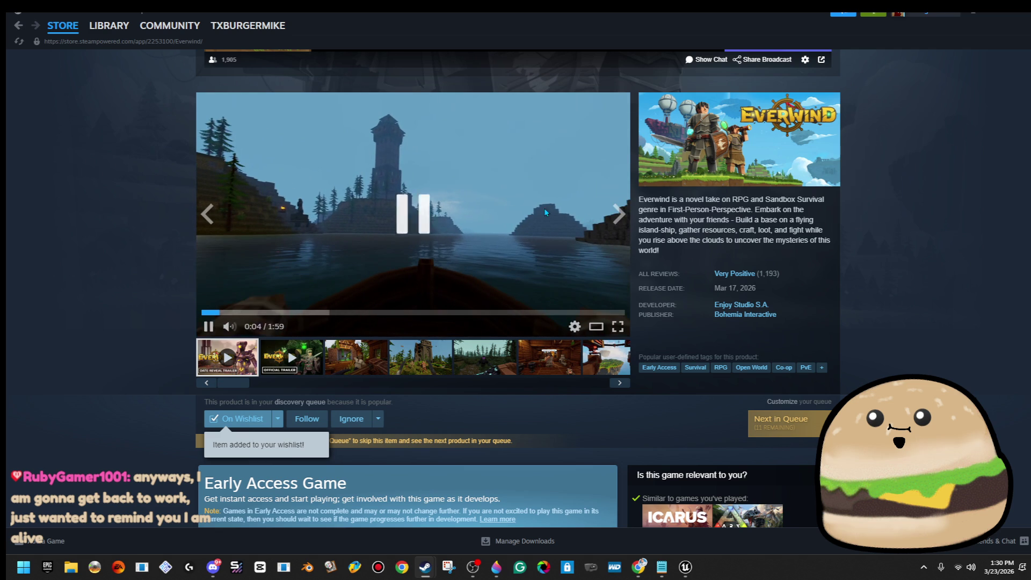
click(424, 566)
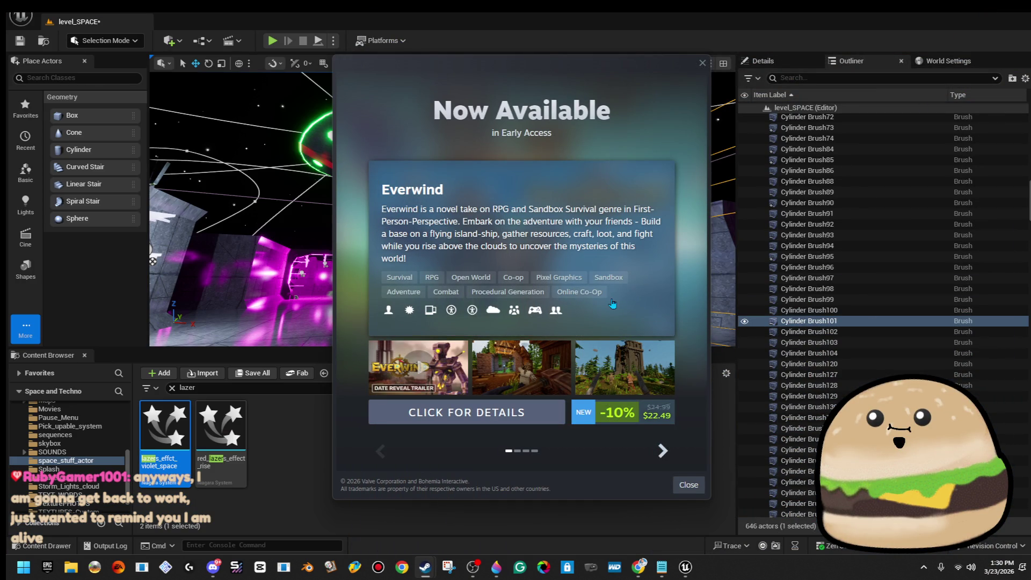
right_click(606, 299)
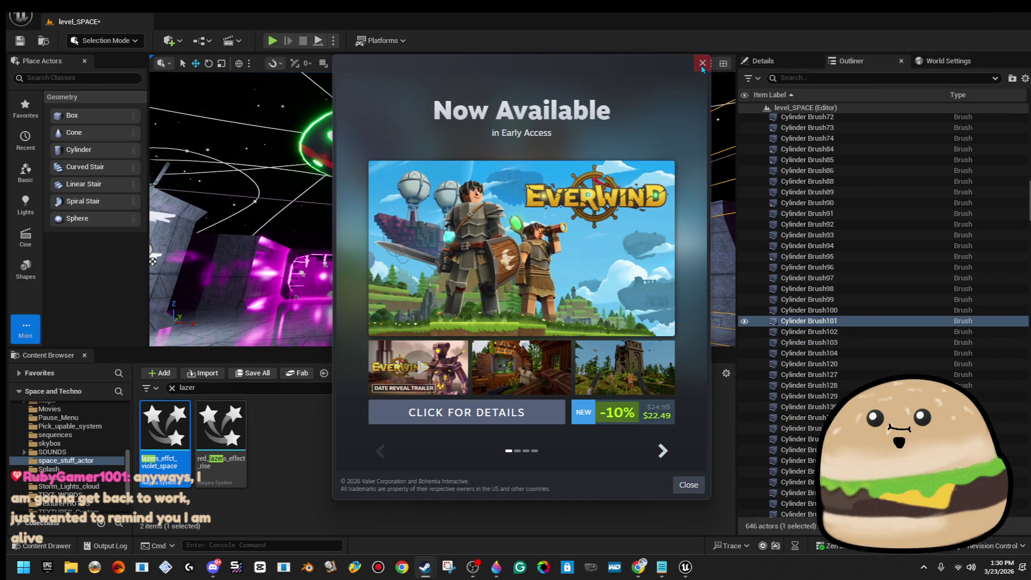
click(702, 64)
drag(442, 210, 442, 209)
Align the tall outer wall brush's (Cylinder Brush71) texture to its surface
click(443, 210)
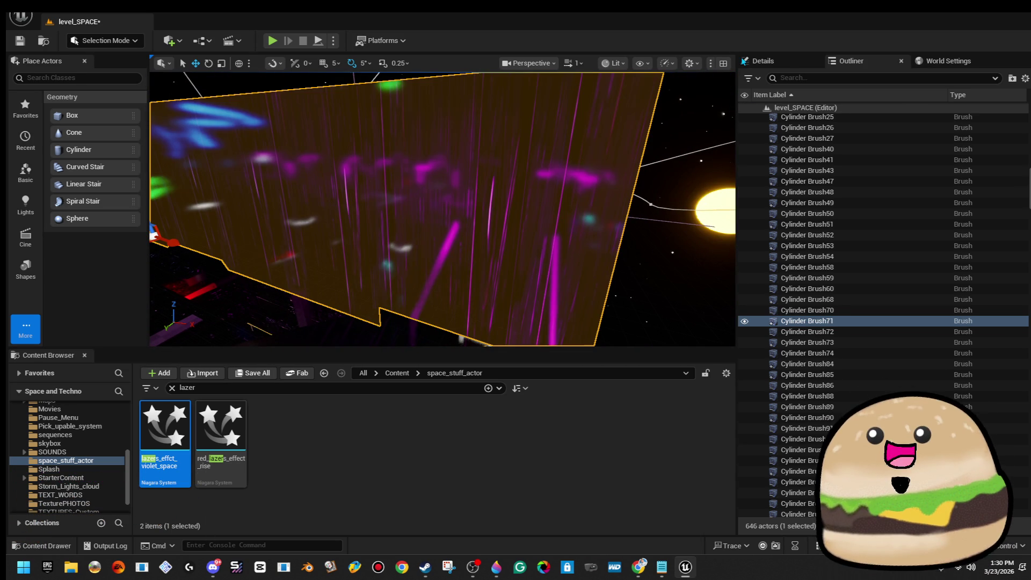
click(763, 61)
click(804, 277)
click(721, 225)
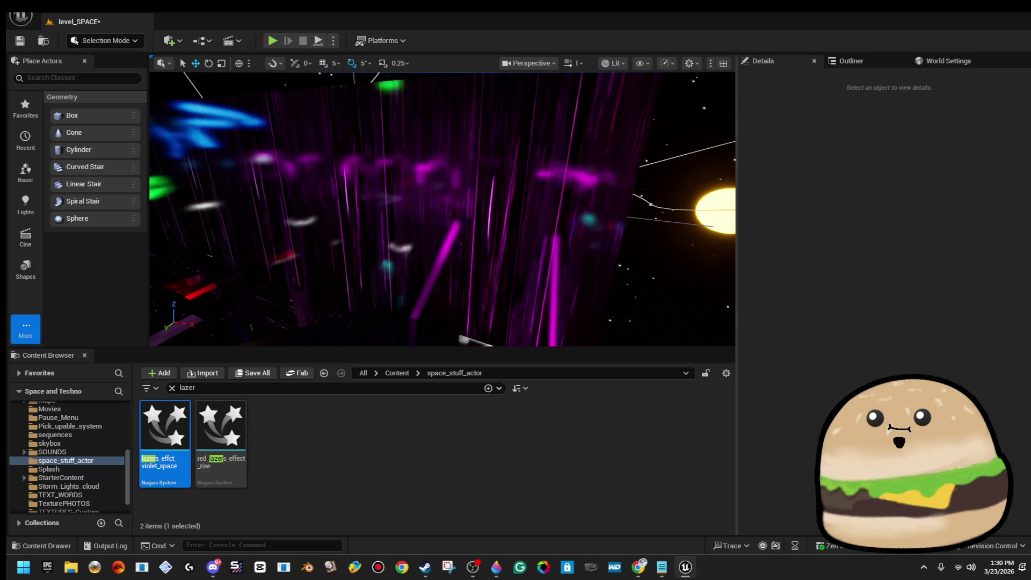
key(ctrl+z)
click(775, 350)
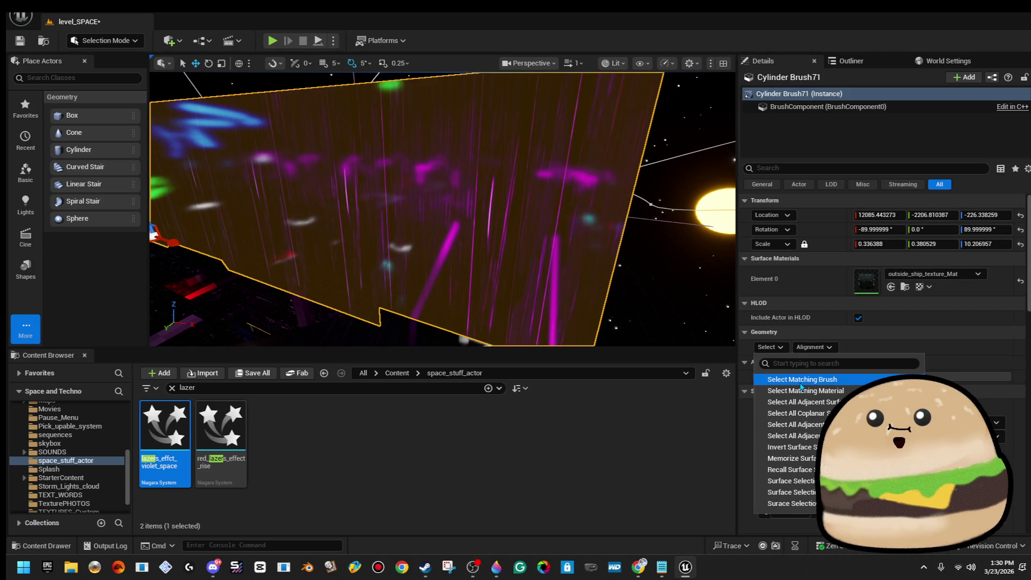
click(813, 347)
click(817, 408)
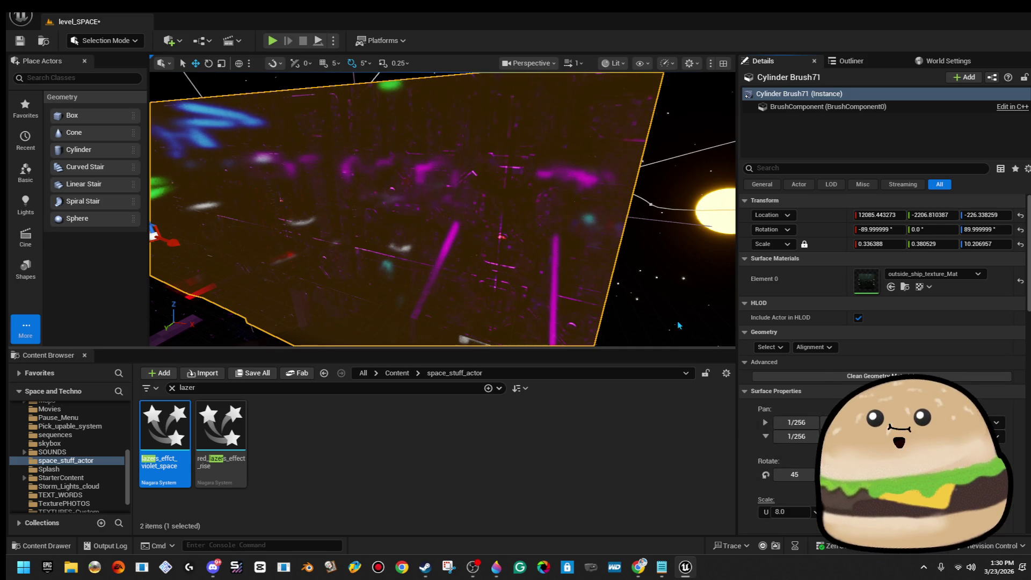
Select Box Brush94 with its matching brushes and search its material picker for 'outsid'
click(440, 210)
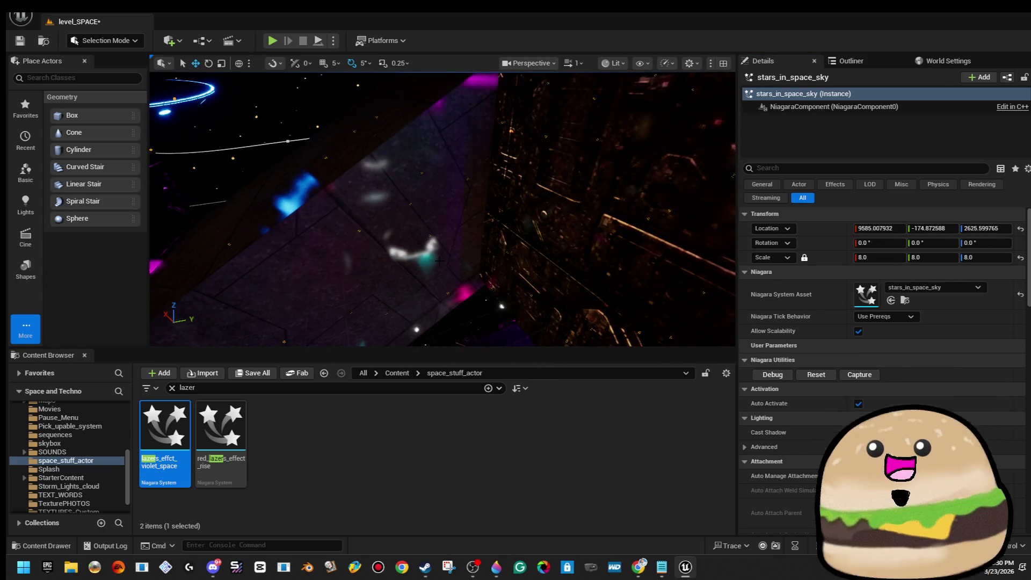
click(401, 199)
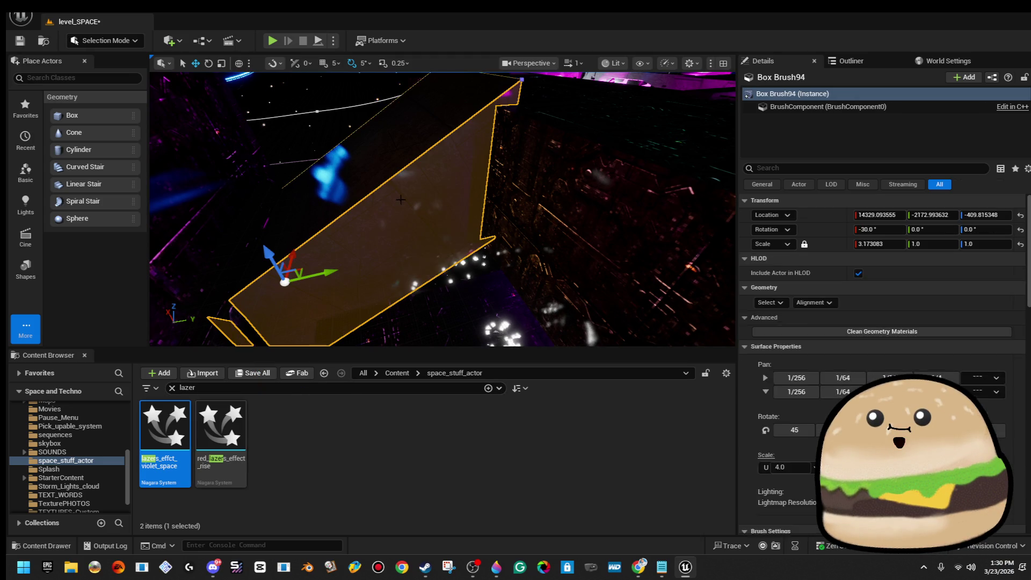
click(771, 347)
click(807, 379)
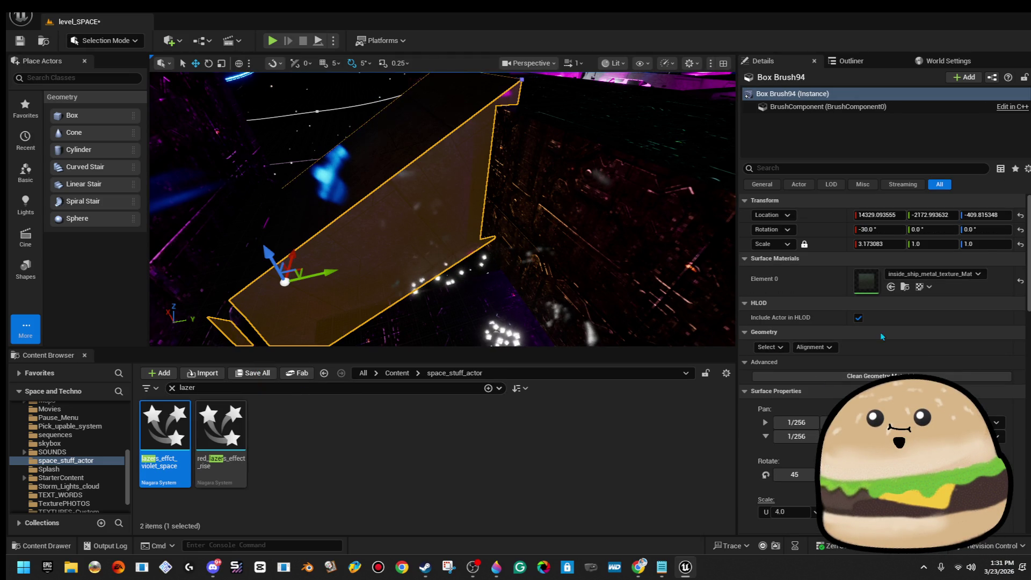
click(945, 274)
text(outsid)
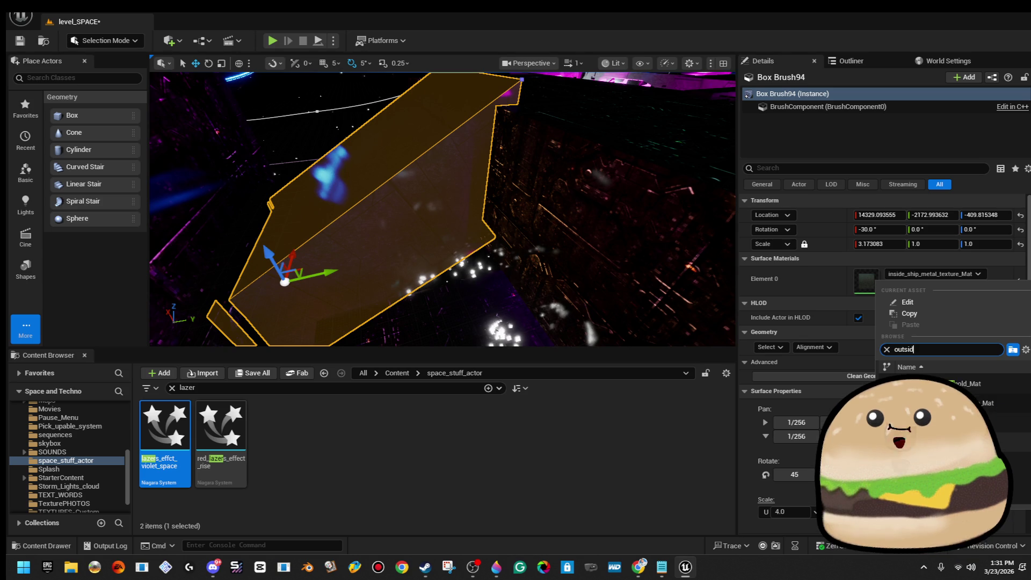
key(Escape)
mouse_move(387, 129)
mouse_down()
mouse_move(408, 116)
mouse_move(403, 172)
mouse_move(387, 140)
mouse_move(151, 106)
mouse_move(408, 117)
mouse_up()
click(408, 115)
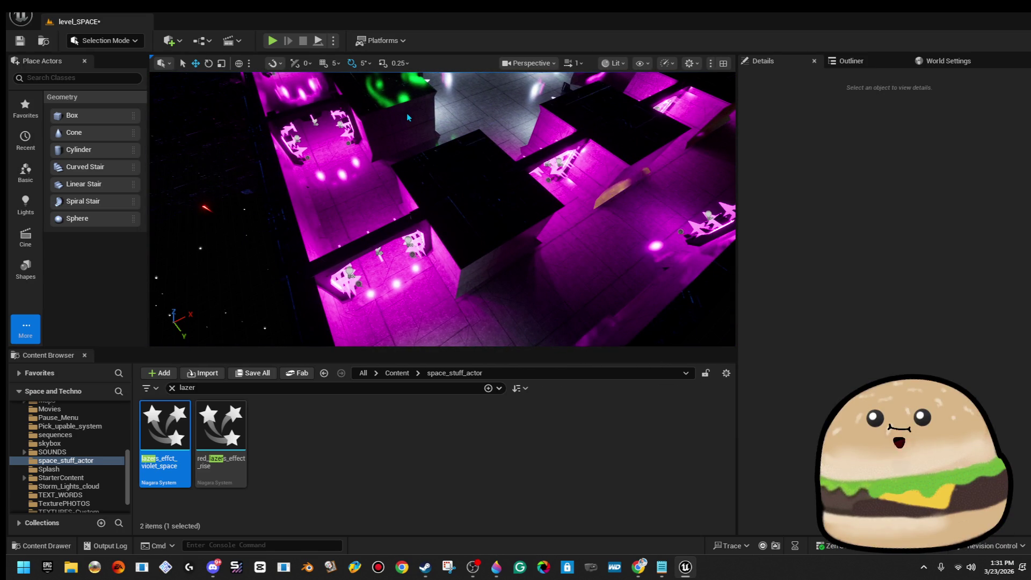
Place a box brush on the magenta floor, flattened to Z scale 0.082586
drag(408, 117, 408, 145)
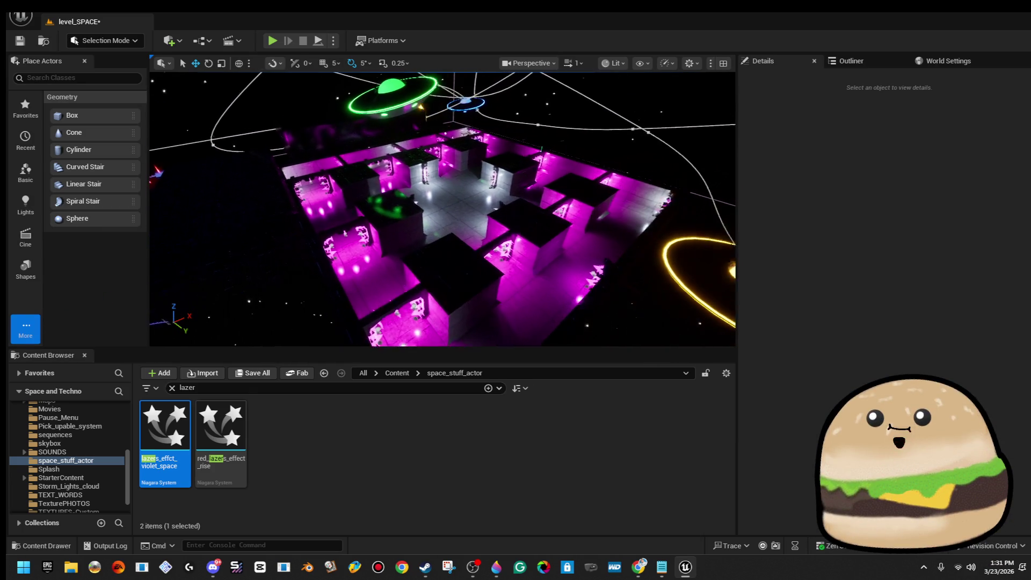
drag(408, 145, 422, 137)
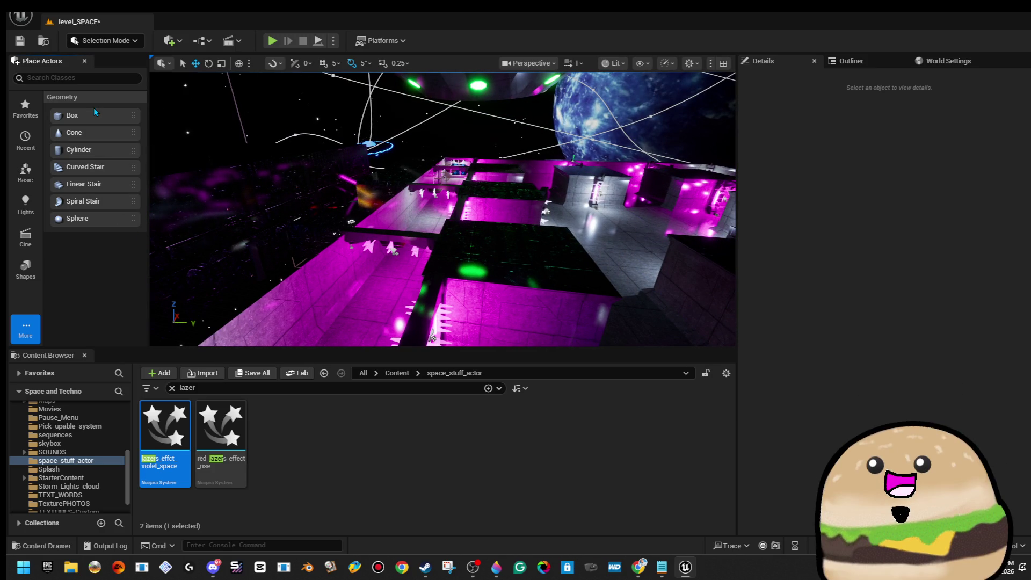
mouse_move(94, 110)
mouse_down()
mouse_move(512, 251)
mouse_move(547, 243)
mouse_up()
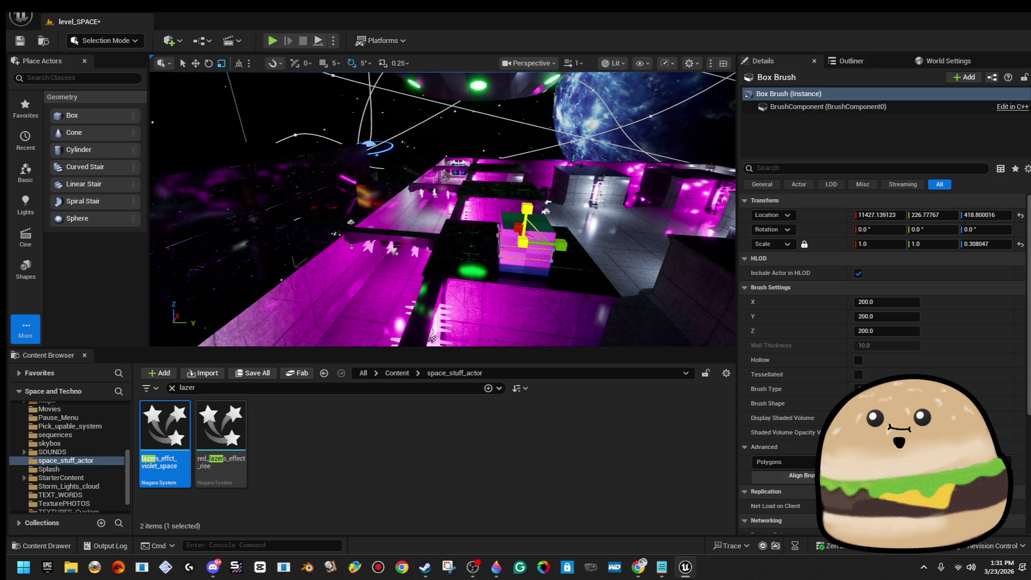
mouse_move(546, 244)
mouse_down()
mouse_move(547, 266)
mouse_move(457, 244)
mouse_up()
key(w)
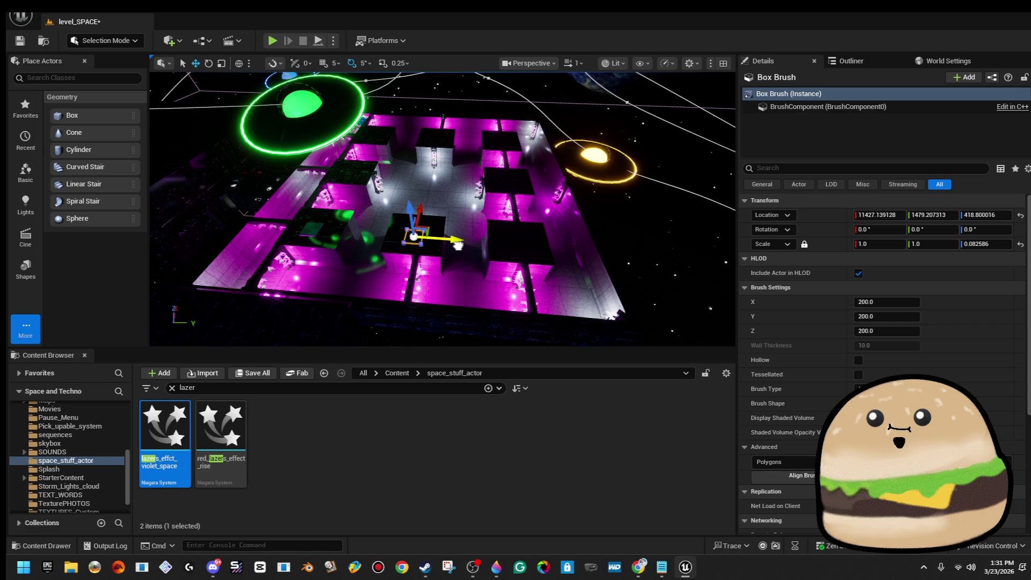
key(Escape)
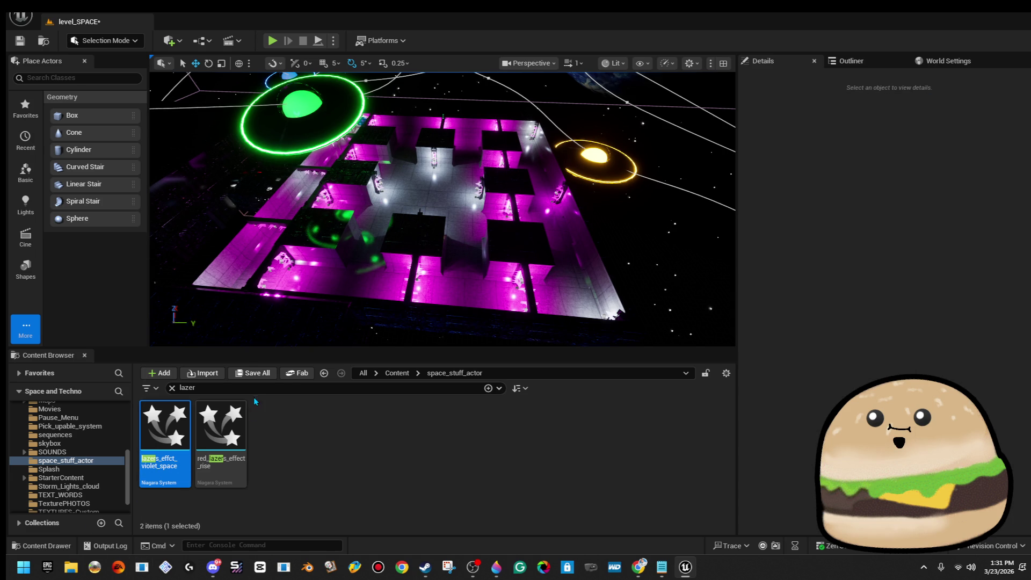
key(BackSpace)
text(pla)
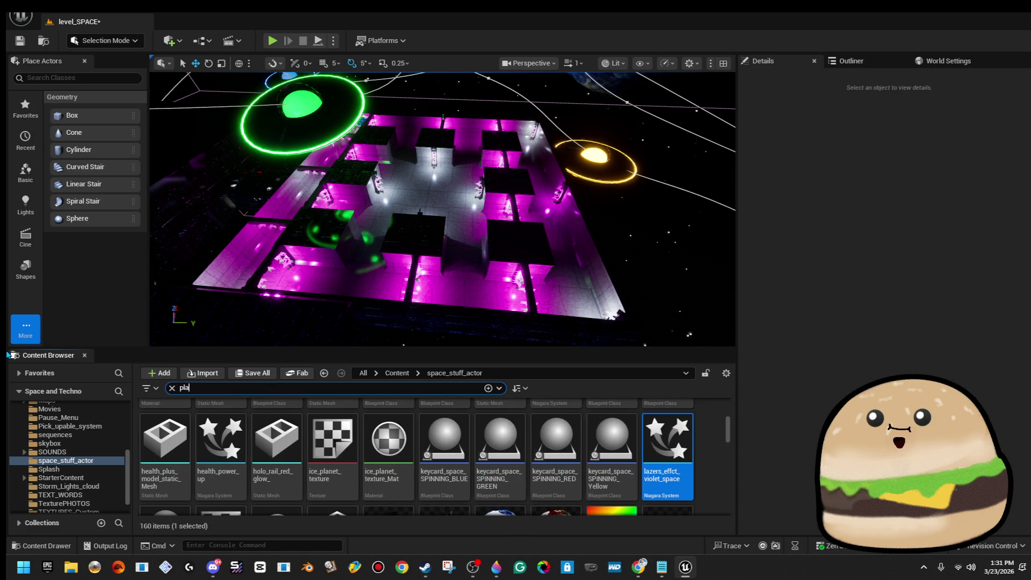
Place alien_glass_plane_window in the level and set its Element 0 material to Alien_glass_Mat
text(ne)
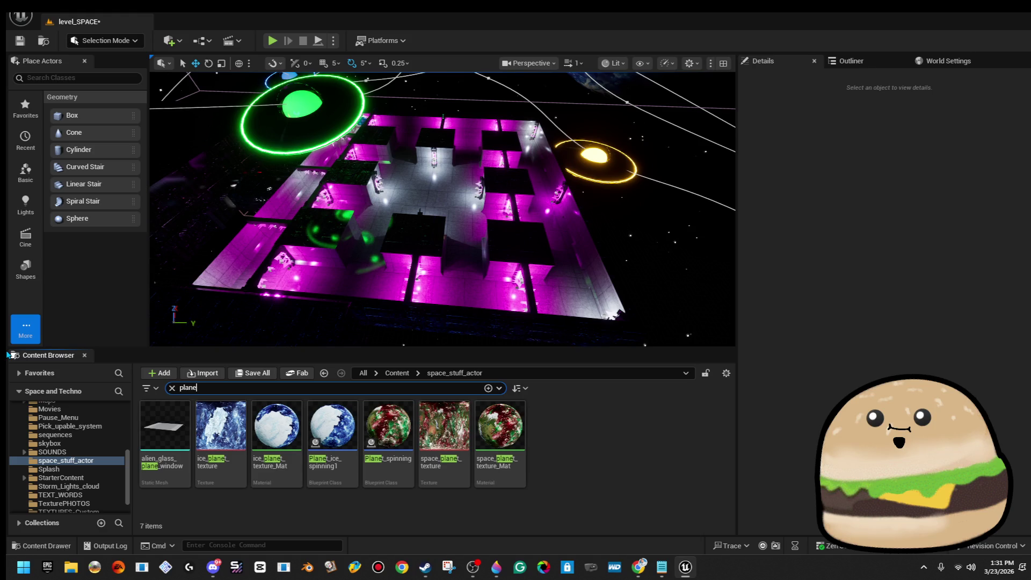
mouse_move(161, 424)
mouse_down()
mouse_move(296, 333)
mouse_move(424, 273)
mouse_move(432, 175)
mouse_up()
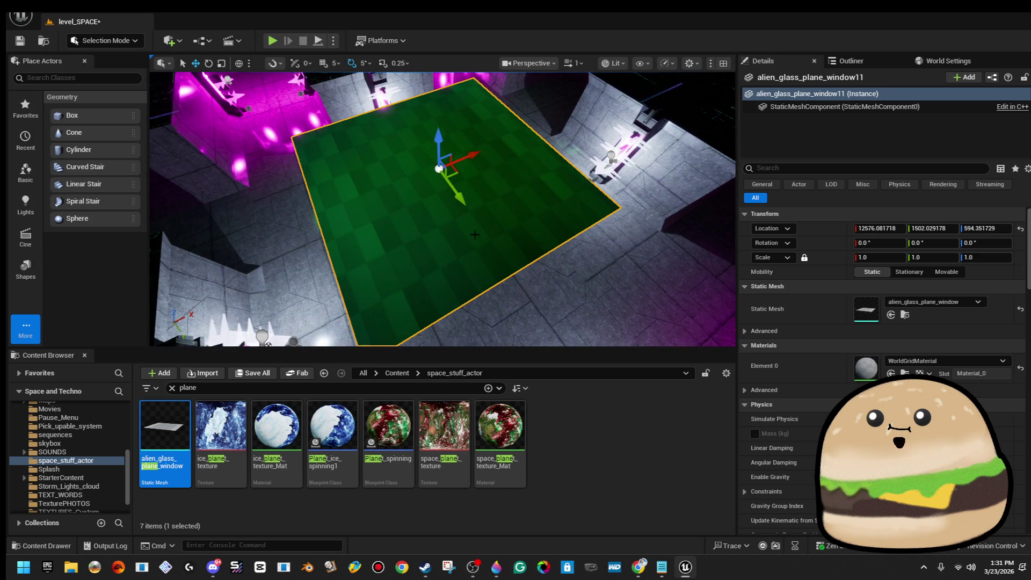
click(954, 361)
text(movi)
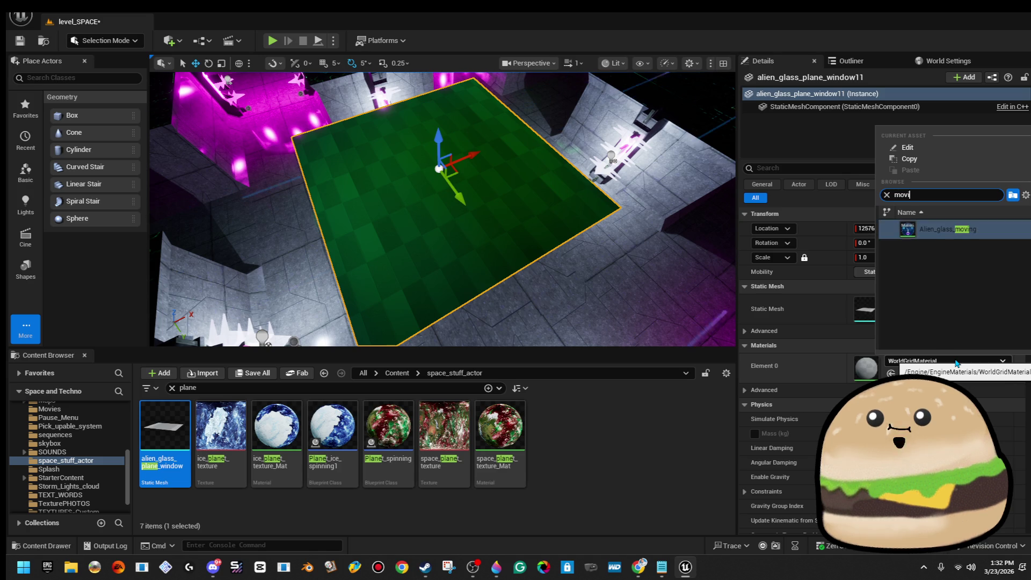
click(947, 229)
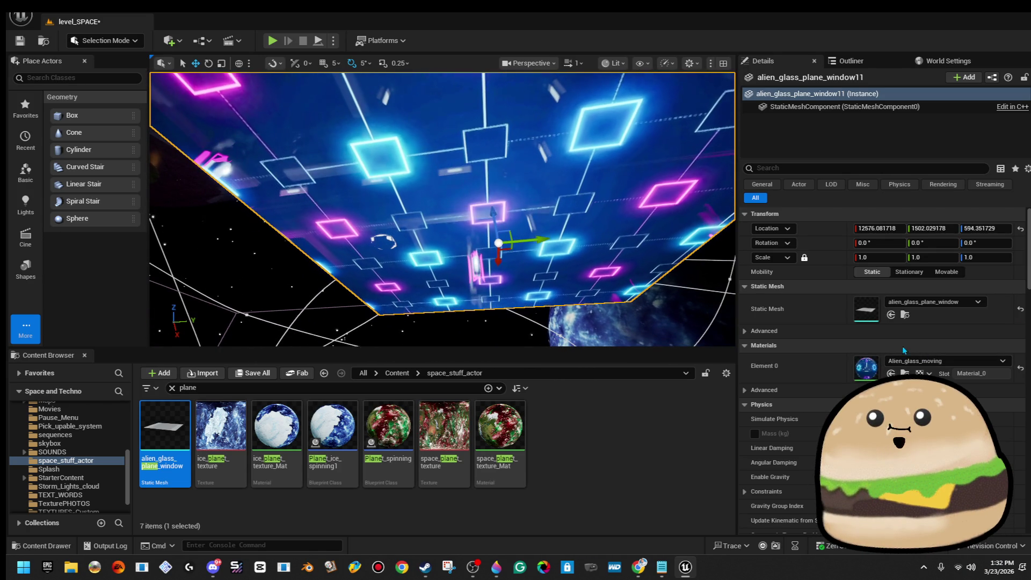
click(973, 365)
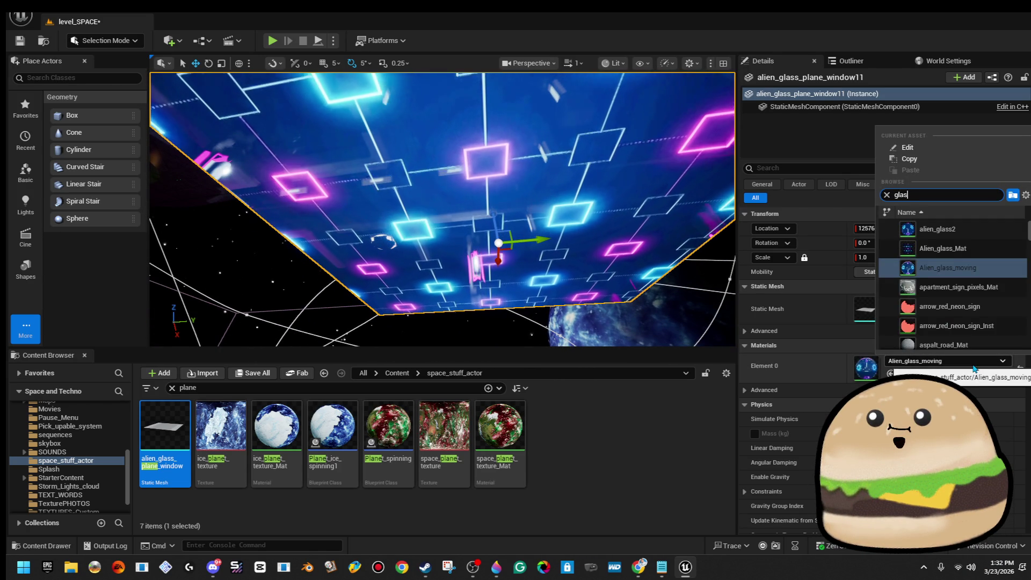
click(943, 249)
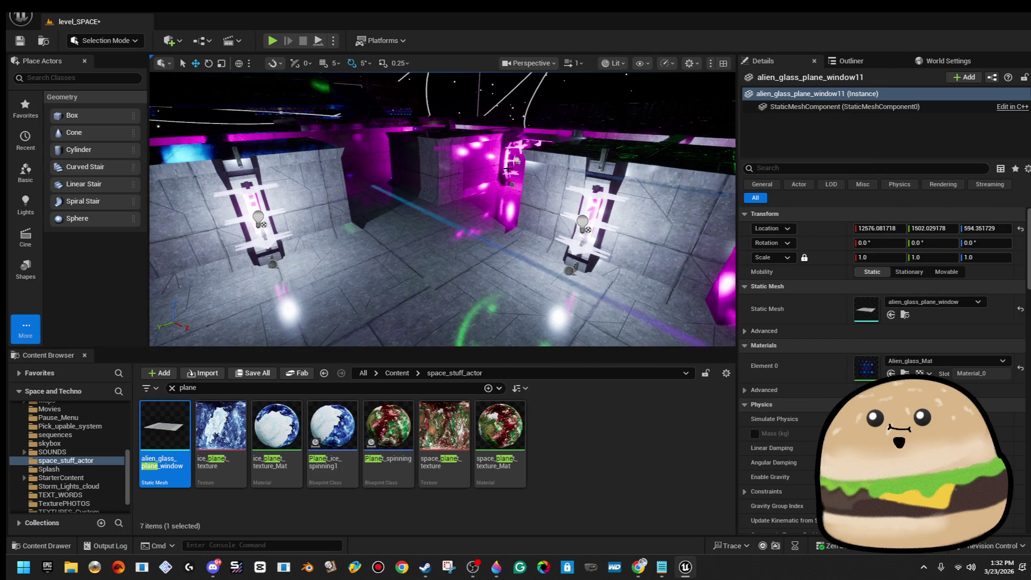
Stretch the box brush with the scale gizmo to roughly 15.6 × 22.5
key(Escape)
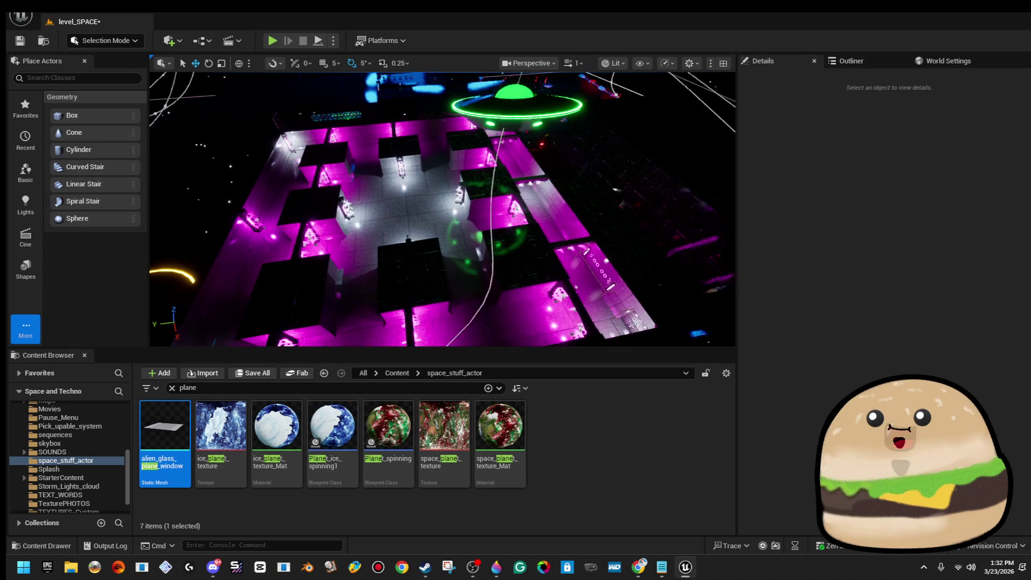
key(e)
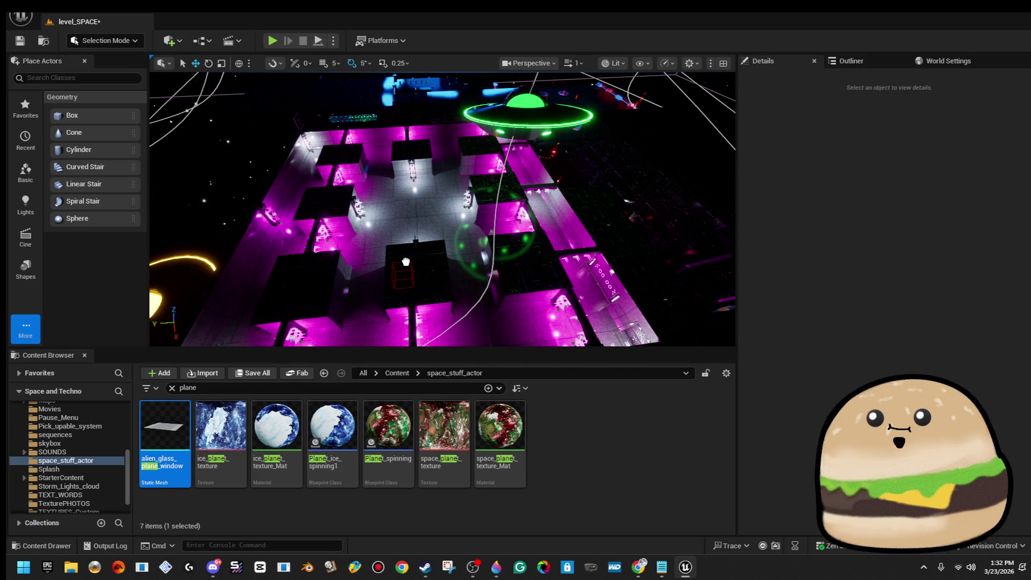
click(414, 269)
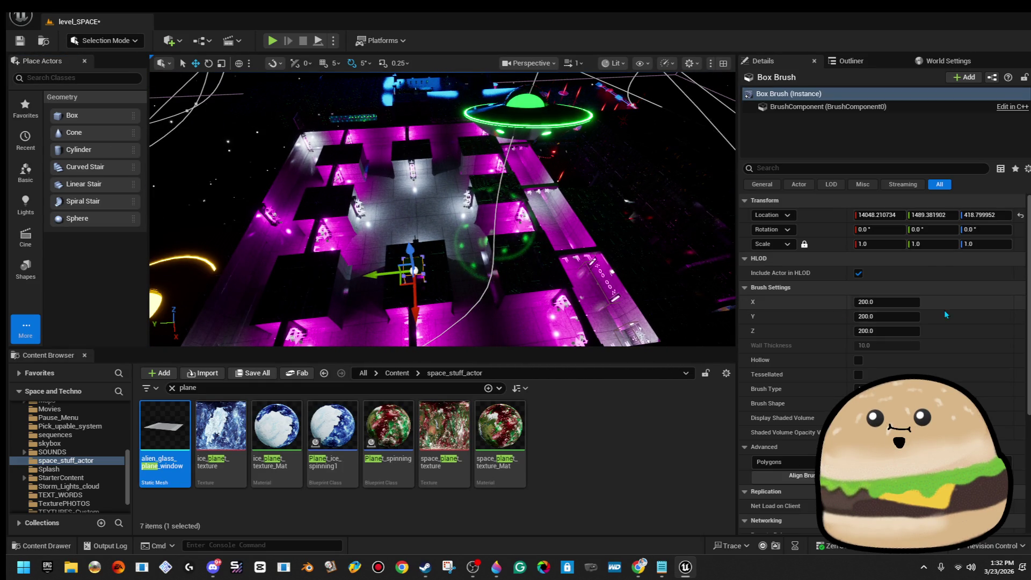
click(414, 271)
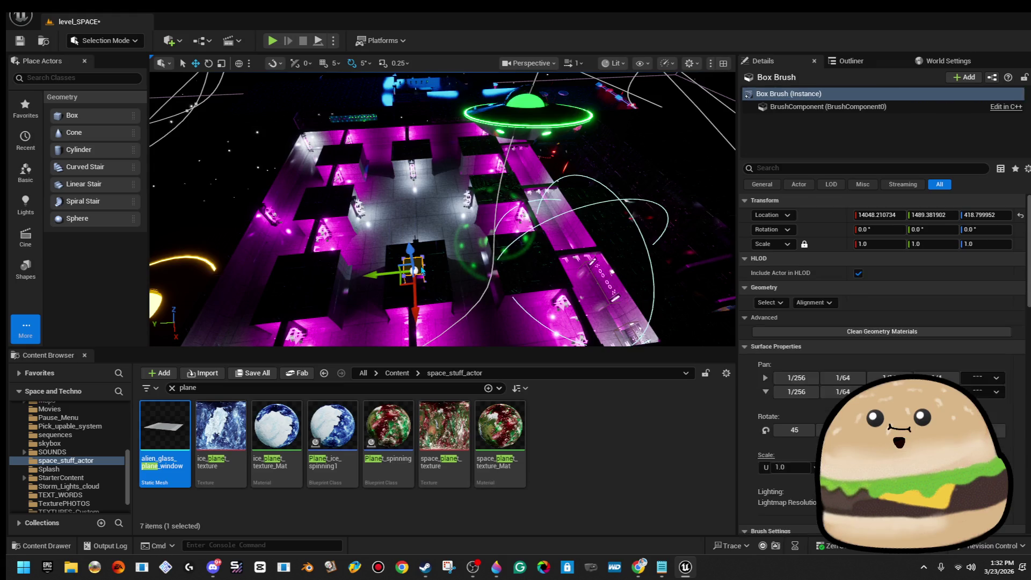
key(r)
key(f)
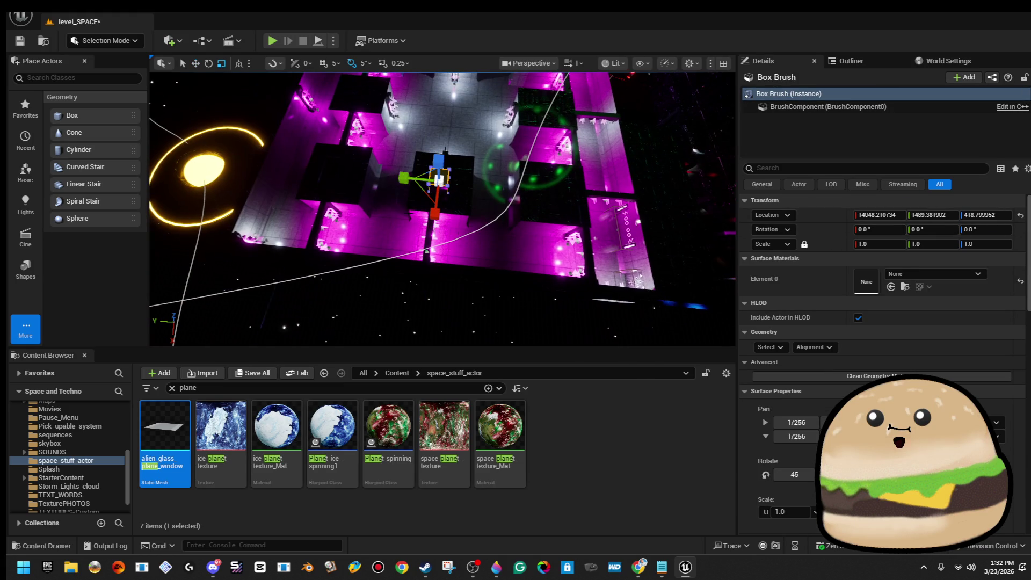
drag(404, 177, 387, 175)
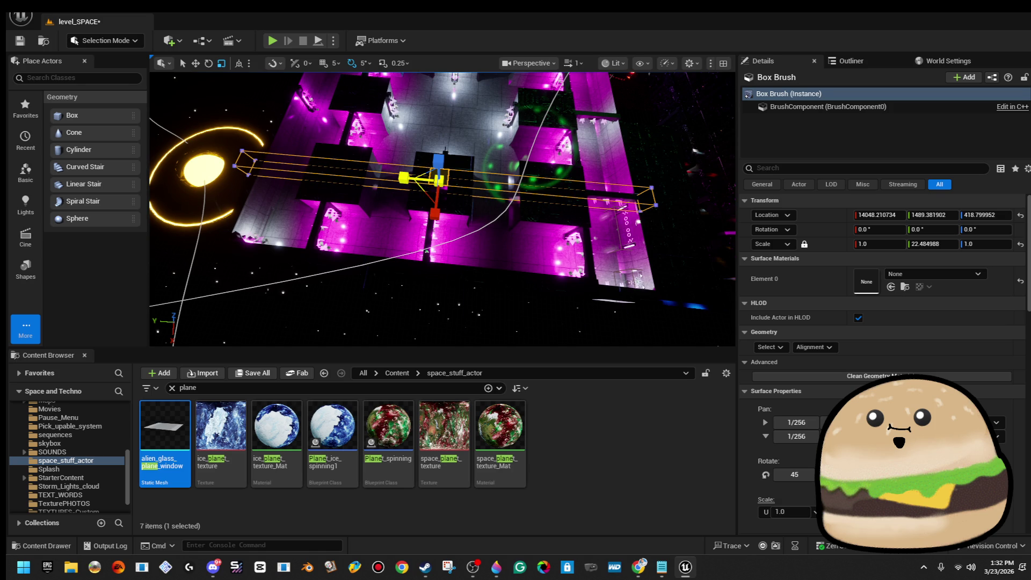
Move the slab toward the station's centre, to X 12799.5
key(w)
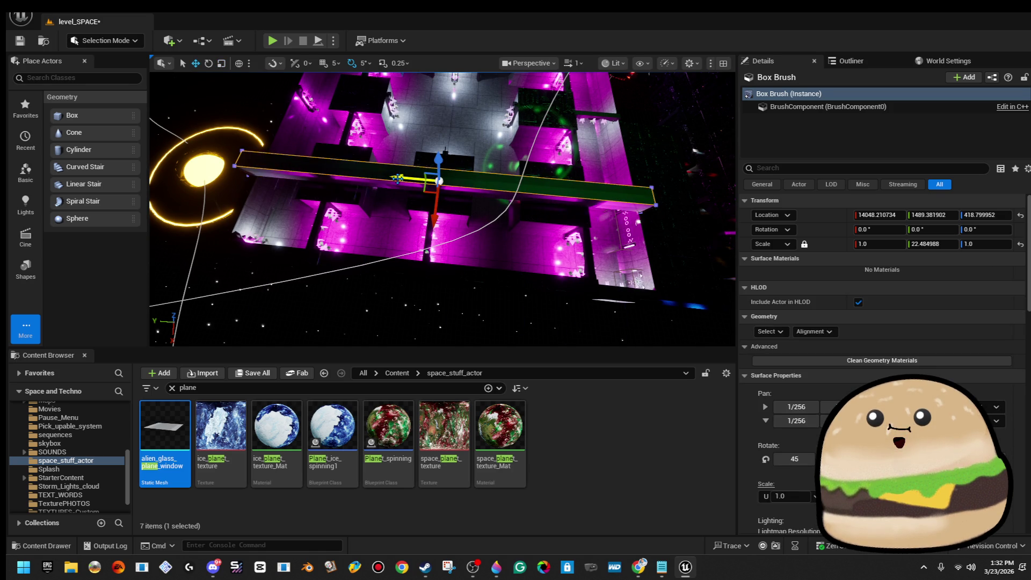
mouse_move(402, 179)
mouse_down()
mouse_move(300, 188)
mouse_move(277, 229)
mouse_up()
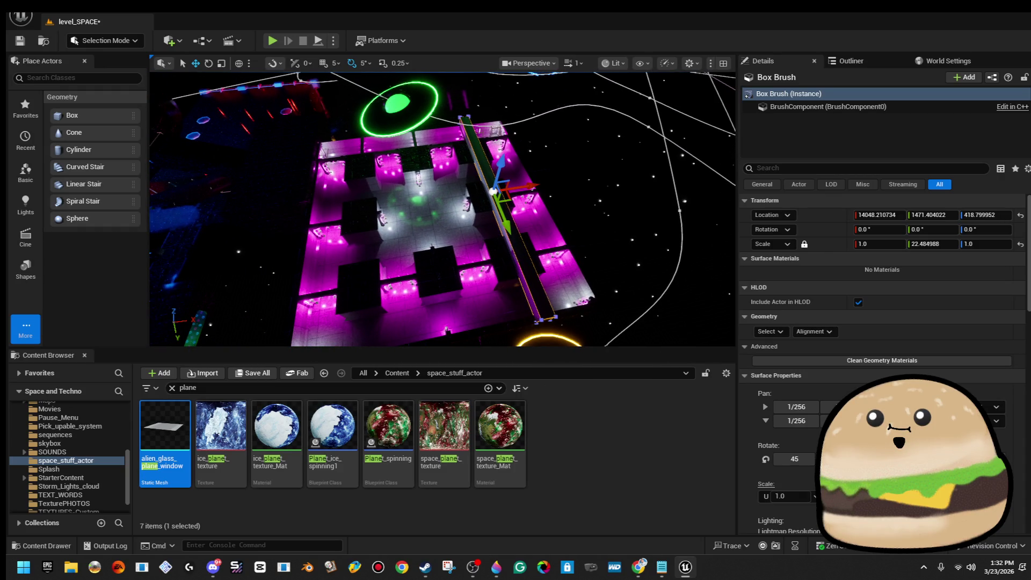
drag(450, 185, 455, 180)
drag(542, 187, 483, 197)
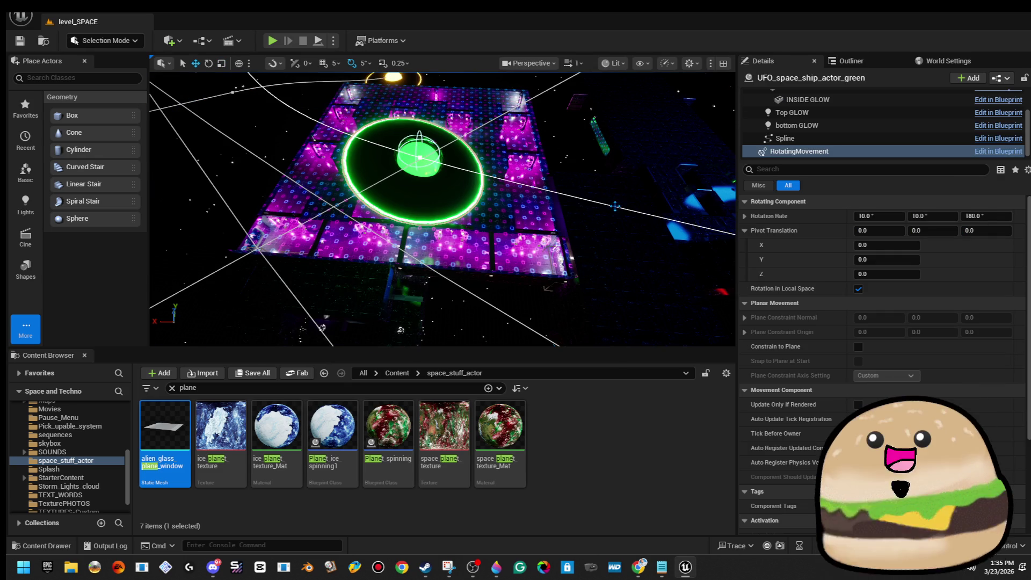
Review the green UFO's Spline points and RotatingMovement settings
click(843, 139)
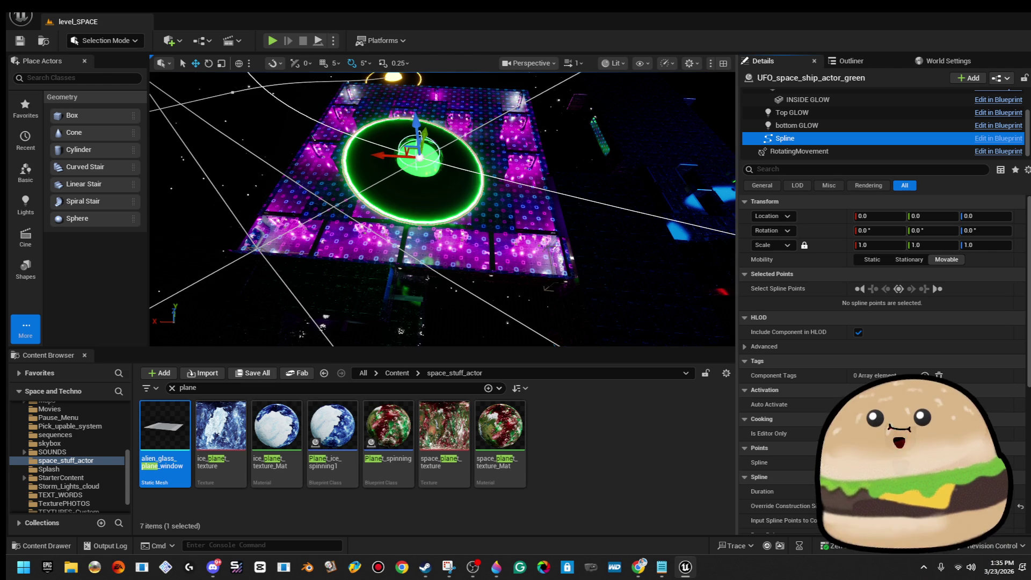
click(488, 220)
right_click(489, 222)
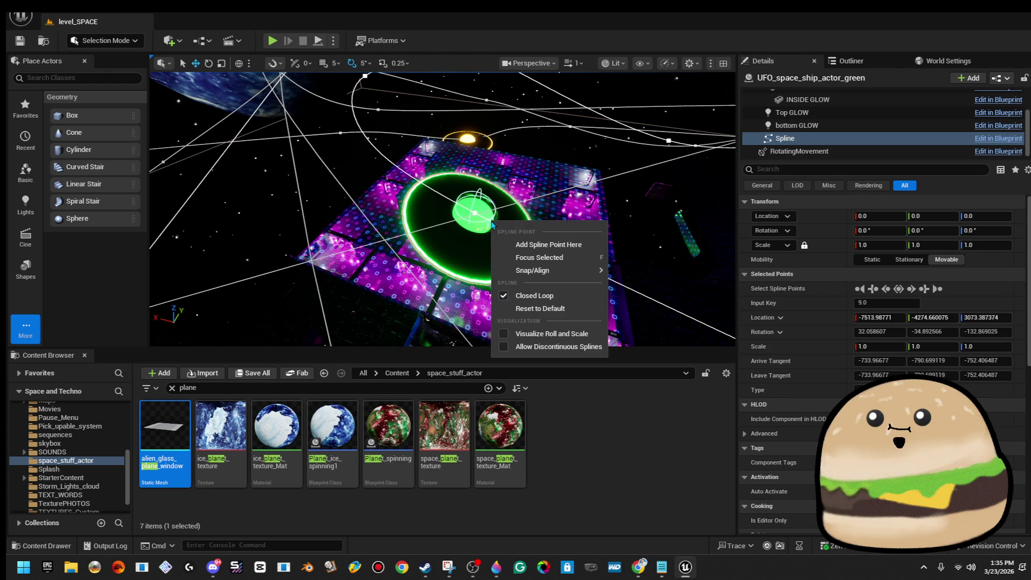
click(897, 152)
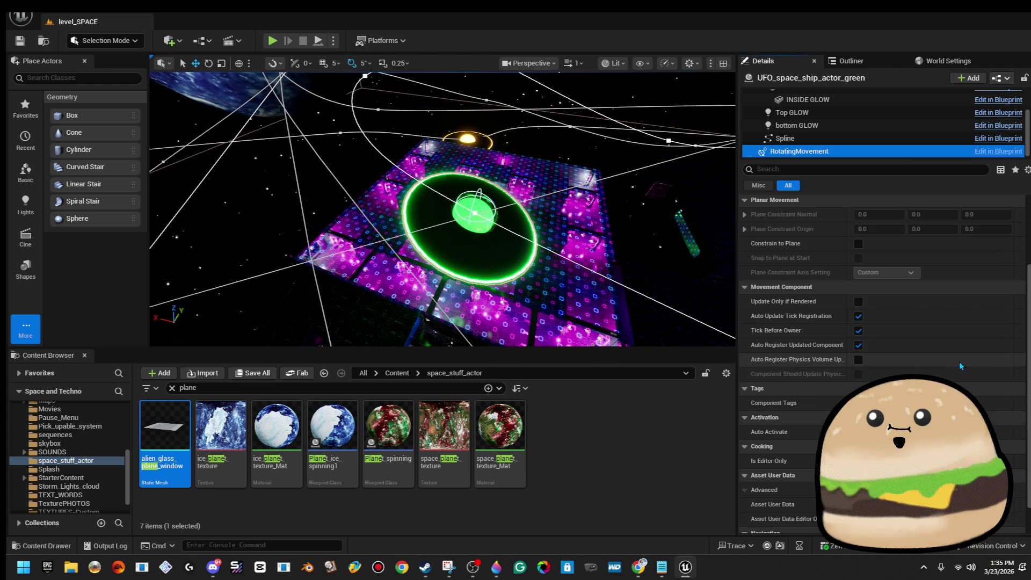
Select the whole UFO_space_ship_actor_green actor and delete it
key(Up)
key(Up)
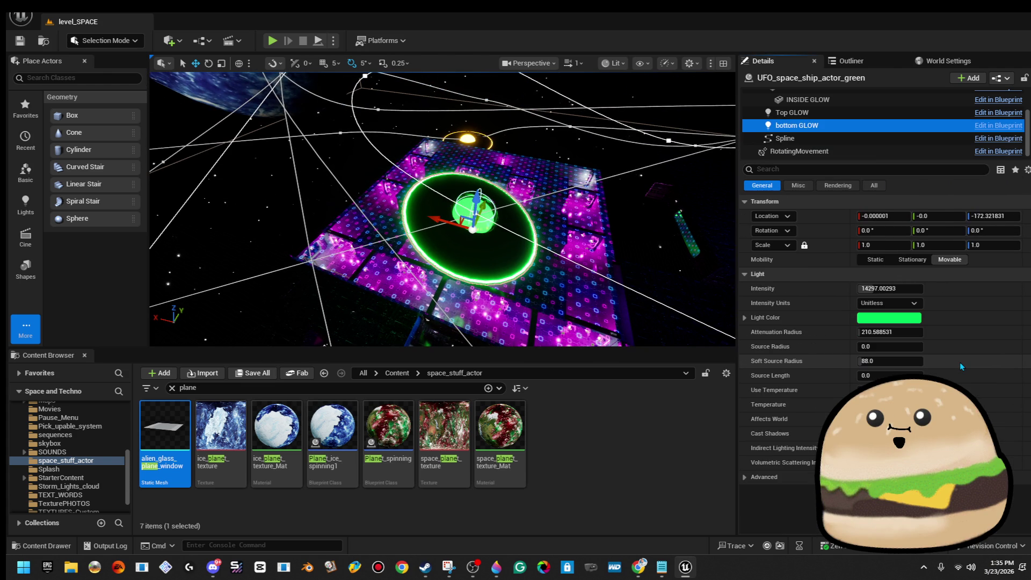
key(Up)
key(Up)
key(Up)
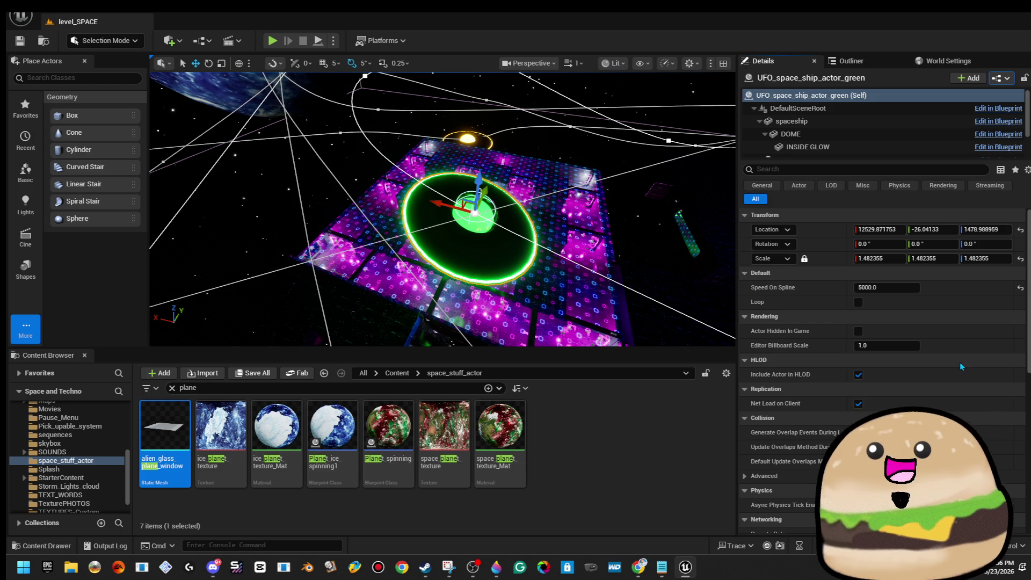
drag(506, 275, 503, 271)
mouse_move(430, 257)
mouse_down()
mouse_move(387, 250)
mouse_move(430, 258)
mouse_up()
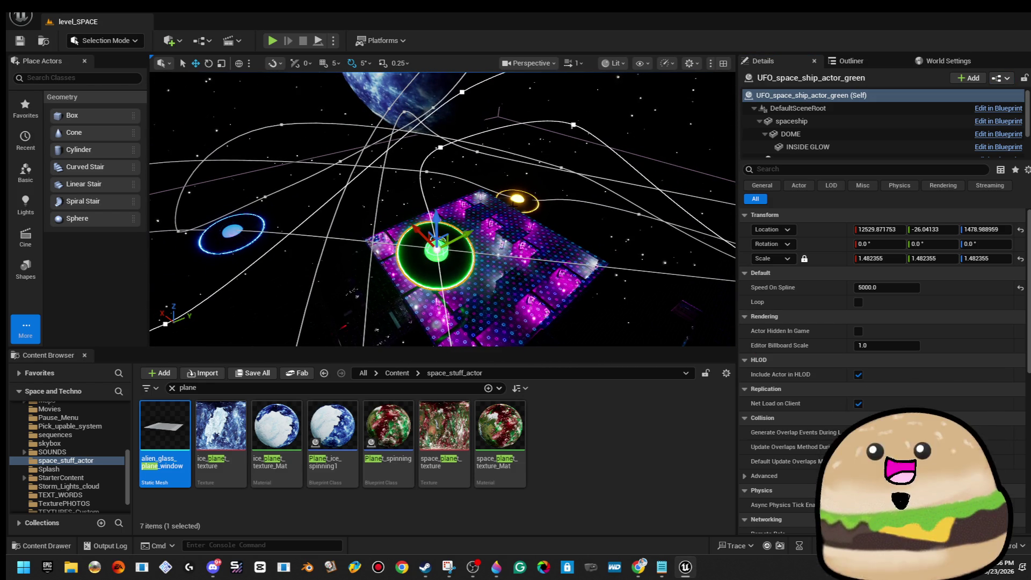
key(Delete)
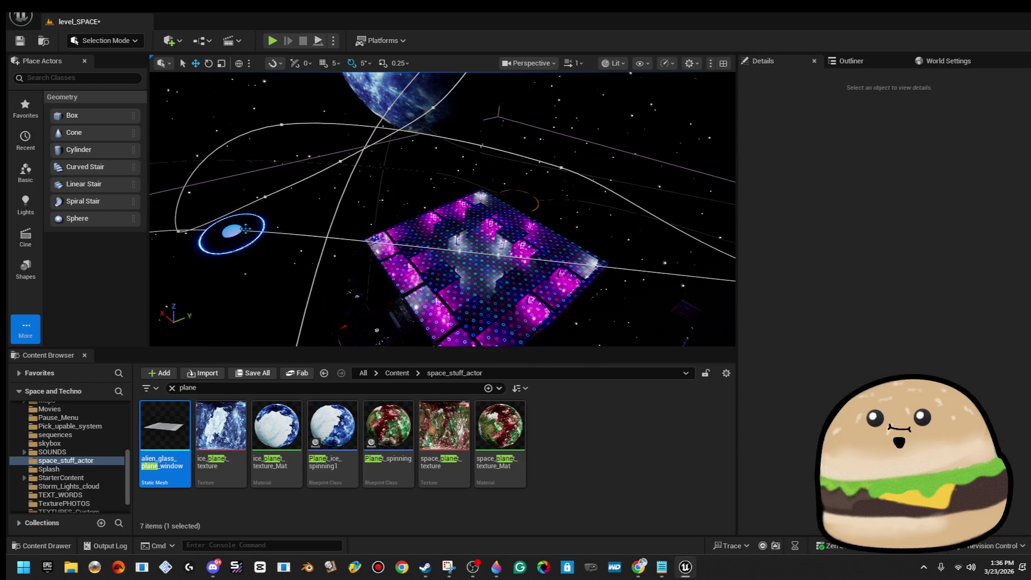
Search 'space s' in the Content Browser and place the UFO blueprint, undoing then redoing it
mouse_move(254, 234)
mouse_down()
mouse_move(371, 220)
mouse_move(328, 230)
mouse_up()
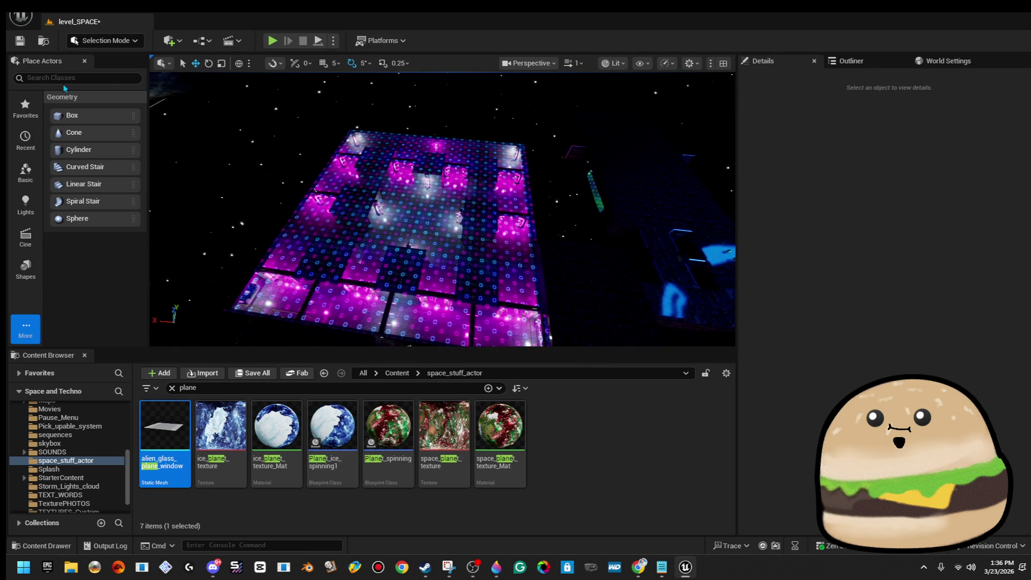
click(188, 389)
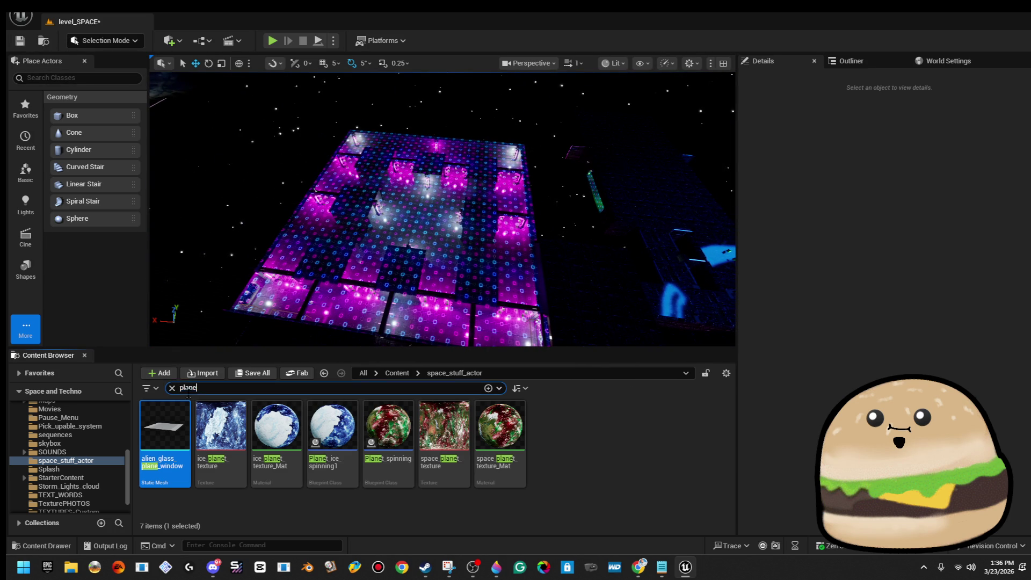
text(space s)
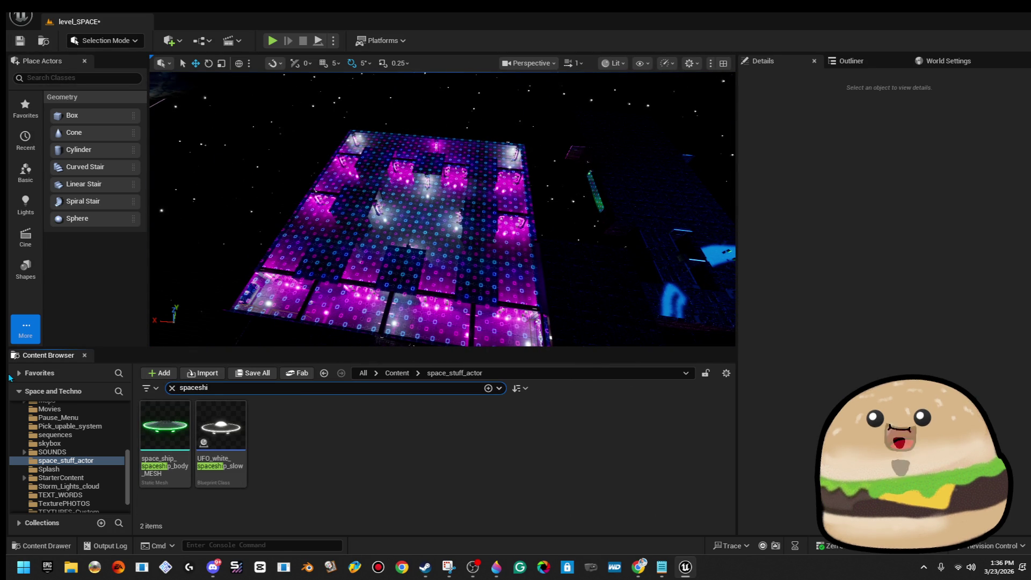
click(177, 421)
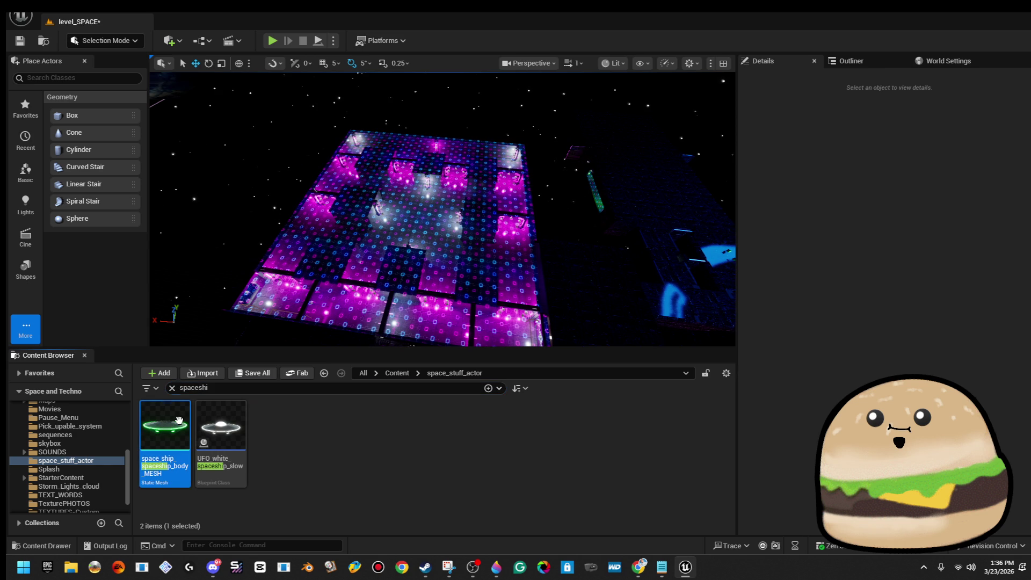
drag(223, 428, 392, 266)
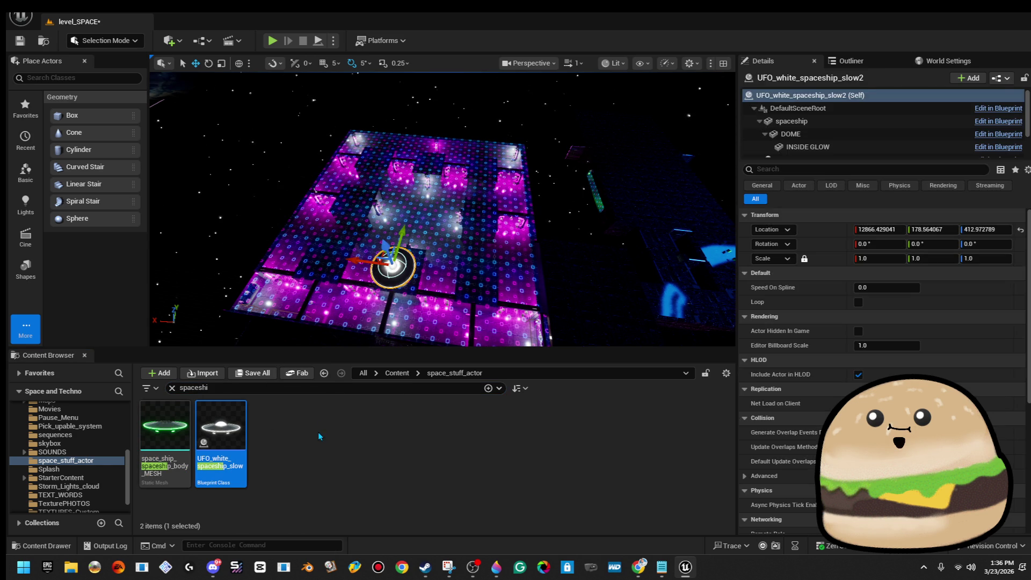
key(ctrl+z)
click(397, 374)
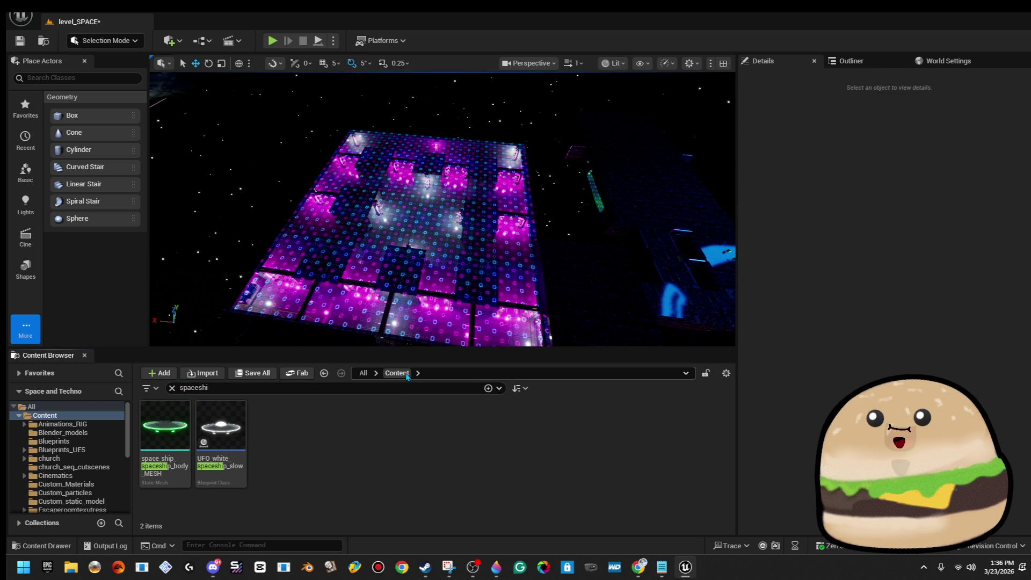
mouse_move(182, 428)
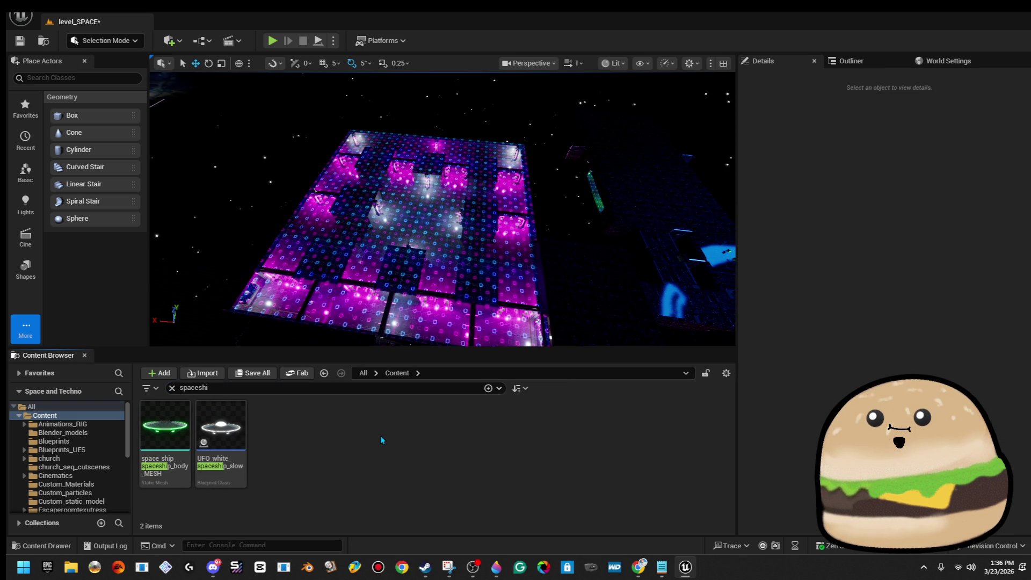
key(ctrl+y)
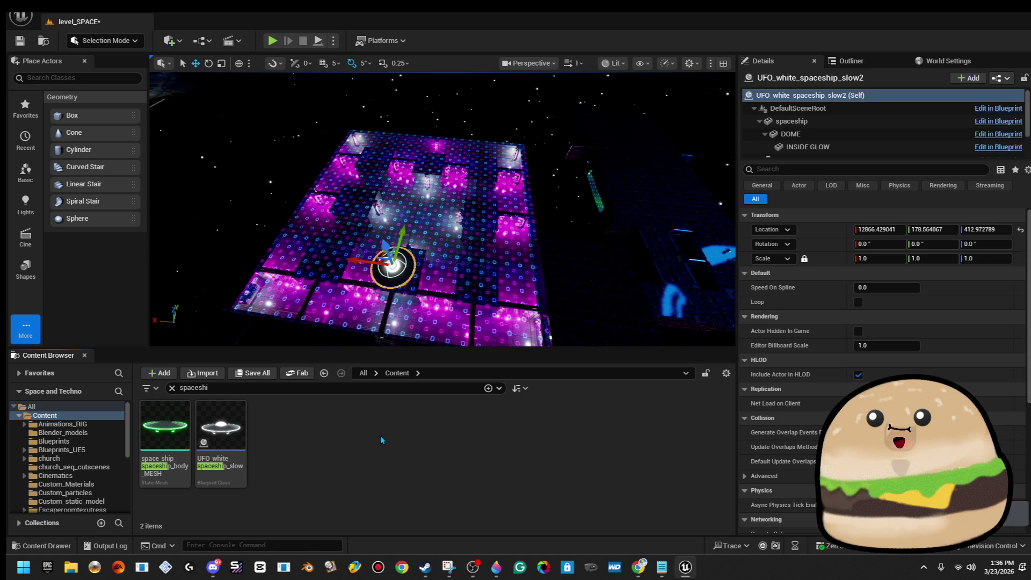
key(ctrl+y)
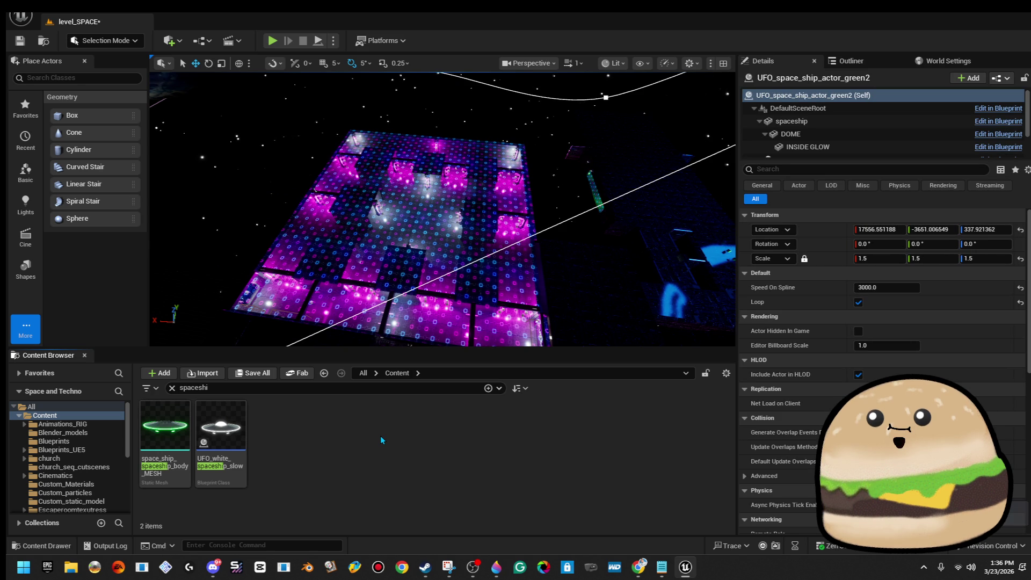
Frame the green2 UFO's looping spline path and inspect its spaceship component and actor settings
key(f)
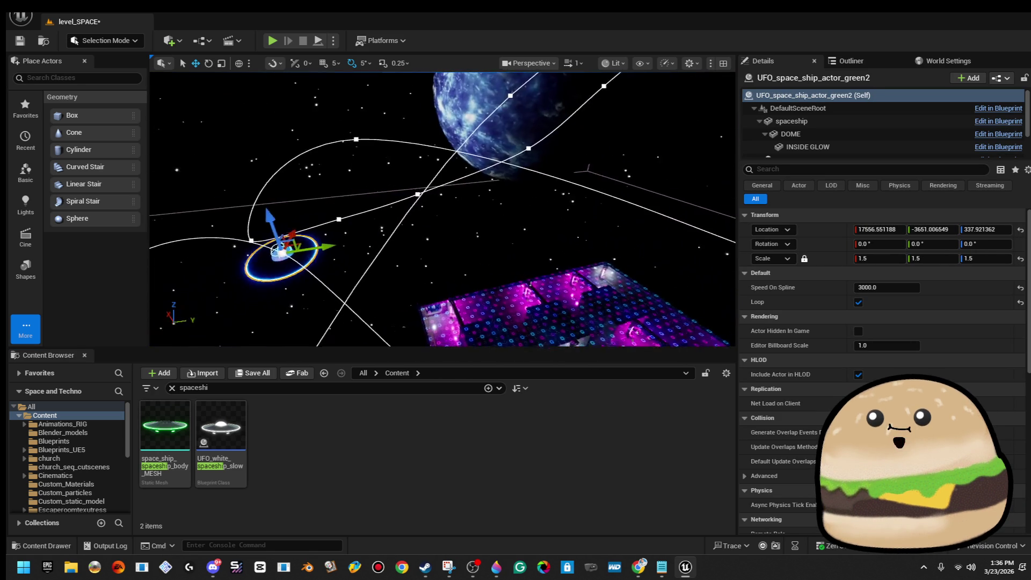
click(383, 212)
click(363, 236)
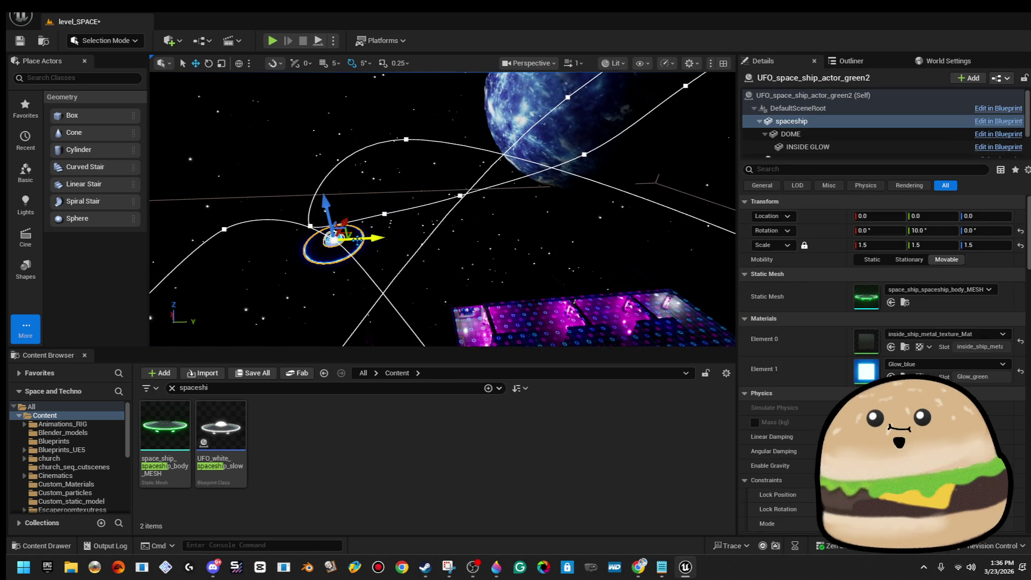
click(999, 96)
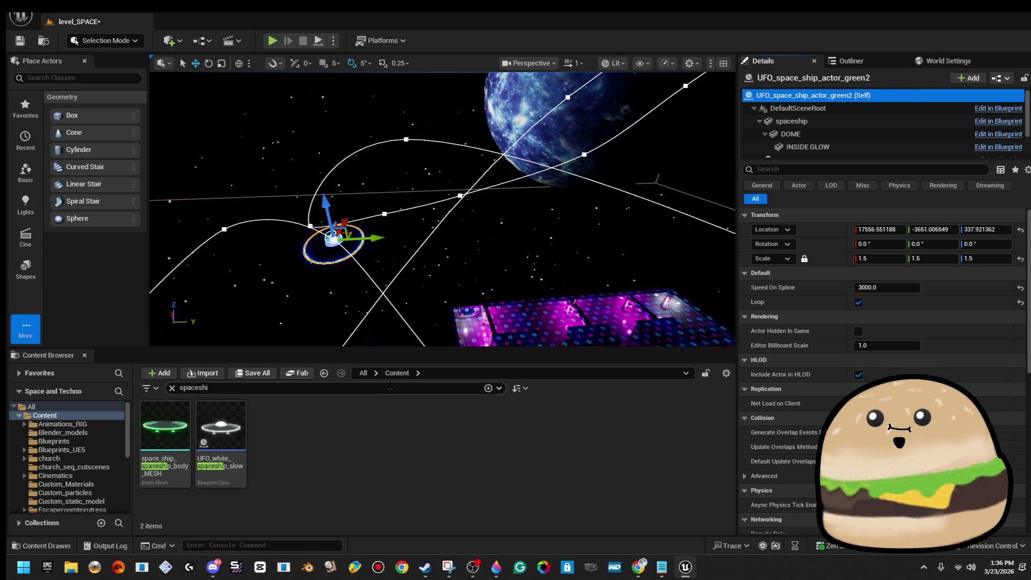
click(387, 388)
text(unfo)
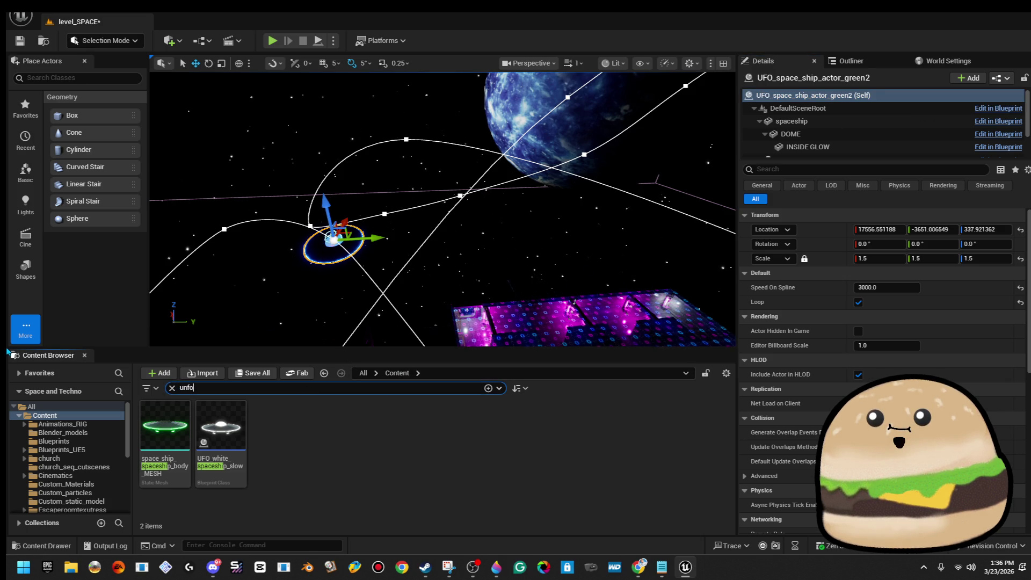
Duplicate the green UFO sideways into a green3 copy beside the original
click(334, 240)
click(338, 232)
drag(374, 237, 478, 243)
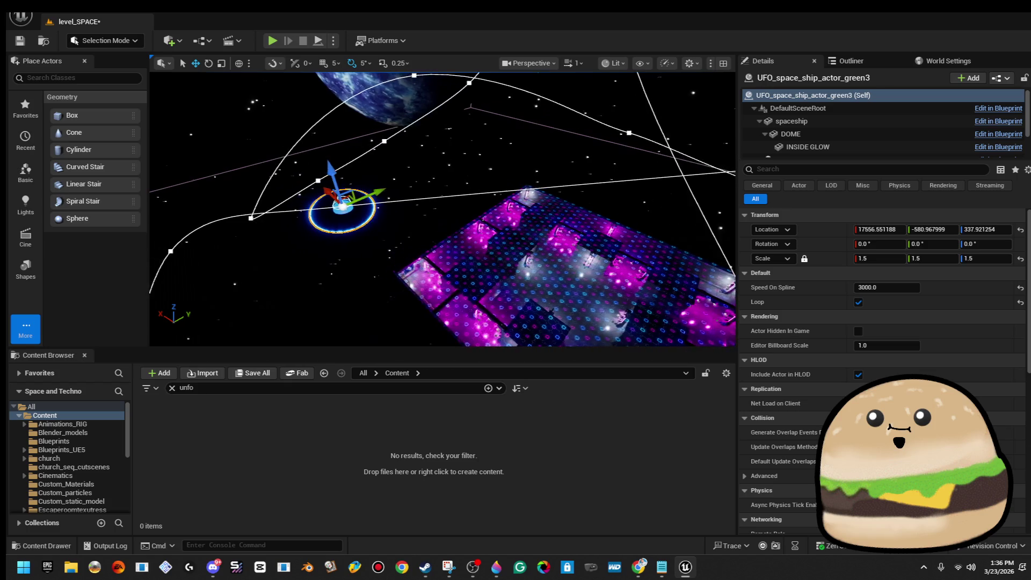
Inspect the copy's spline flight path and its points, undoing any accidental change
scroll(883, 150, down, 2)
click(887, 141)
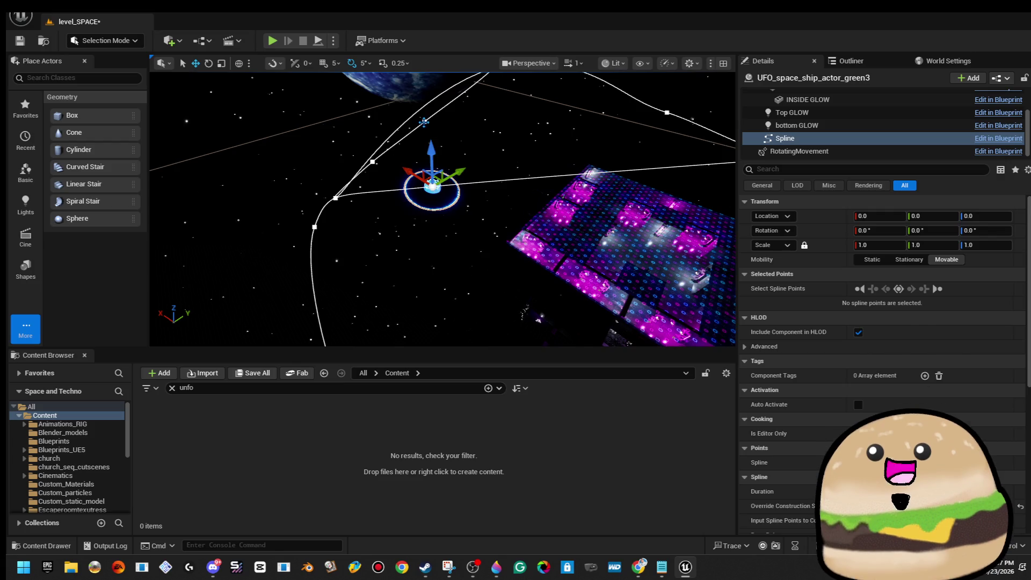
click(335, 197)
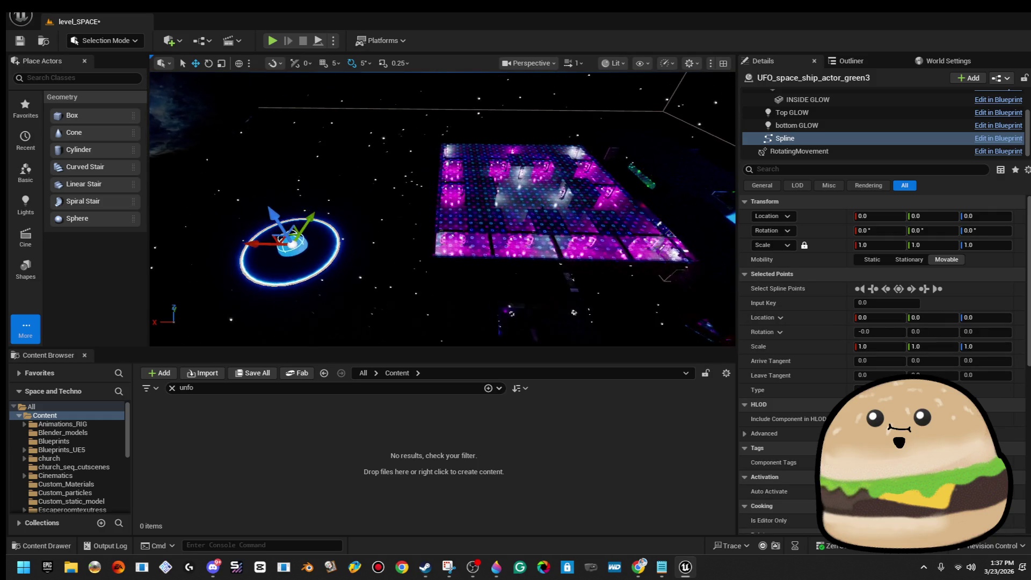
key(Escape)
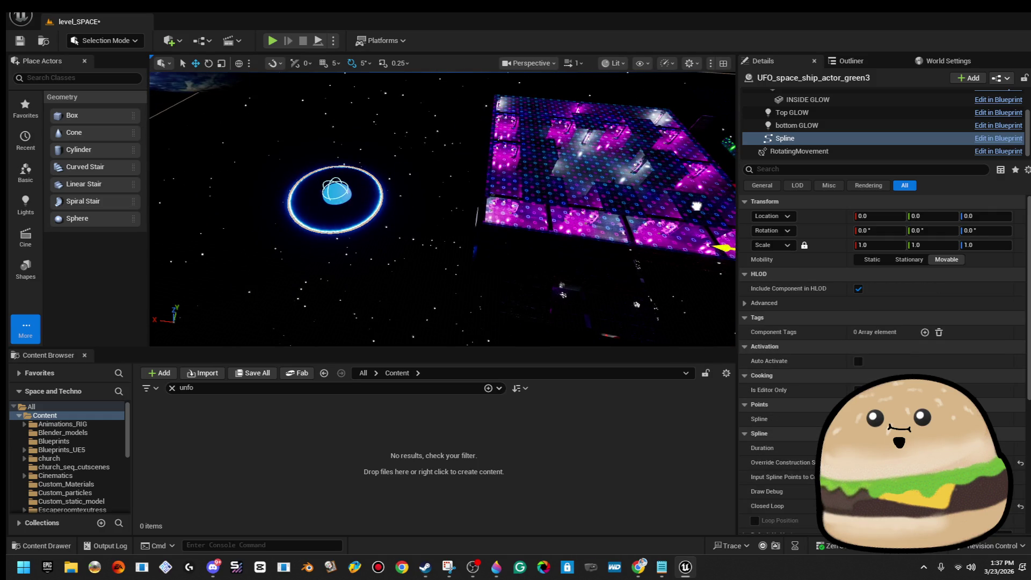
click(493, 211)
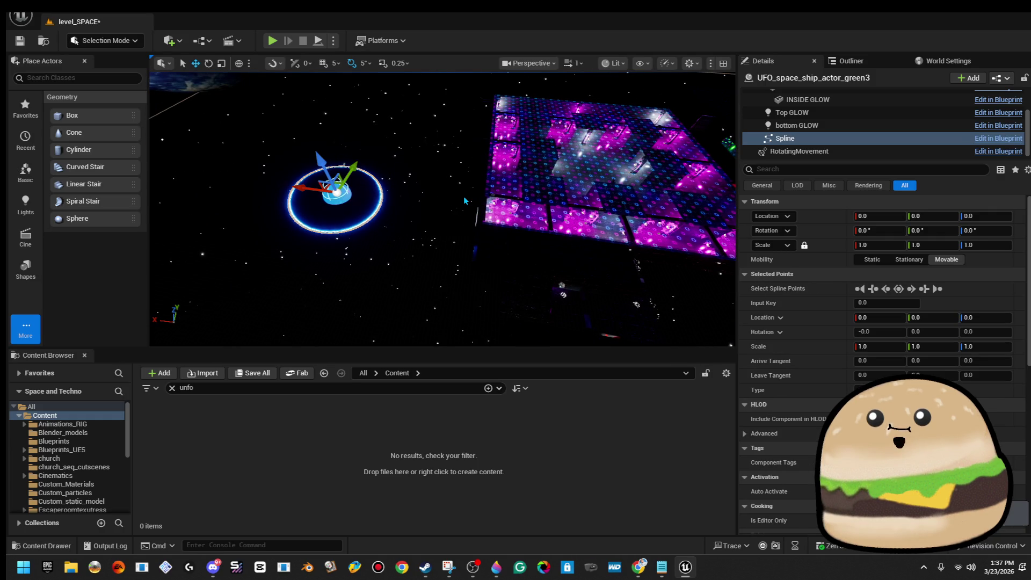
key(Escape)
key(Escape)
key(ctrl+z)
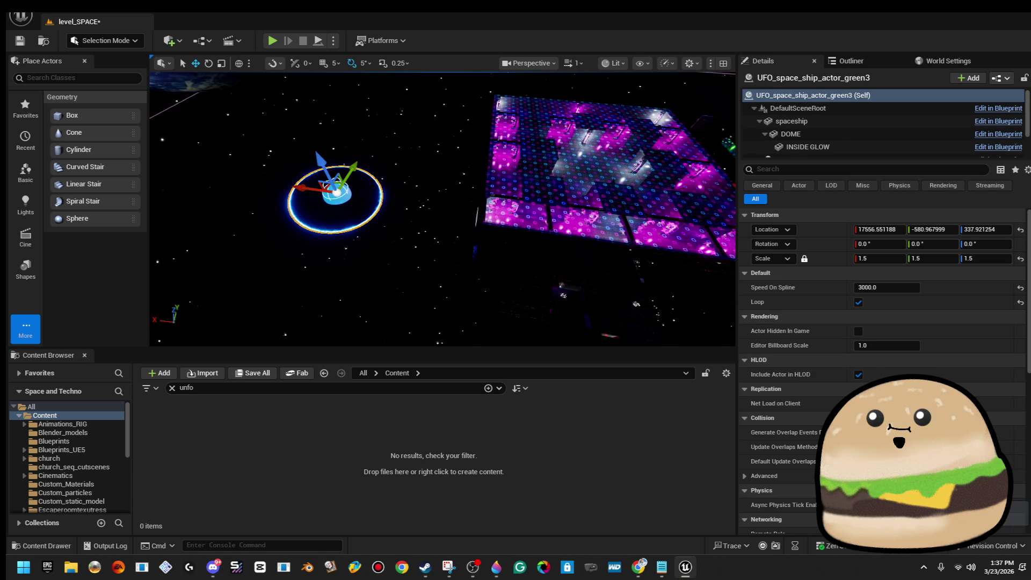
Raise the green3 copy above the platform and frame the view on it
key(f)
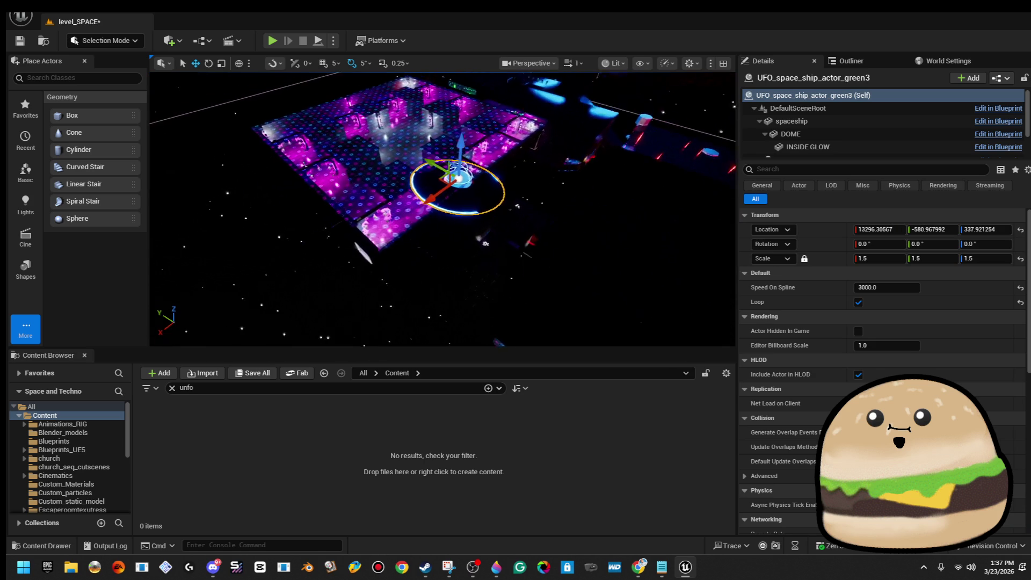
drag(443, 210, 443, 242)
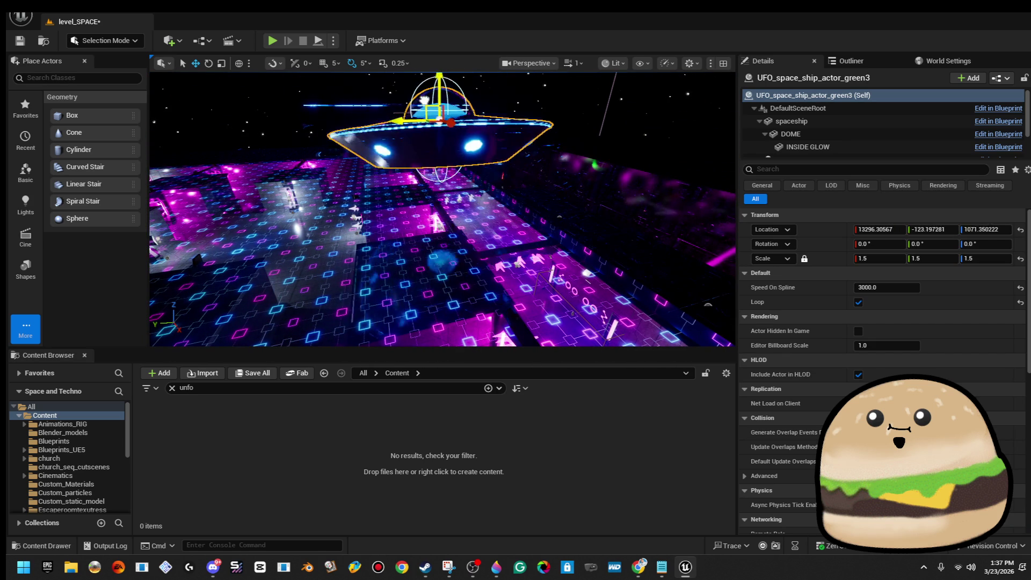
drag(443, 210, 455, 274)
key(f)
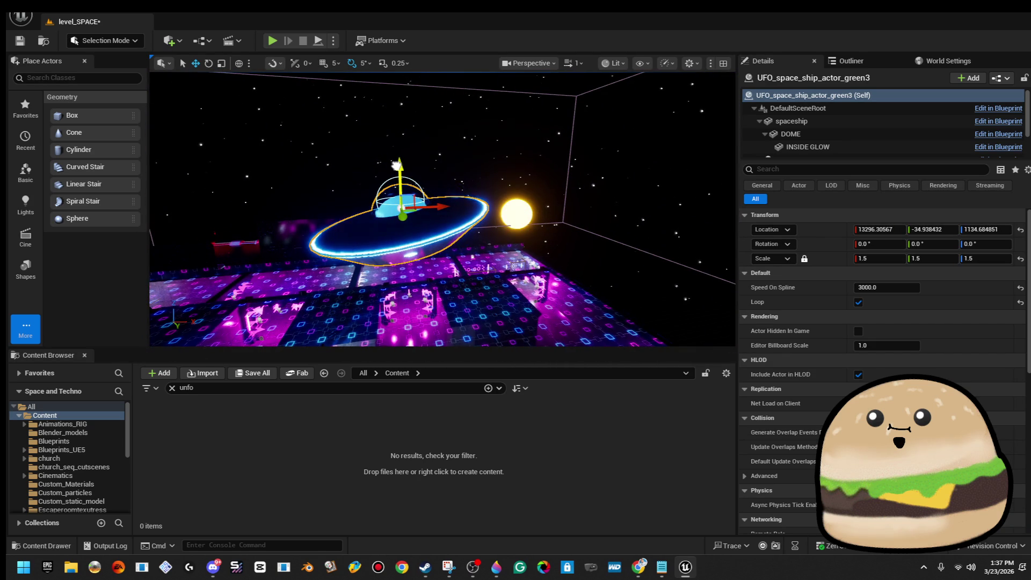
scroll(384, 119, up, 10)
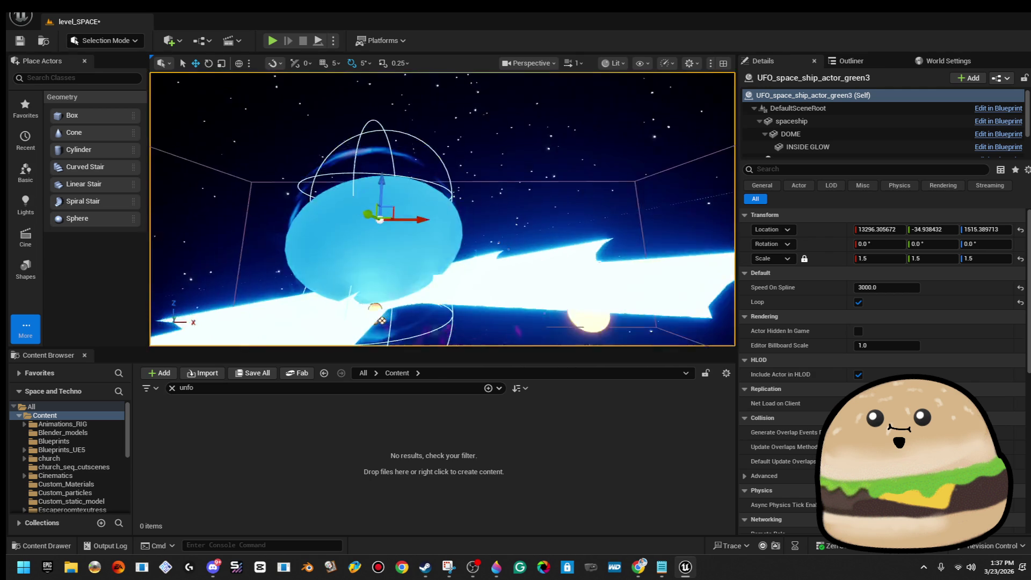
scroll(385, 119, up, 8)
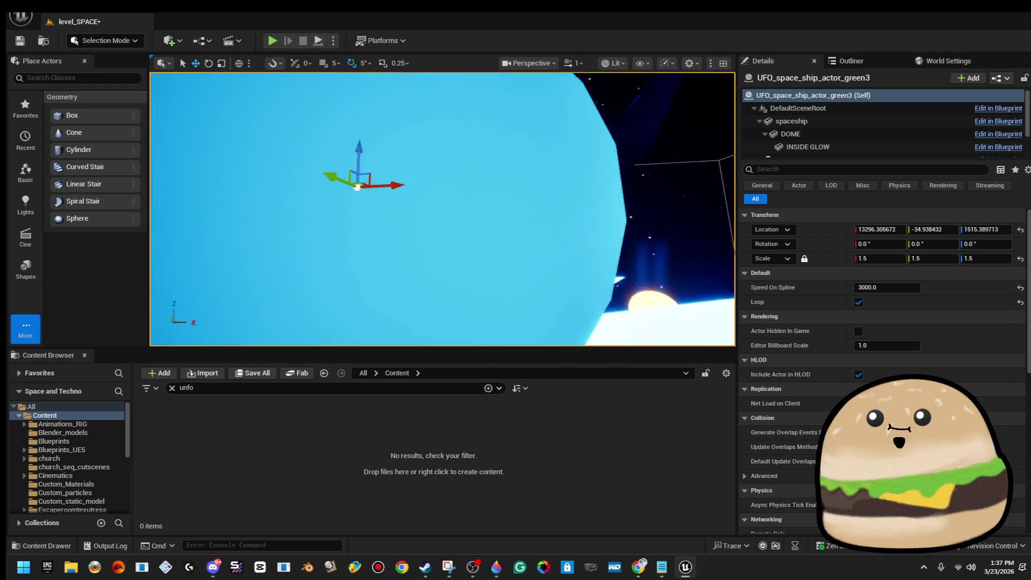
key(f)
key(e)
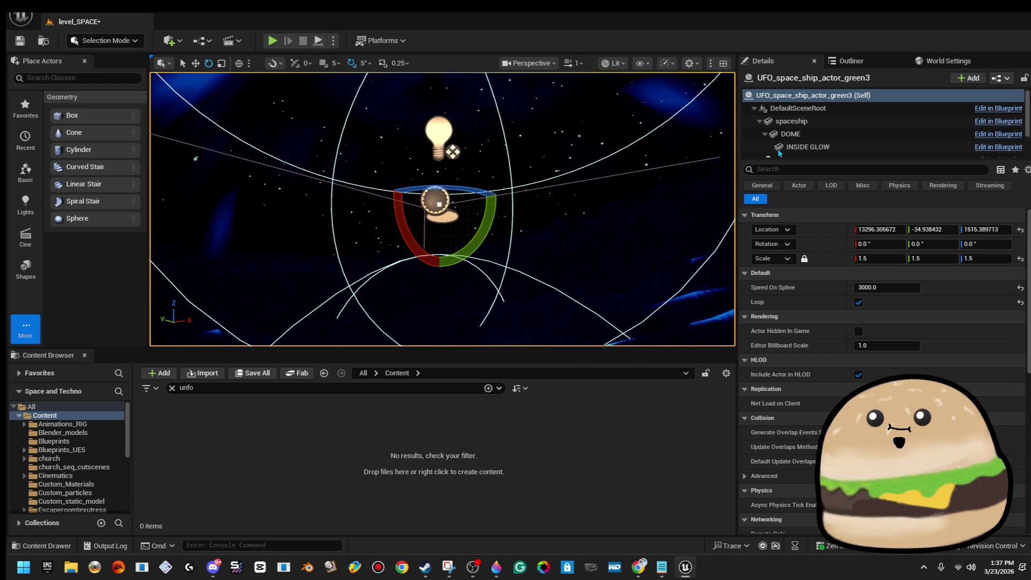
scroll(808, 132, down, 2)
Reset the copy's first spline point location to 0, 0, 0
click(805, 138)
mouse_move(487, 222)
mouse_down()
mouse_move(462, 214)
mouse_move(440, 236)
mouse_move(467, 212)
mouse_up()
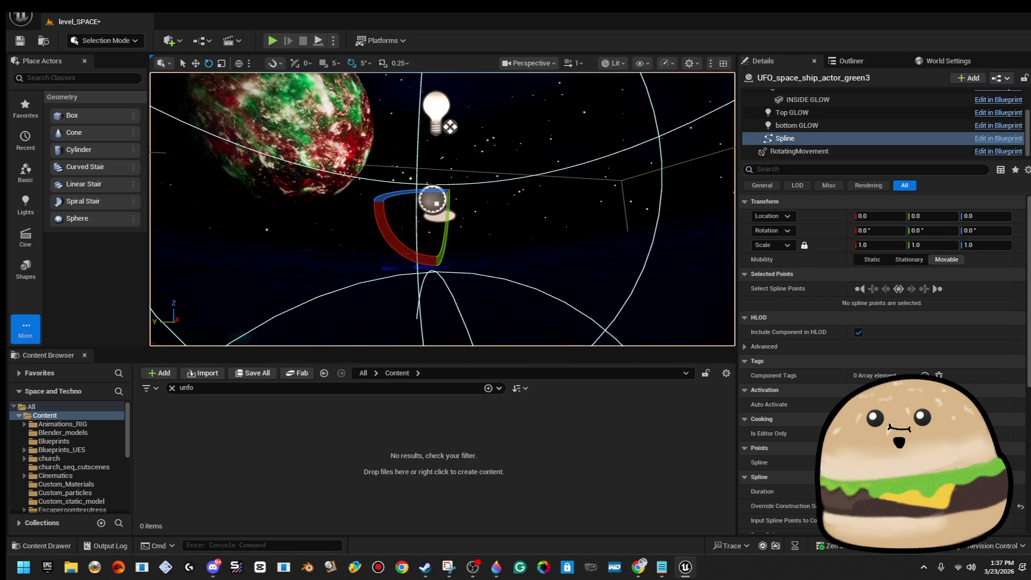
click(433, 202)
key(f)
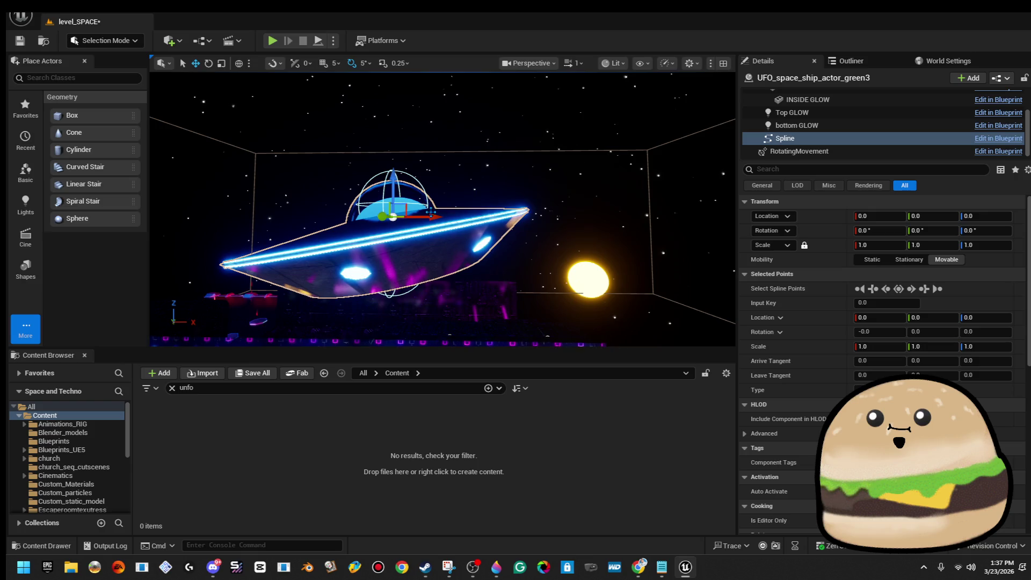
click(526, 215)
drag(659, 204, 668, 206)
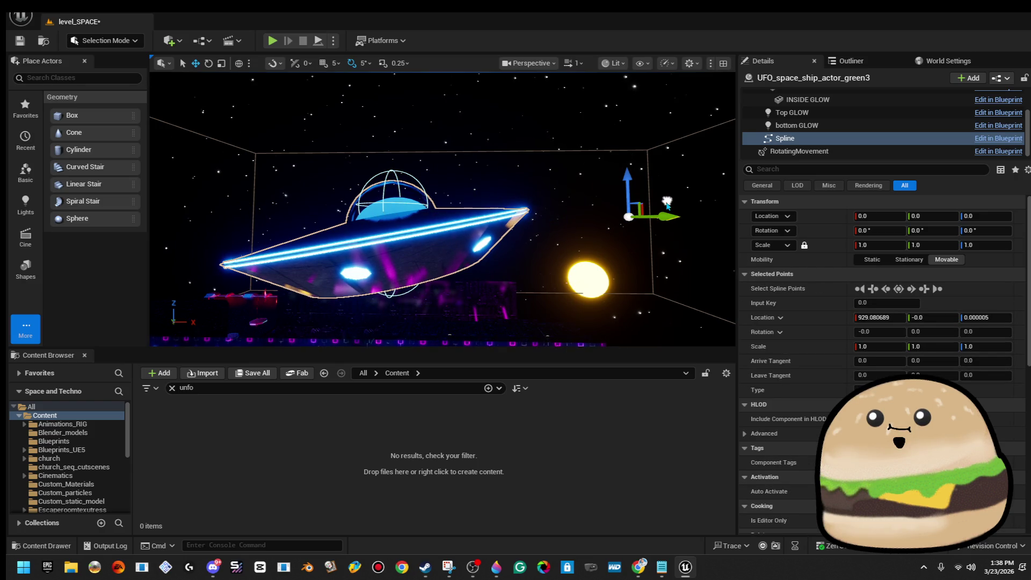
key(ctrl+z)
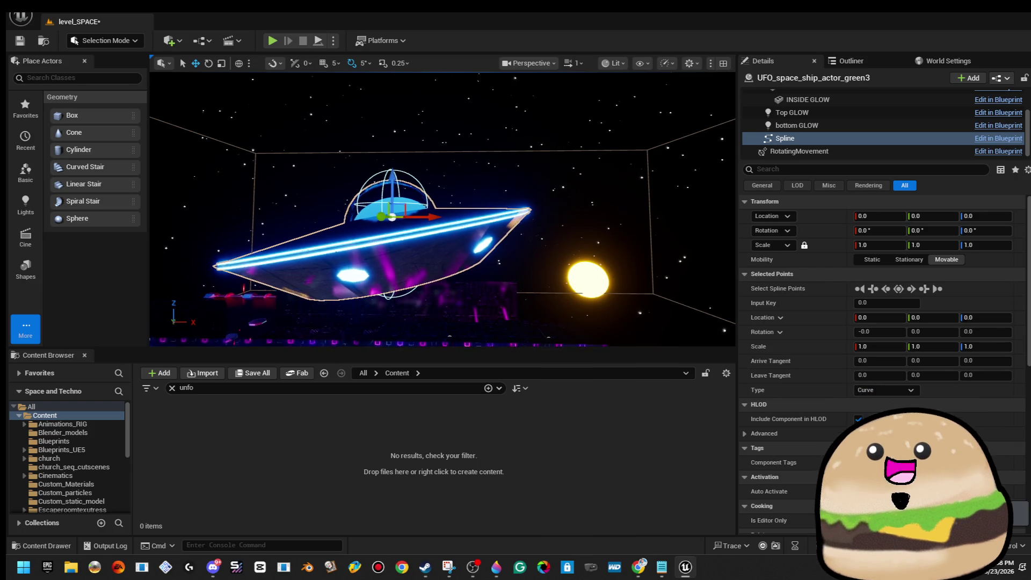
Review the UFO's spaceship body and root component from a low side angle
key(f)
scroll(442, 209, down, 5)
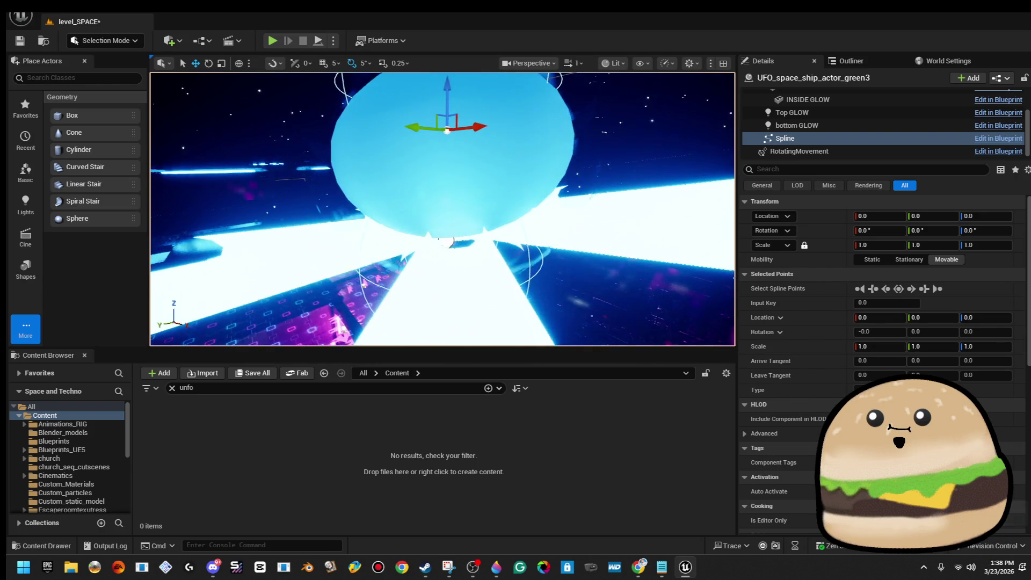
click(462, 122)
key(f)
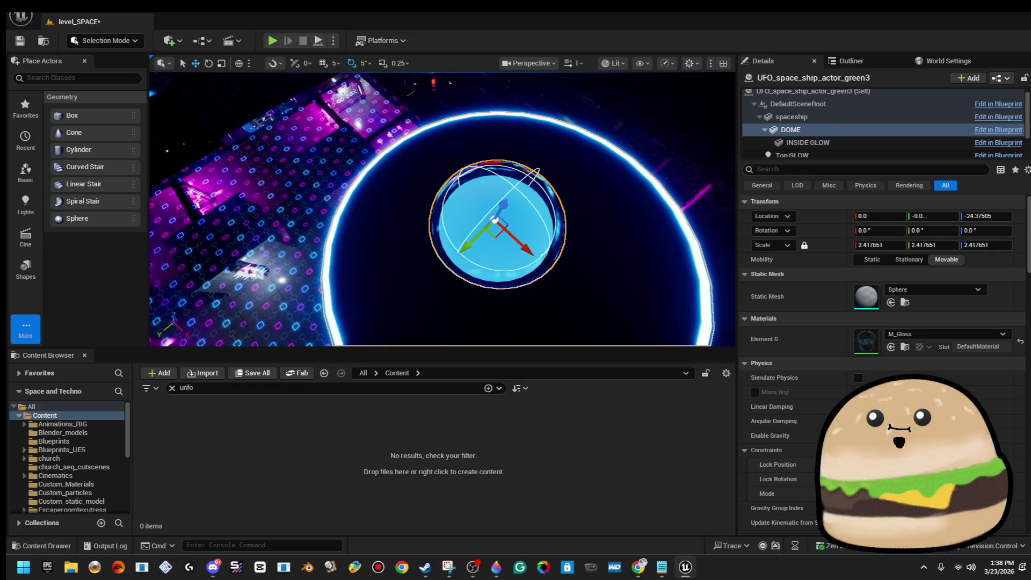
drag(441, 226, 440, 185)
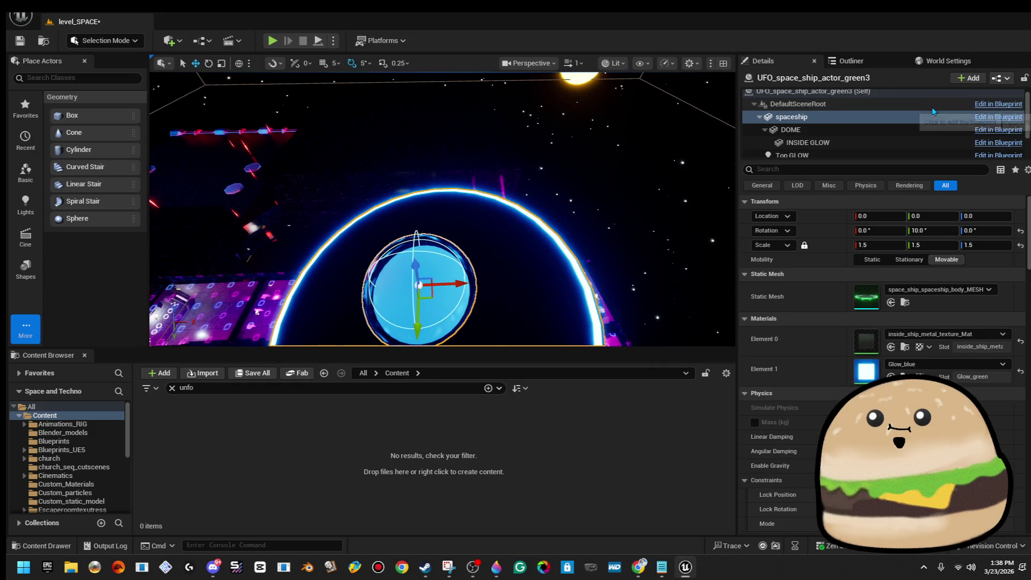
click(988, 105)
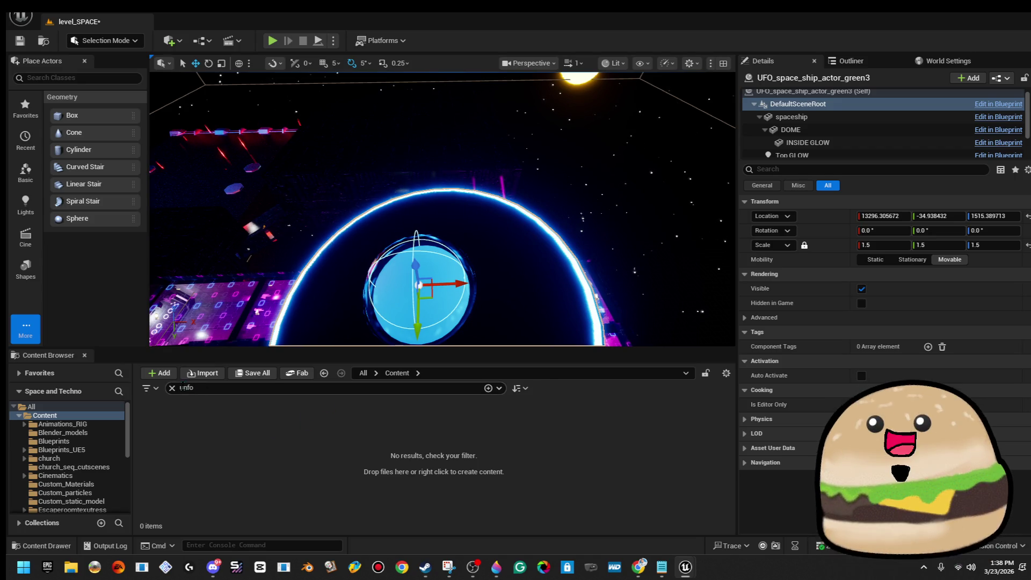
Filter the Content Browser by 'ufo' and place a new UFO_space_ship_actor on the floor
click(171, 388)
text(unfo_)
key(BackSpace)
key(BackSpace)
key(BackSpace)
text(fo)
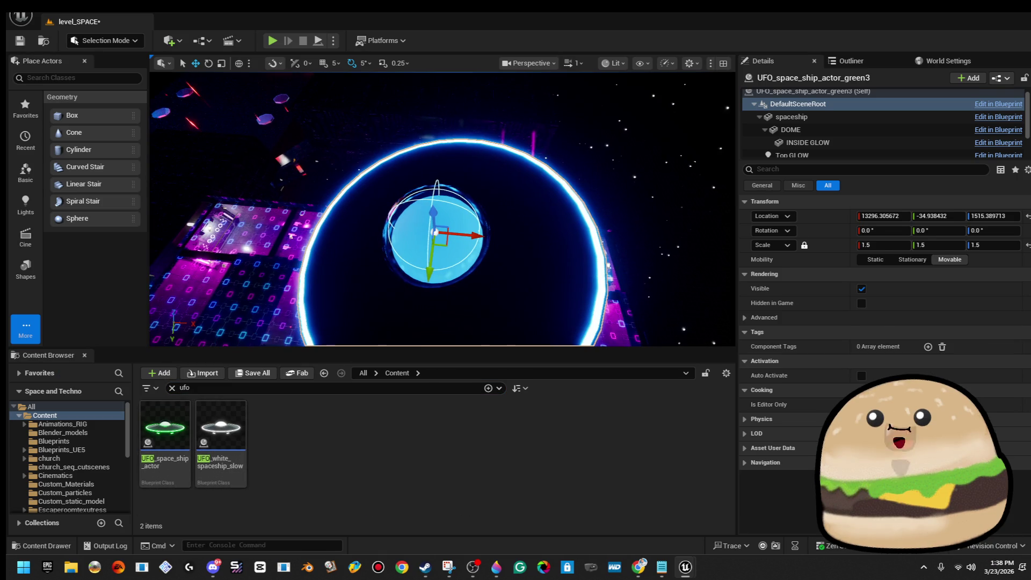
click(791, 116)
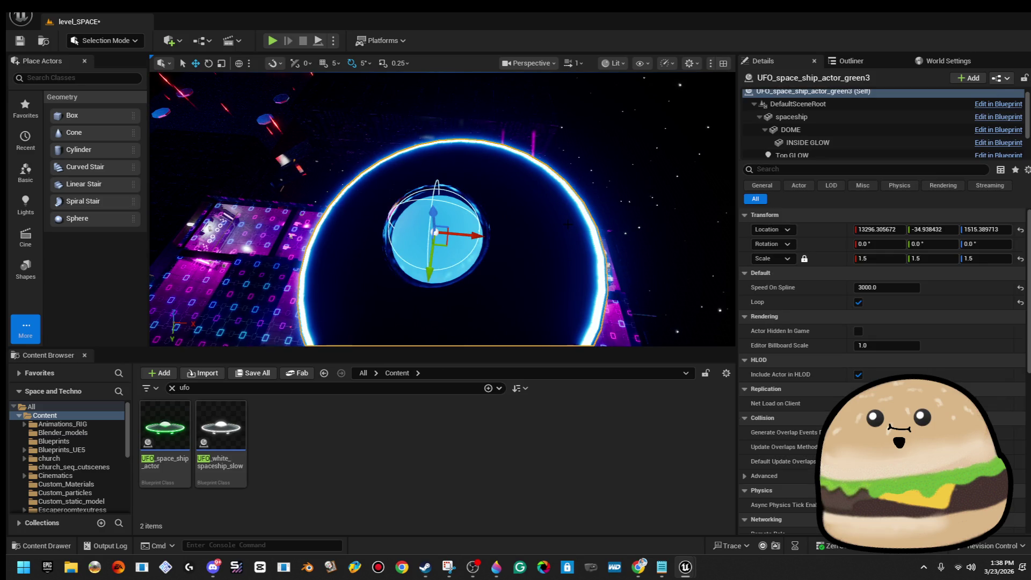
mouse_move(135, 424)
mouse_down()
mouse_move(167, 424)
mouse_move(386, 271)
mouse_up()
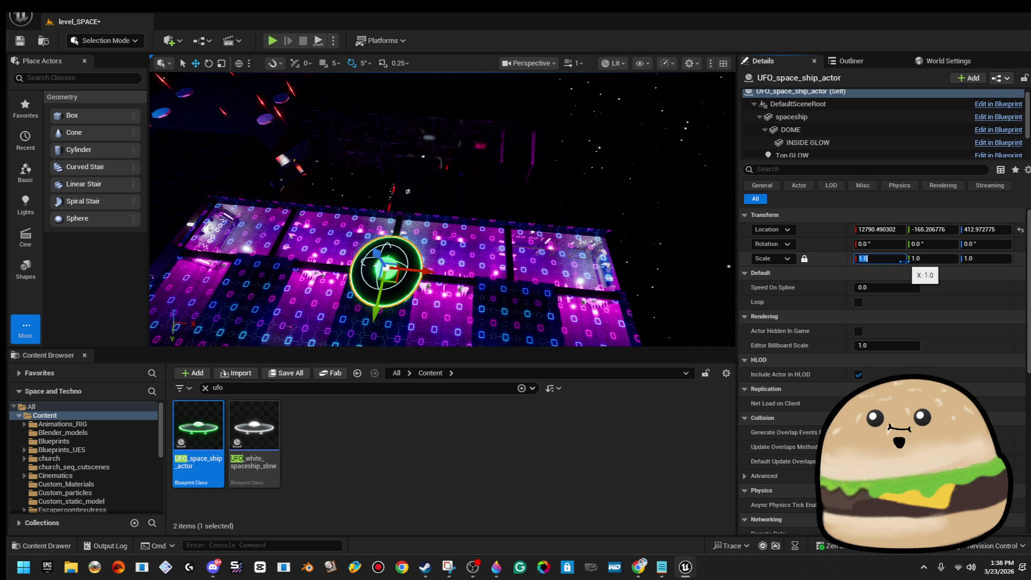
text(1.5)
Scale the new UFO to 1.5, lift it to Z 1038.45, and select its spline
key(Return)
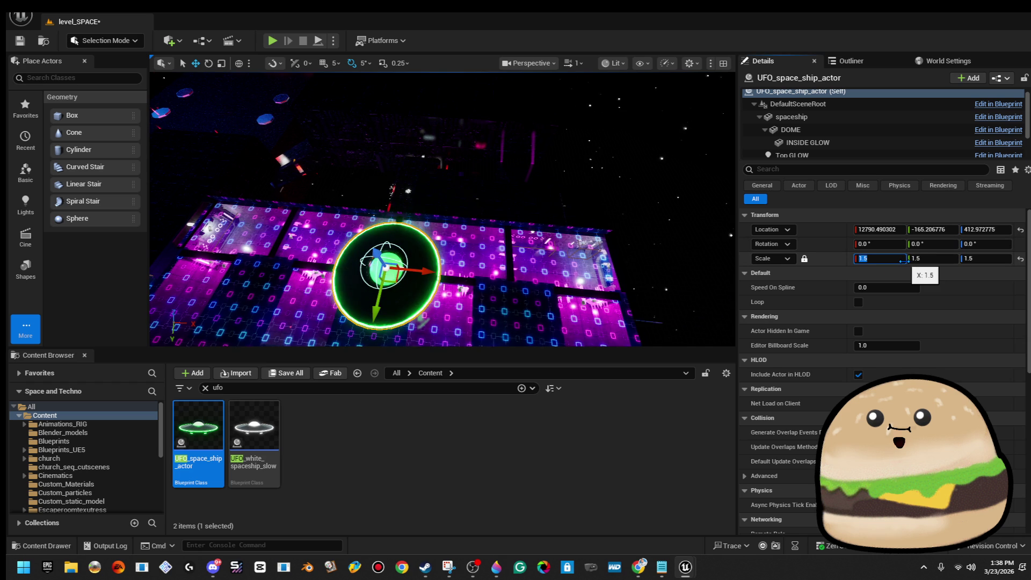
key(f)
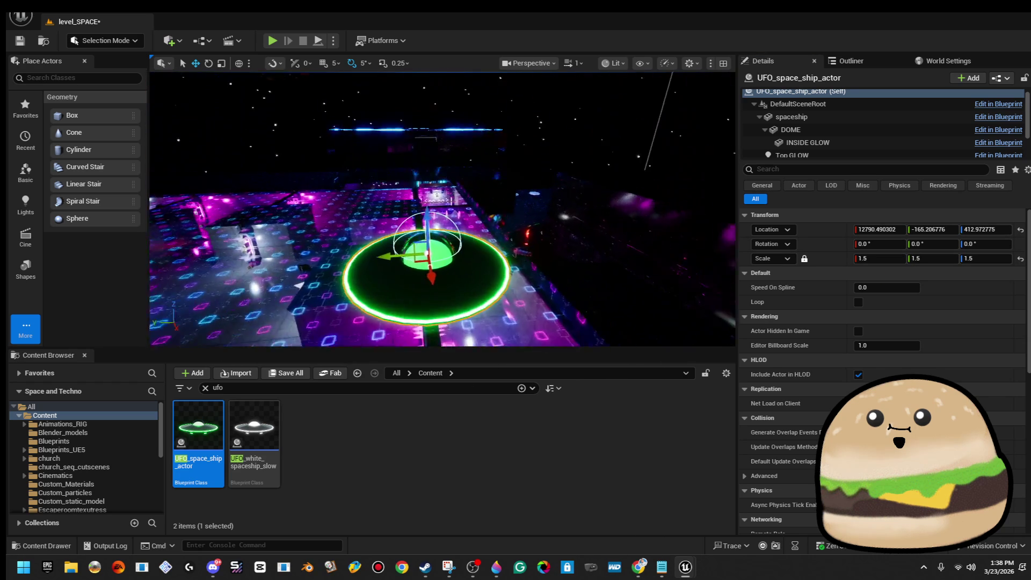
drag(423, 232, 420, 108)
scroll(442, 209, down, 5)
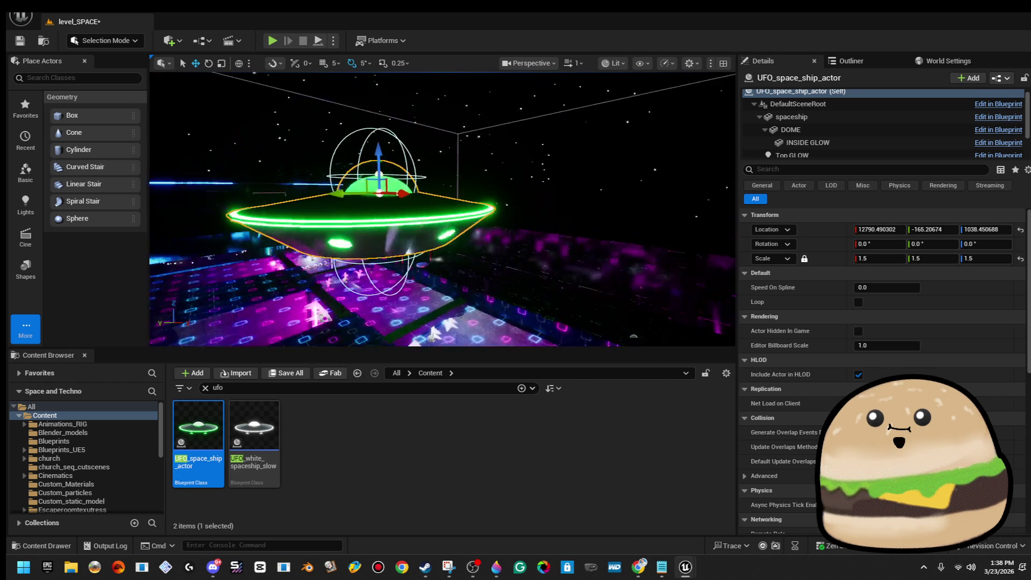
scroll(442, 209, up, 5)
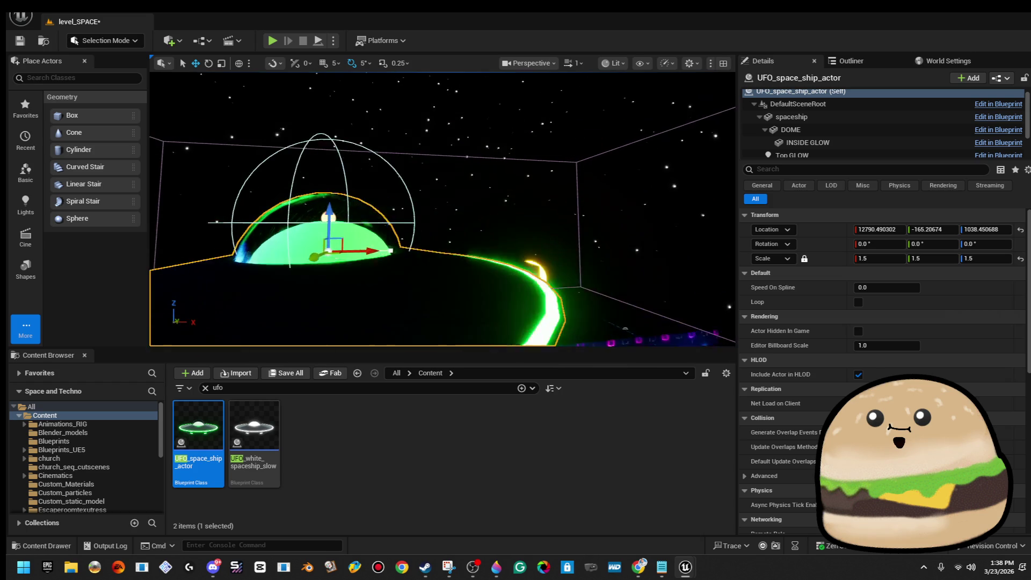
drag(441, 207, 468, 209)
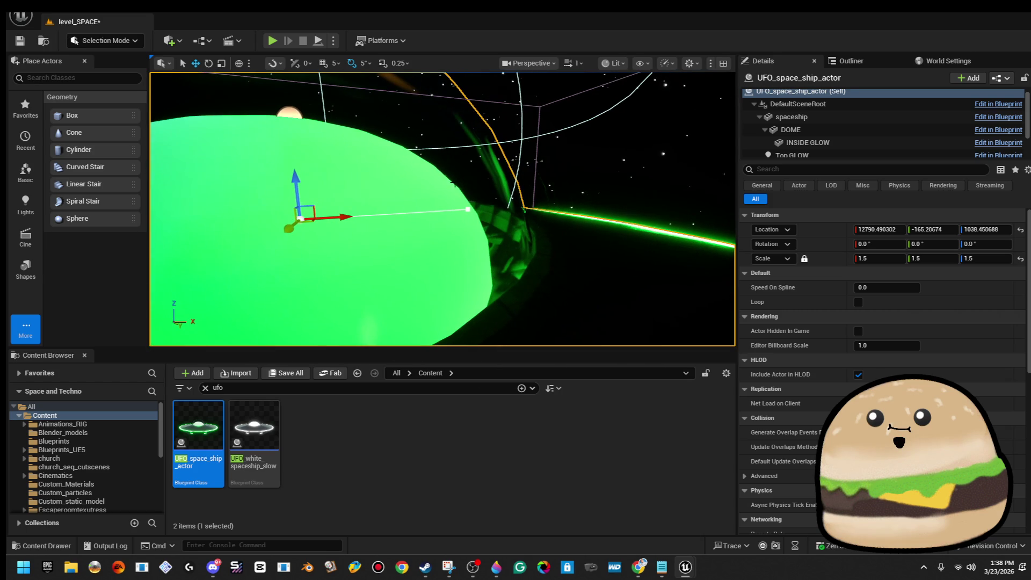
click(466, 208)
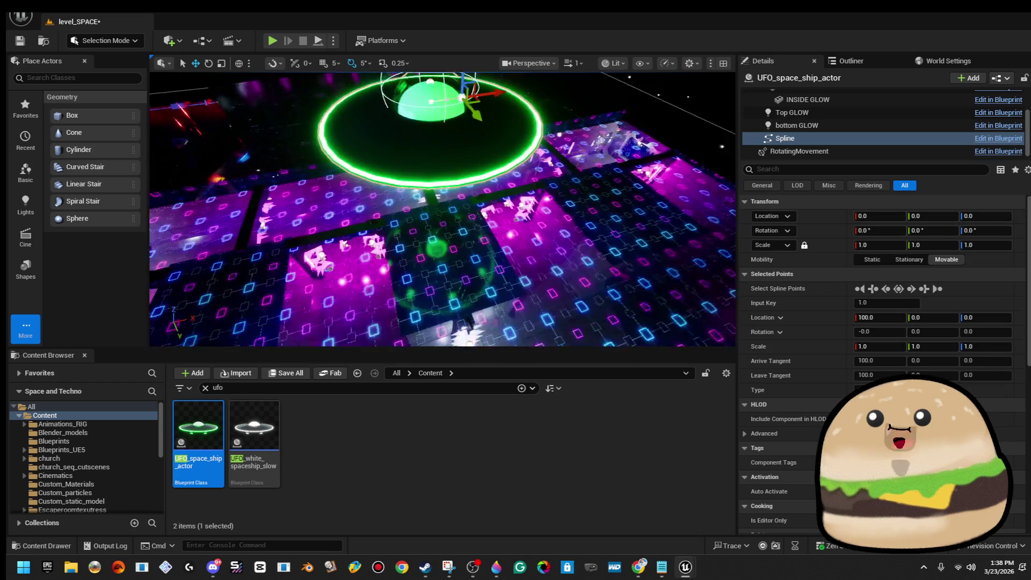
Pull the spline's end point far out from the UFO across the station
drag(442, 209, 452, 245)
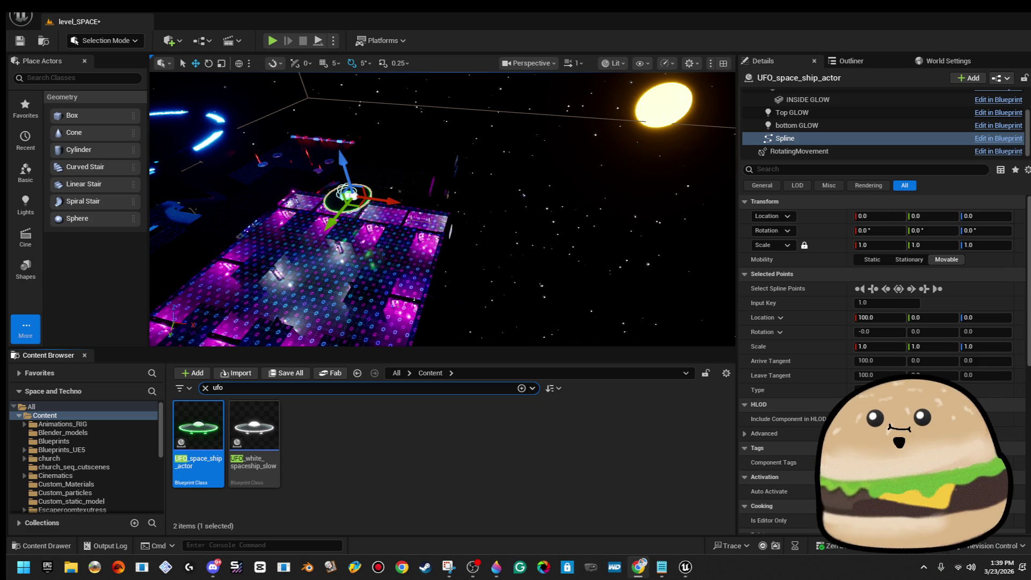
mouse_move(475, 170)
mouse_down()
mouse_move(429, 180)
mouse_move(387, 137)
mouse_up()
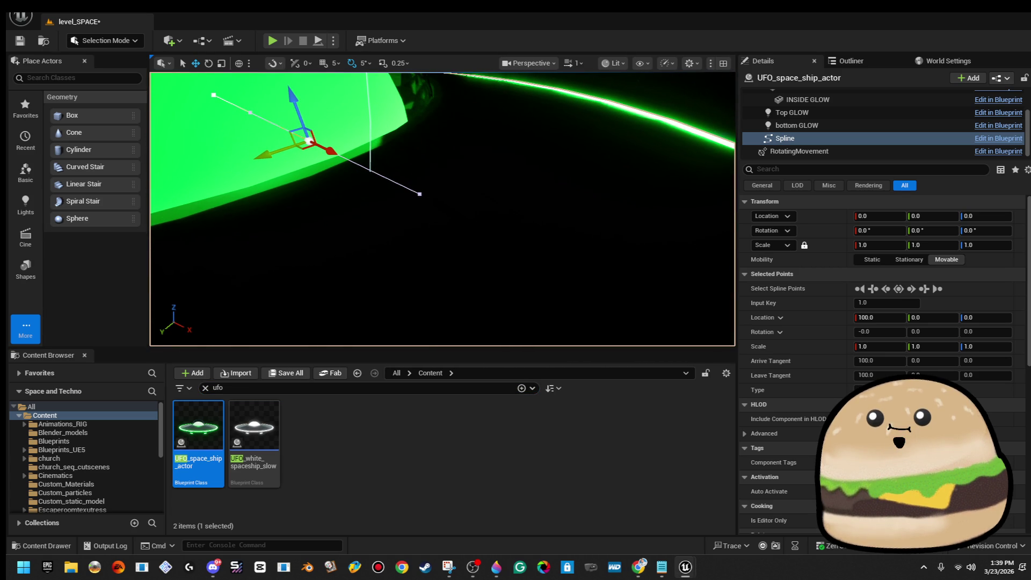
drag(420, 193, 420, 275)
mouse_move(402, 223)
mouse_down()
mouse_move(514, 222)
mouse_move(514, 254)
mouse_move(472, 310)
mouse_move(477, 335)
mouse_up()
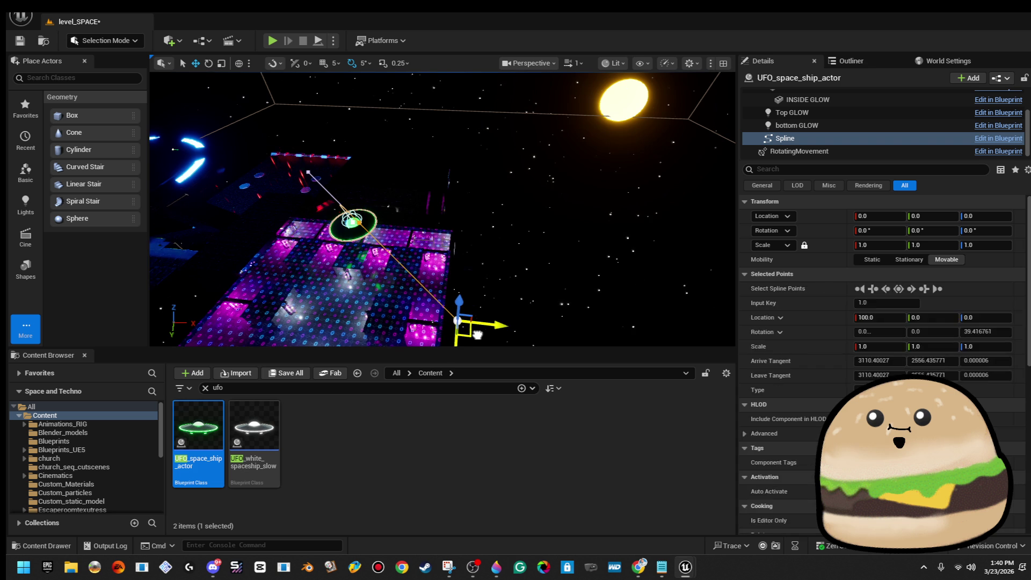
Enlarge the level viewport and reset the spline point rotation to 0, 0, 0
mouse_move(489, 235)
mouse_down()
mouse_move(590, 274)
mouse_move(537, 236)
mouse_up()
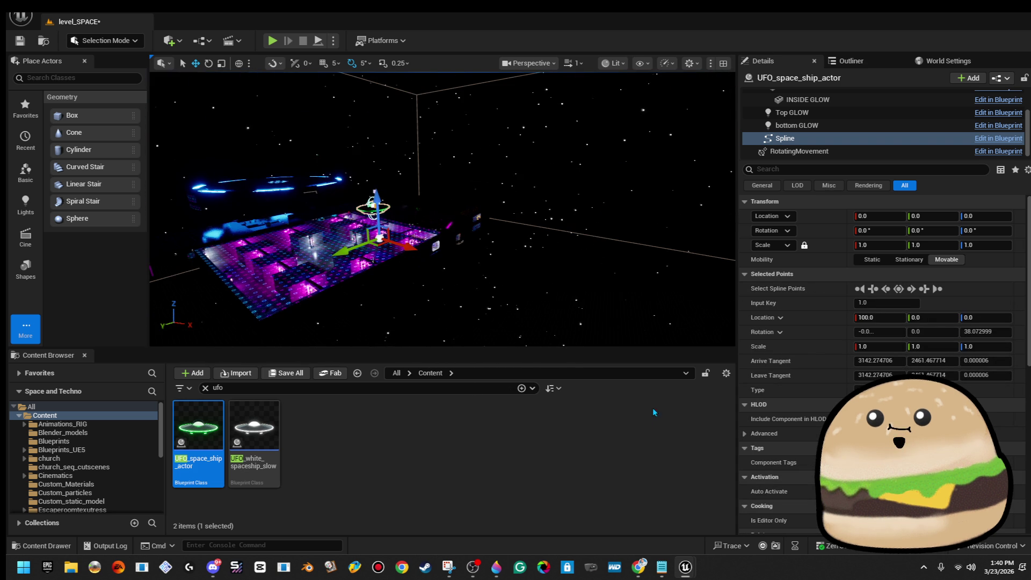
drag(680, 390, 679, 408)
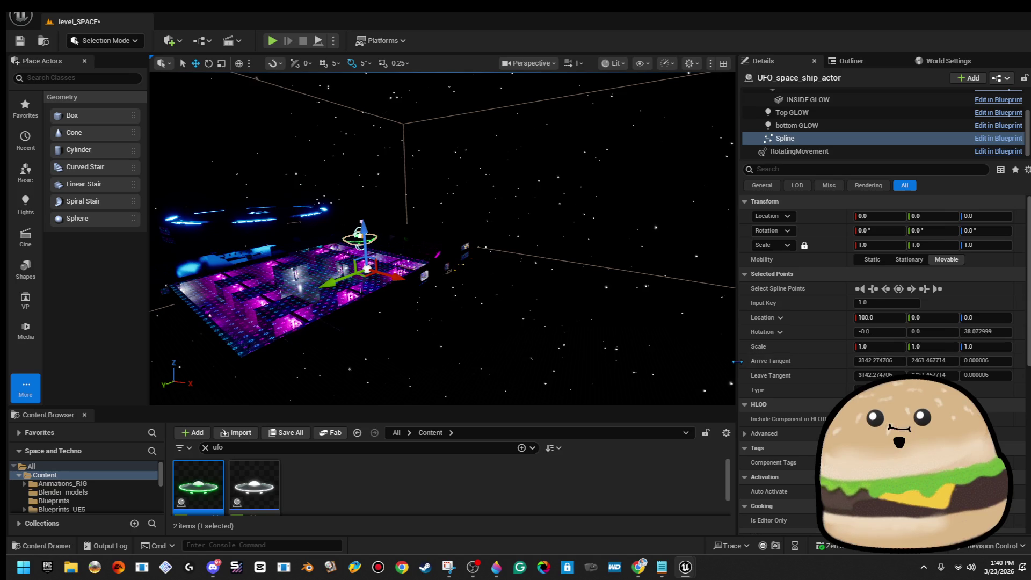
drag(743, 367, 753, 366)
mouse_move(448, 239)
mouse_down()
mouse_move(445, 202)
mouse_move(481, 192)
mouse_move(467, 194)
mouse_up()
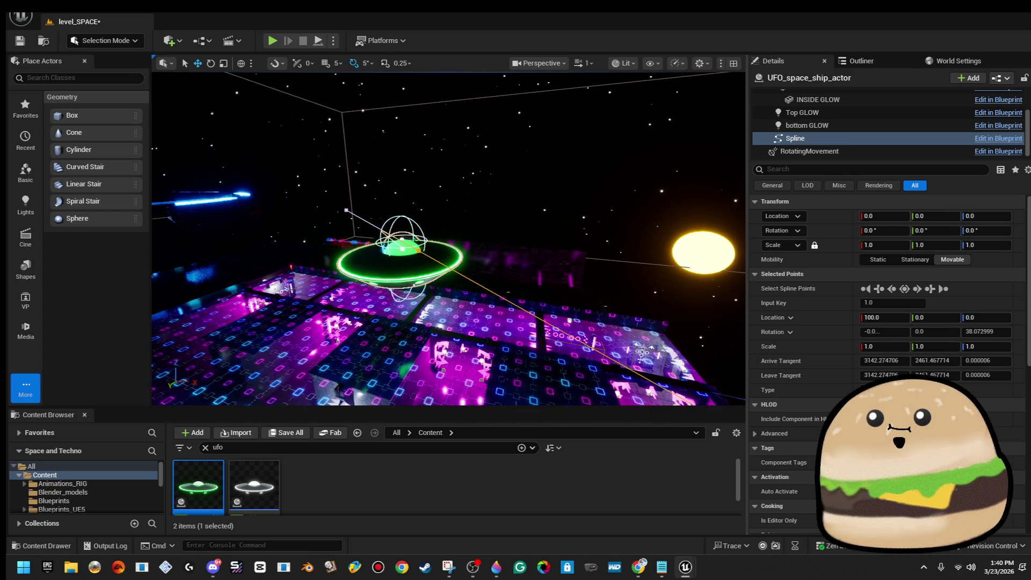
key(ctrl+z)
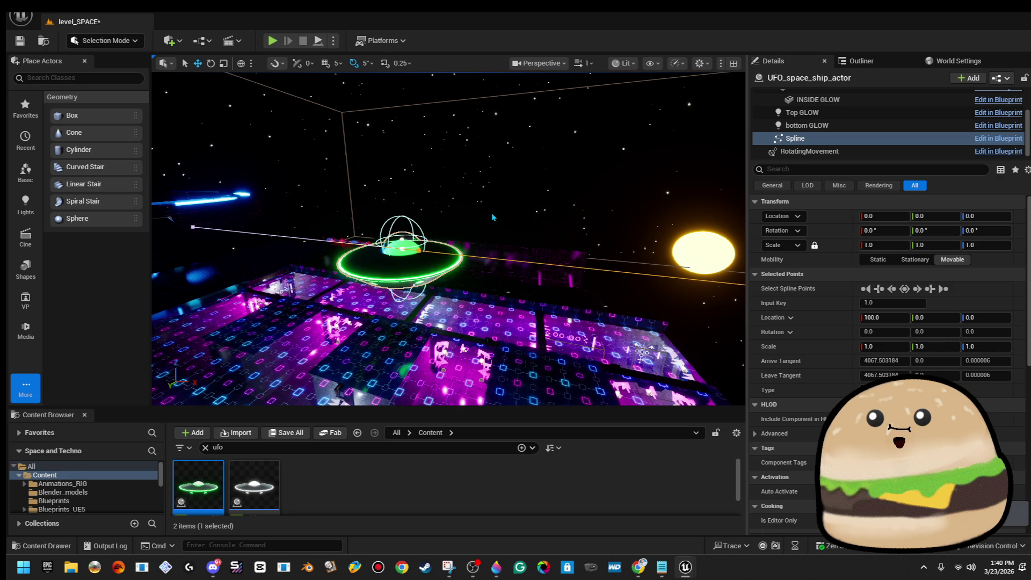
Set the viewport camera speed to 3 and check the UFO's spline points
click(585, 63)
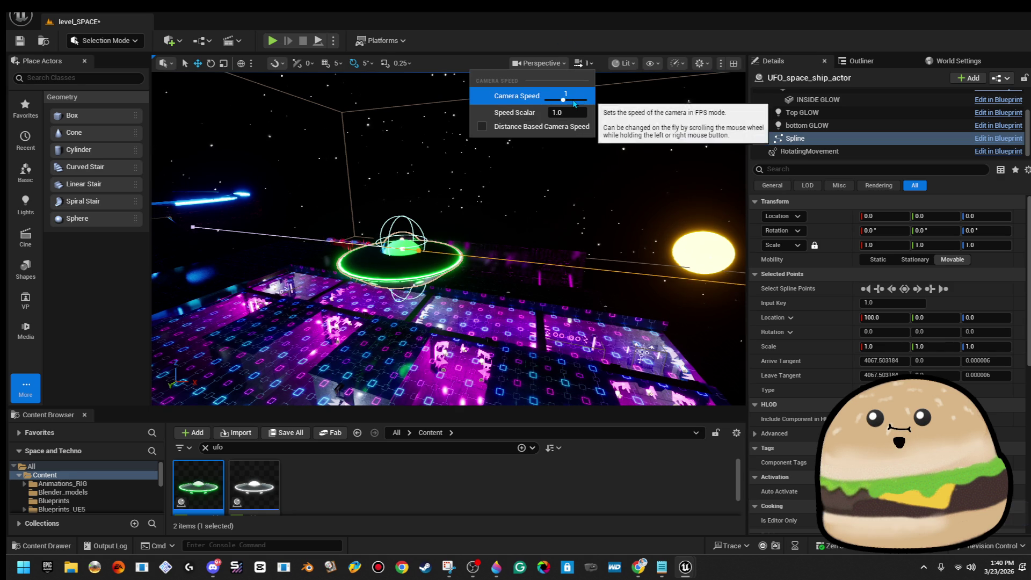
drag(448, 238, 468, 242)
click(513, 193)
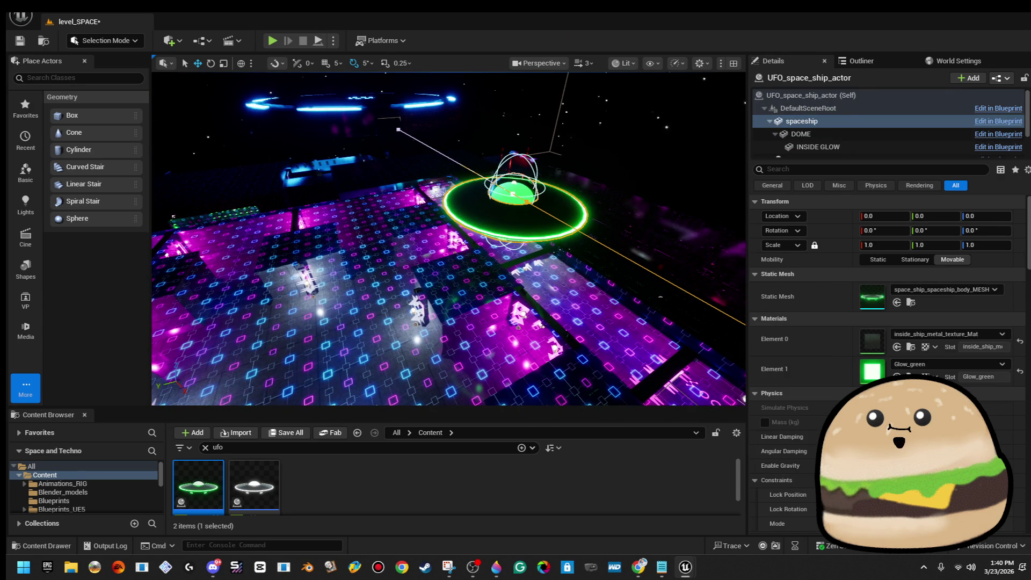
click(495, 184)
key(f)
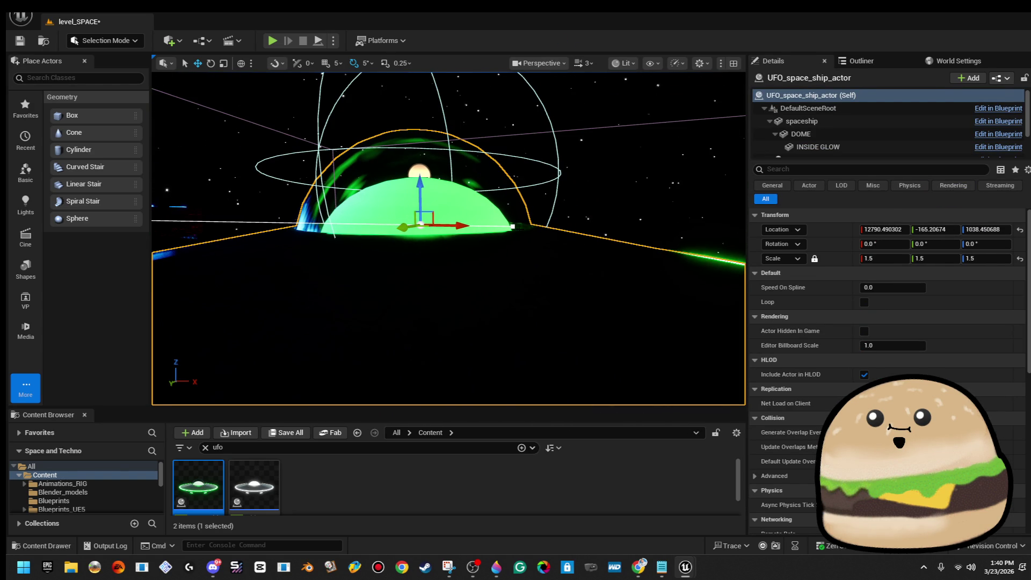
click(513, 226)
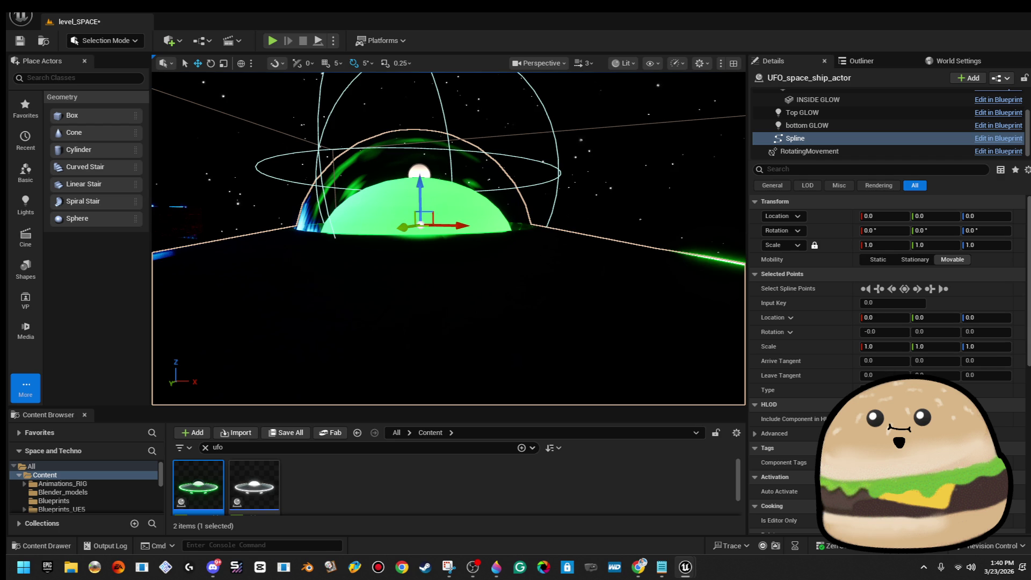
click(528, 202)
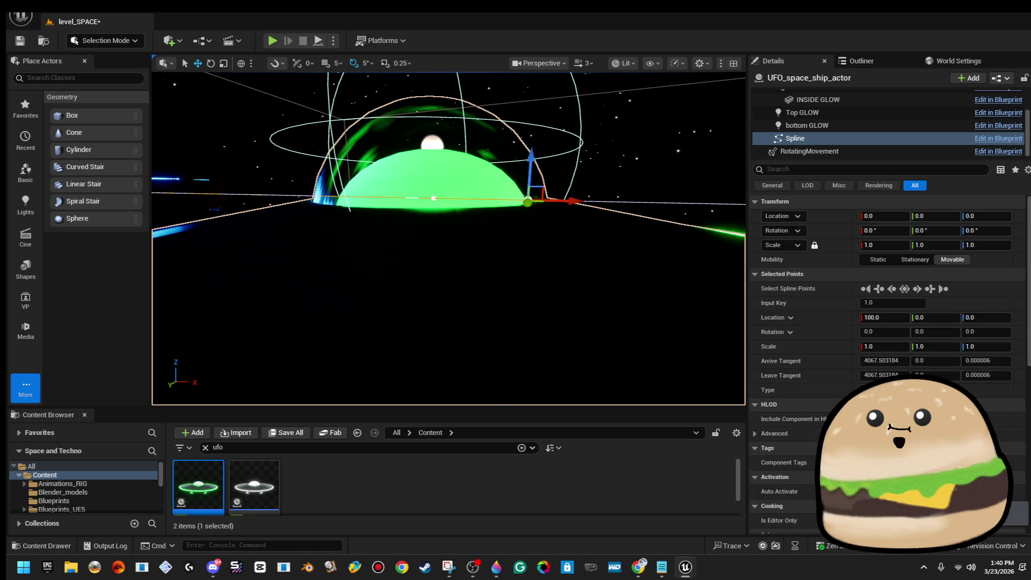
key(f)
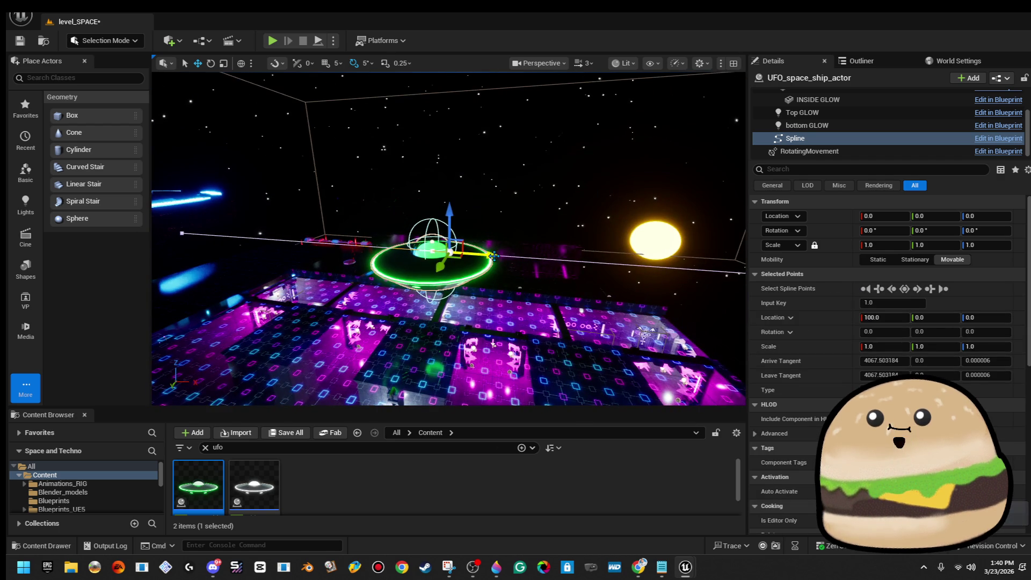
click(511, 257)
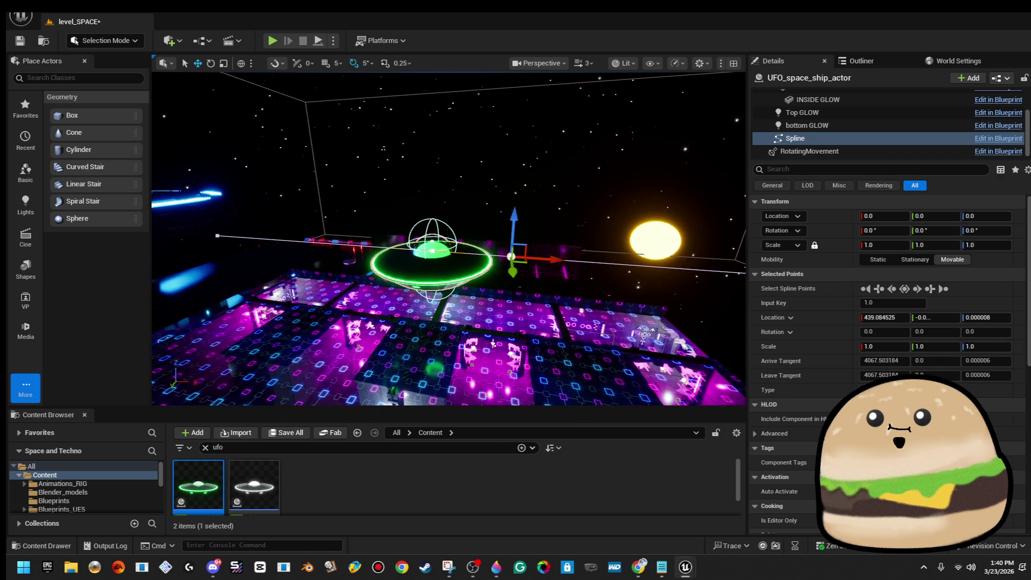
click(535, 207)
Delete the existing UFO and place a fresh UFO_space_ship_actor above the platform
click(432, 252)
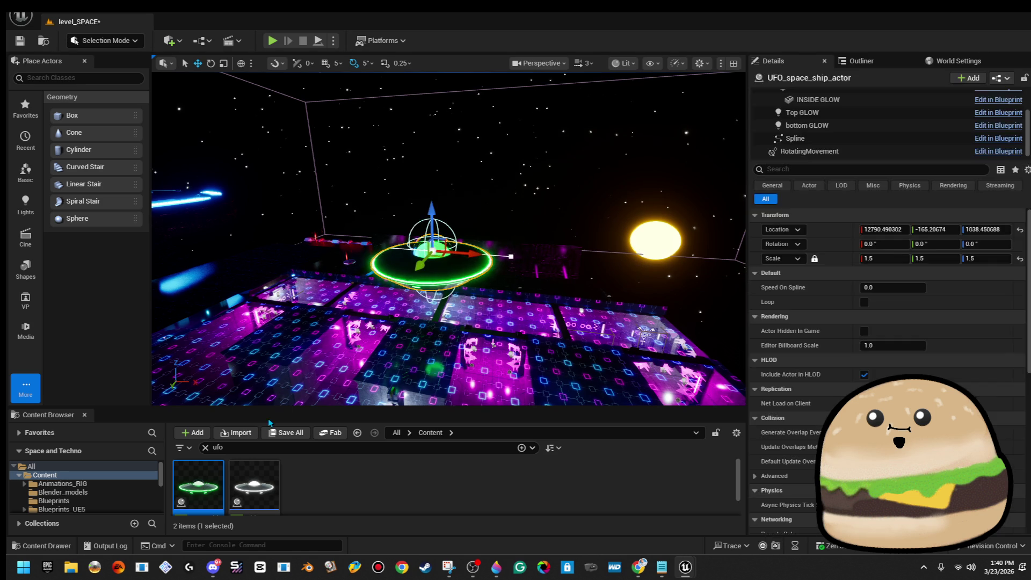
key(Delete)
mouse_move(199, 486)
mouse_down()
mouse_move(433, 376)
mouse_move(429, 231)
mouse_up()
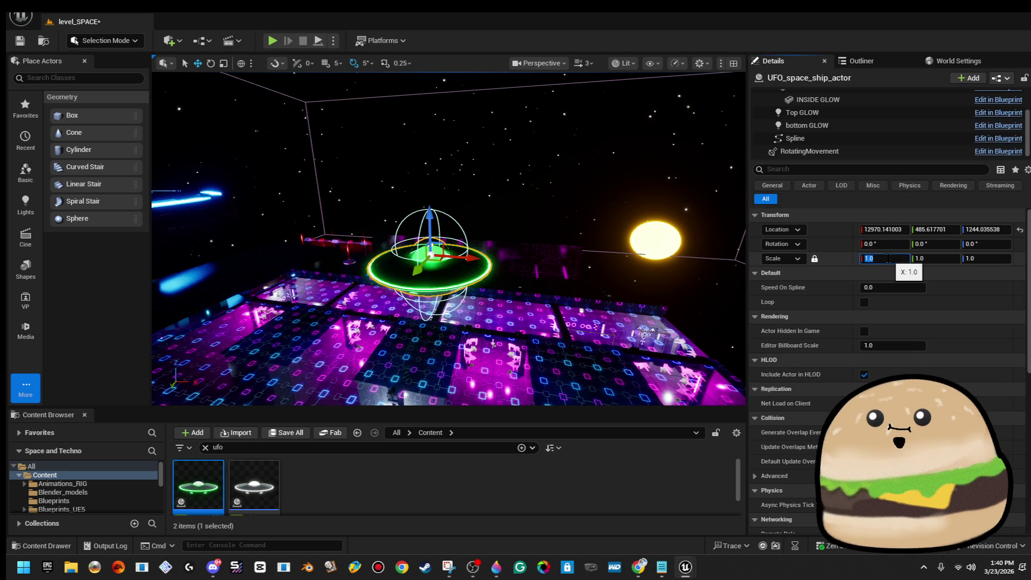
Set the new UFO's scale to 1.5
text(1.5)
key(Return)
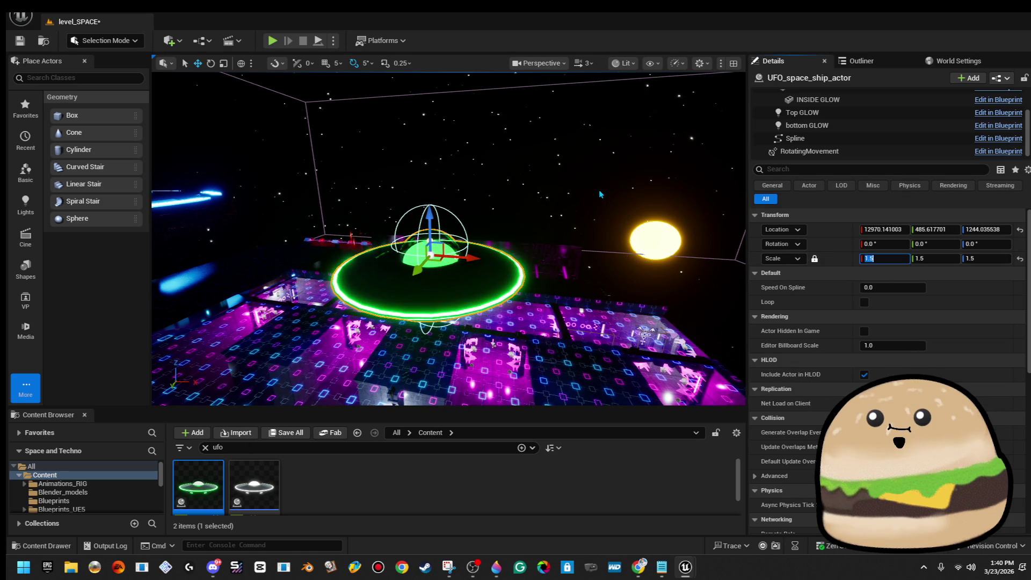
click(606, 195)
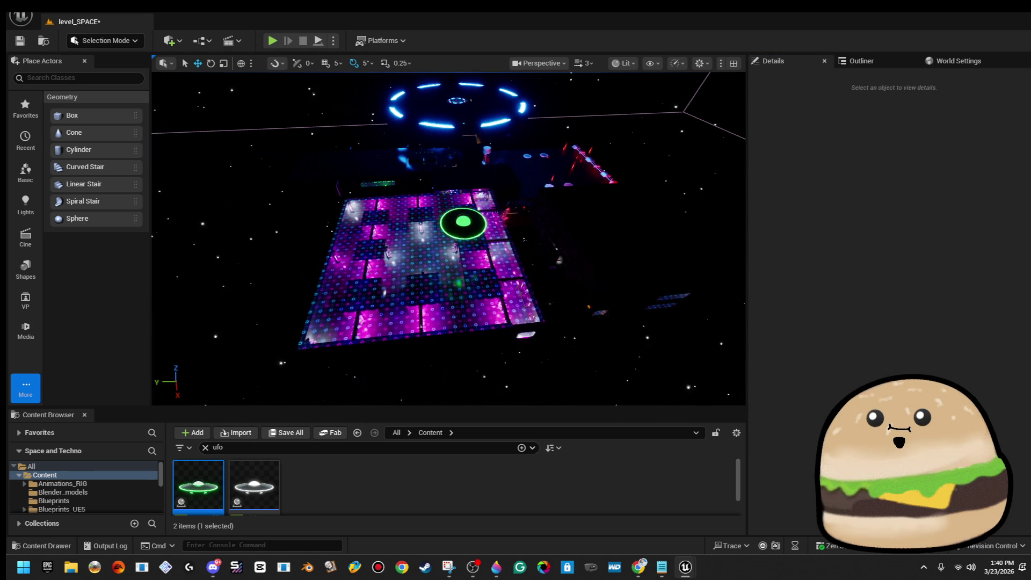
click(463, 221)
Duplicate the UFO into a row of five along the platform's edge
scroll(448, 239, up, 3)
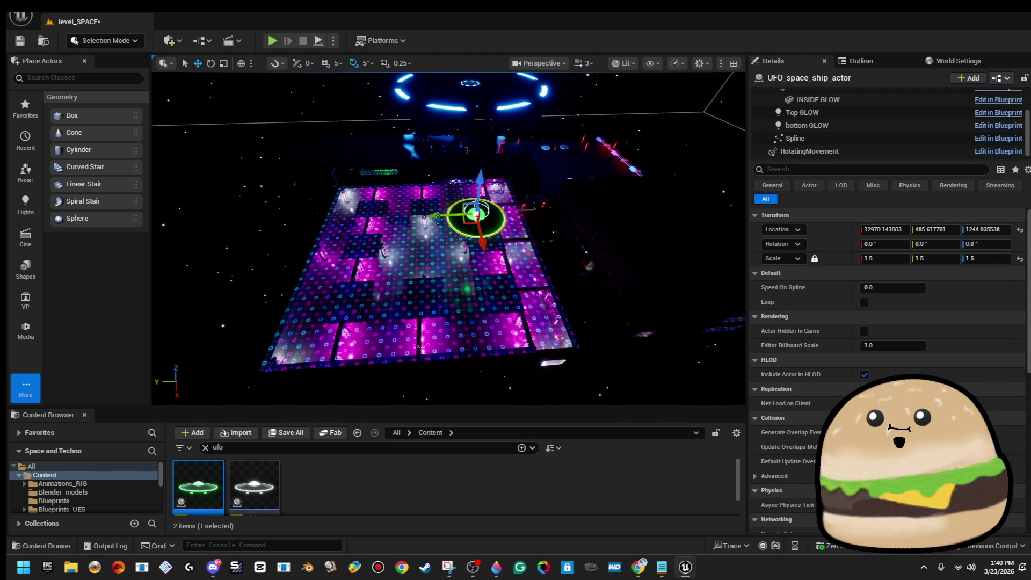
drag(448, 215, 317, 223)
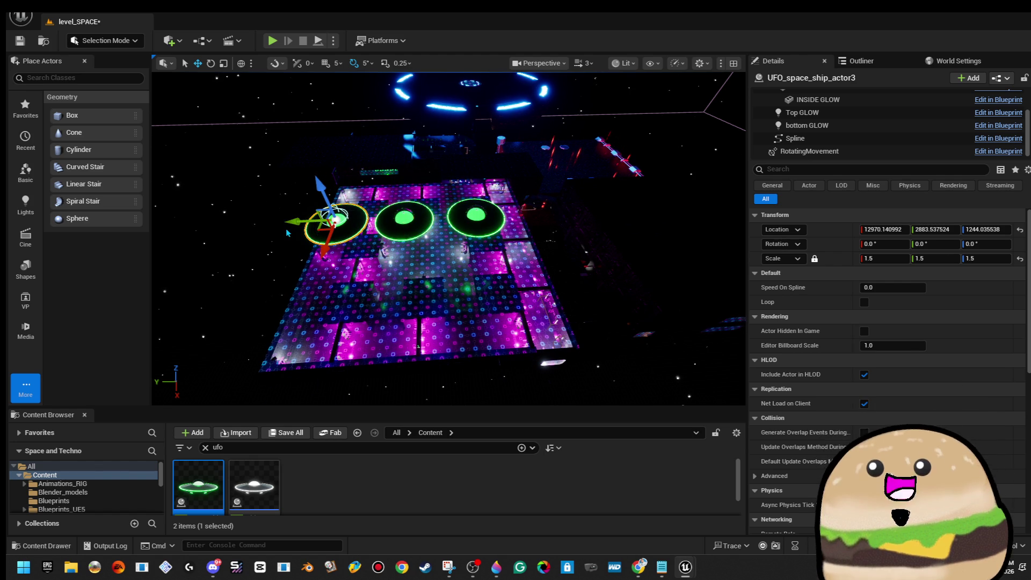
drag(319, 221, 537, 213)
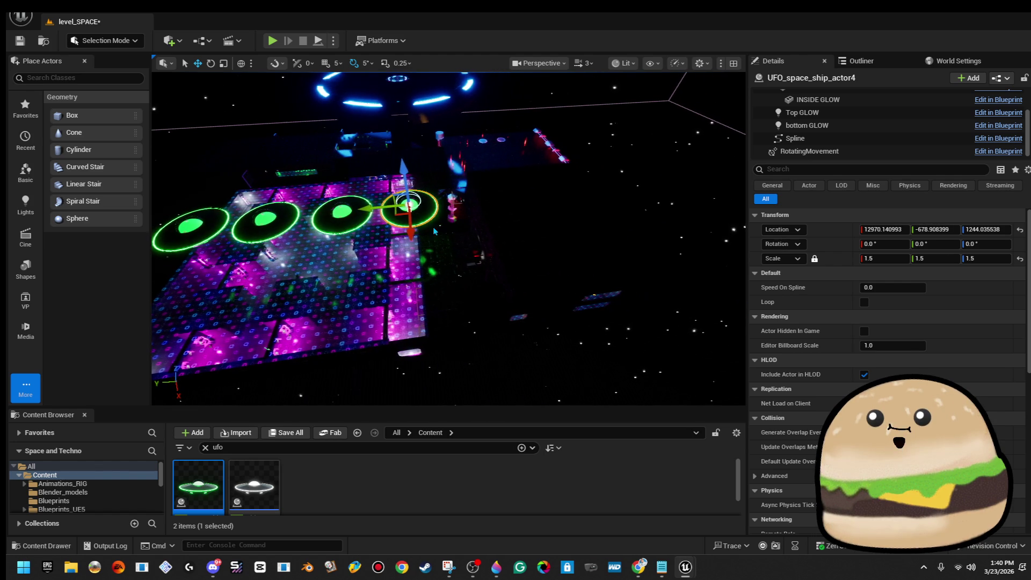
alt+drag(369, 207, 441, 206)
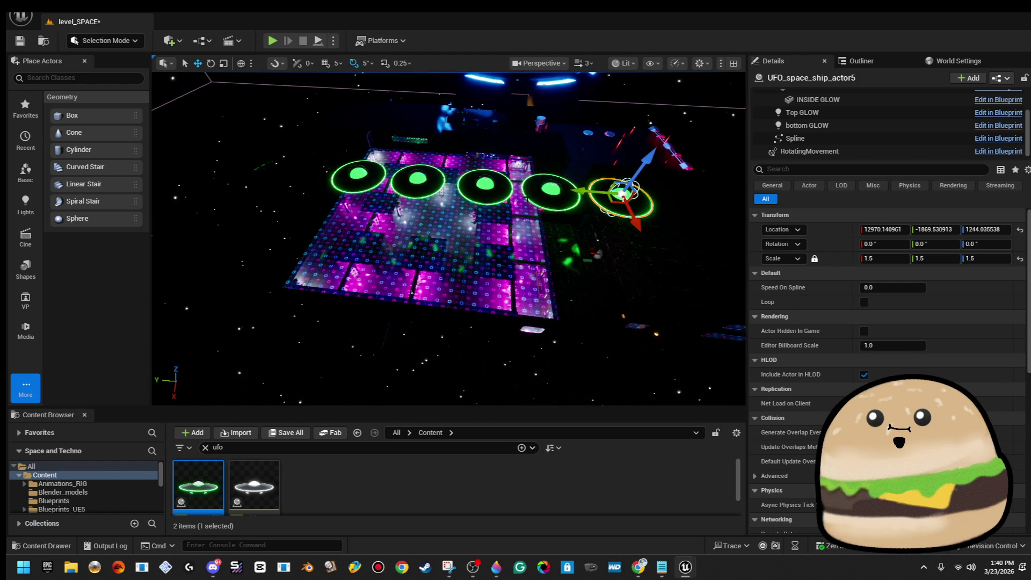
ctrl+click(551, 190)
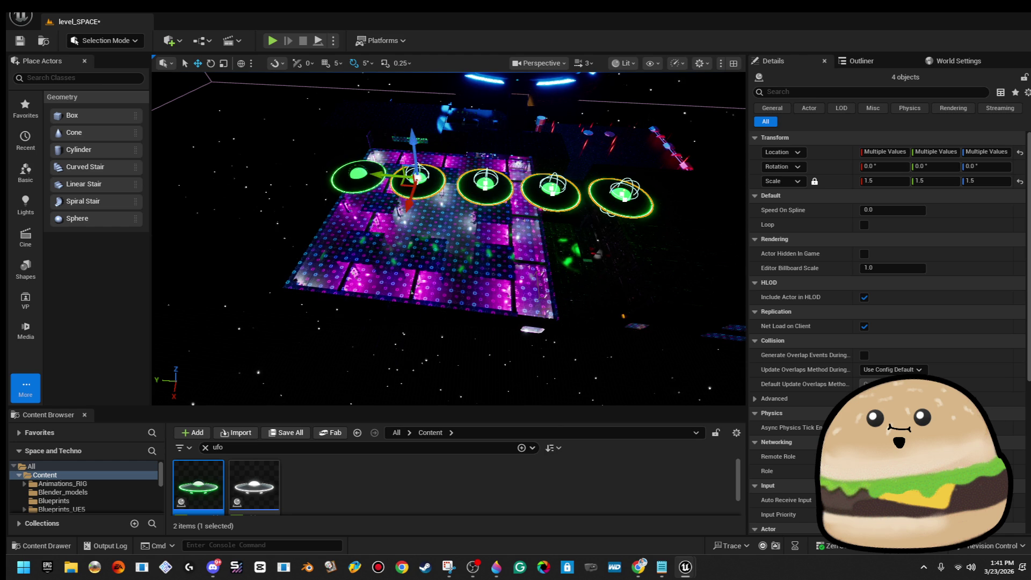
drag(328, 170, 309, 169)
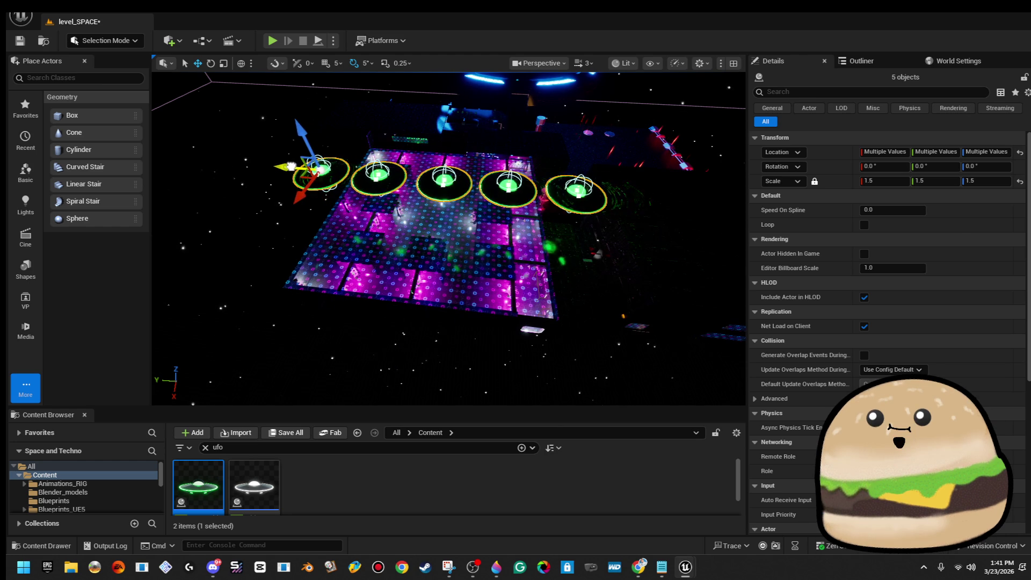
click(379, 116)
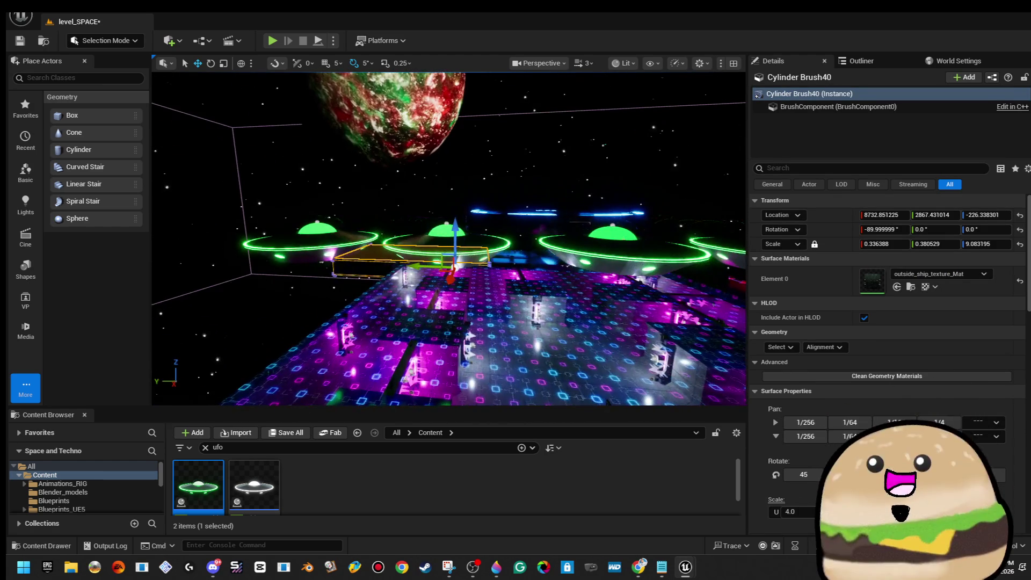
Give UFO_space_ship_actor2's ring (spaceship Element 1) the glow-orange material
click(446, 244)
click(881, 108)
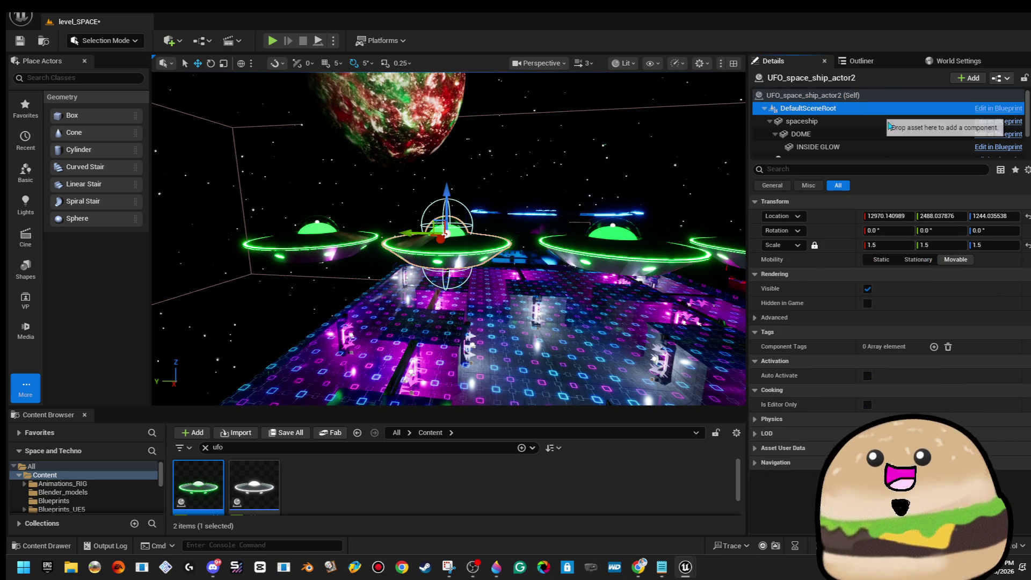
key(Down)
click(952, 364)
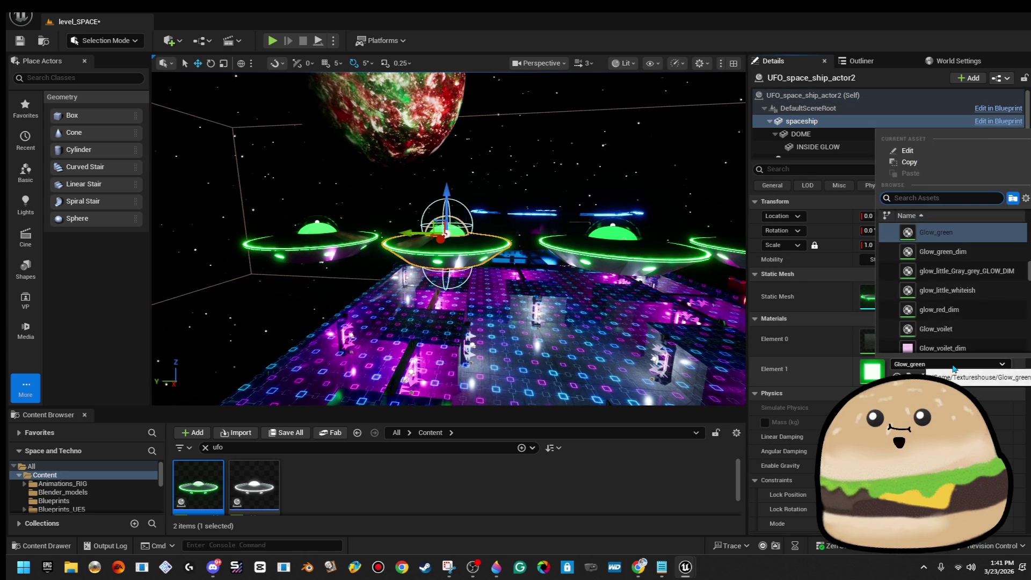
click(952, 363)
click(953, 364)
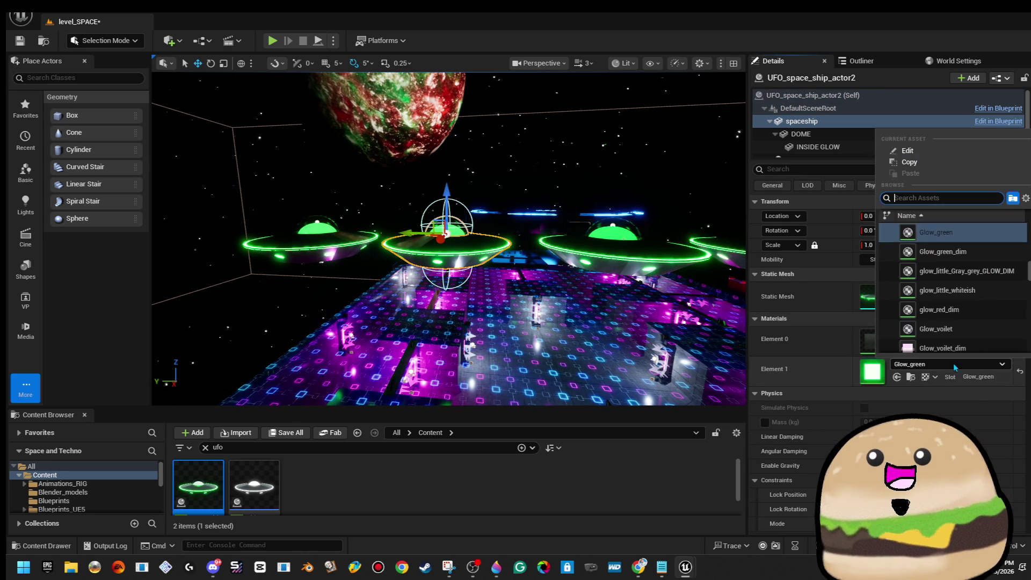
scroll(967, 334, down, 4)
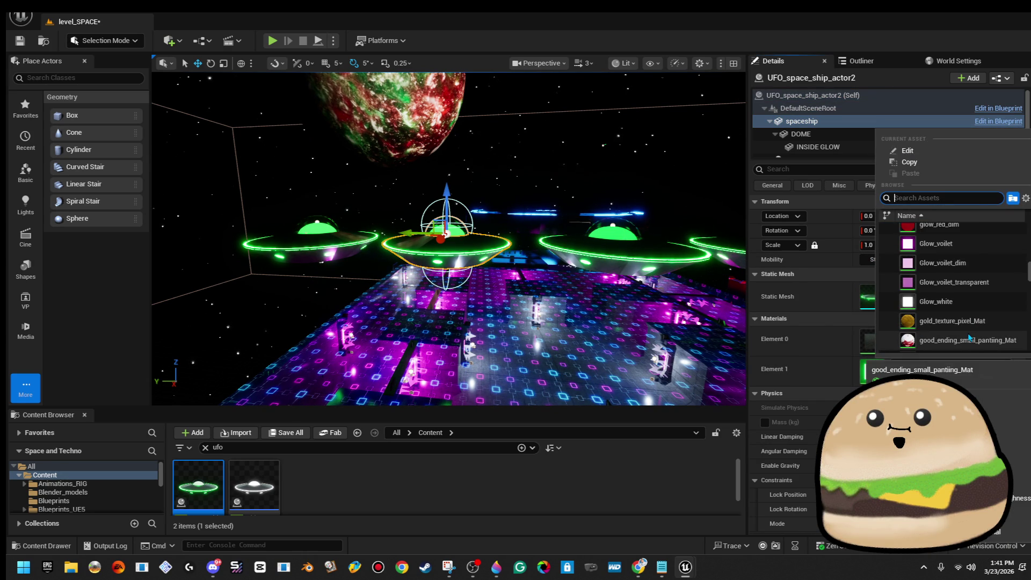
text(orange)
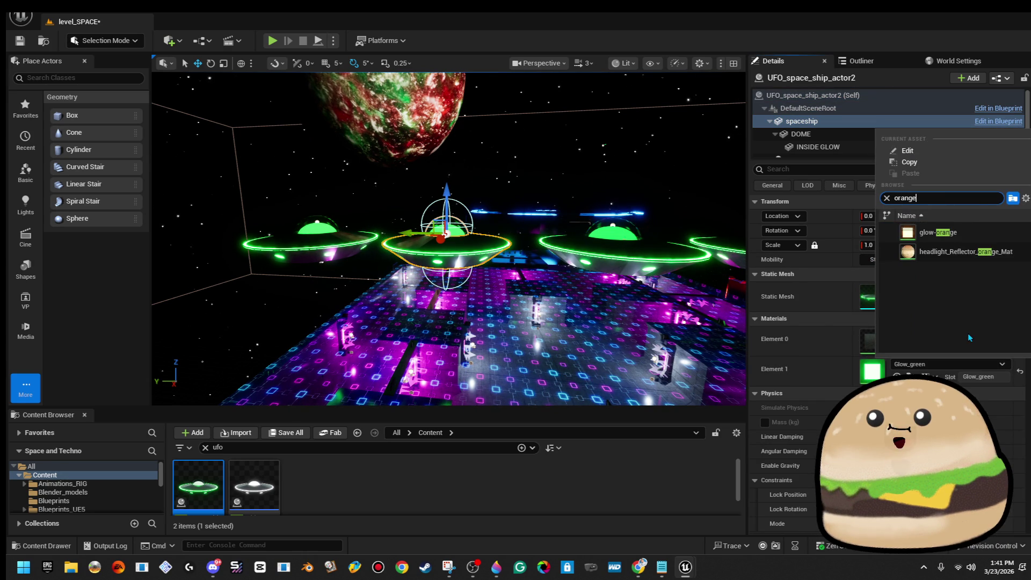
click(993, 236)
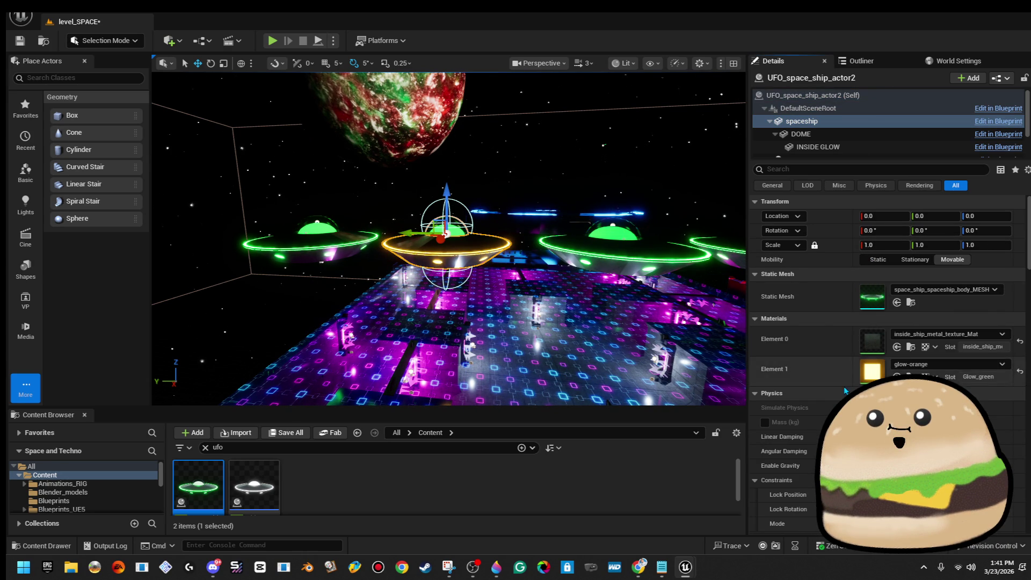
Set the INSIDE GLOW dome material to glow-orange
click(896, 135)
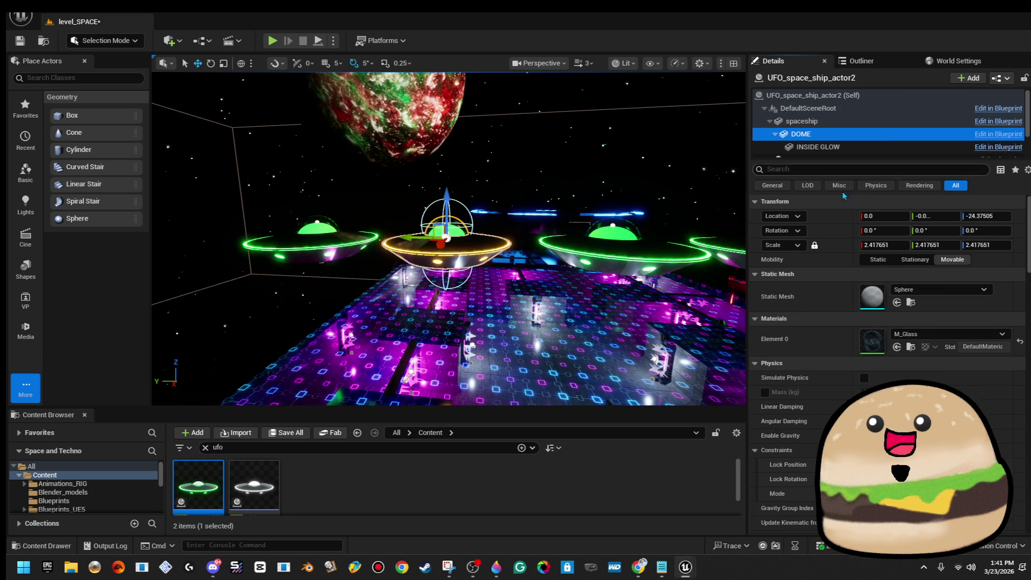
scroll(450, 238, up, 3)
click(902, 148)
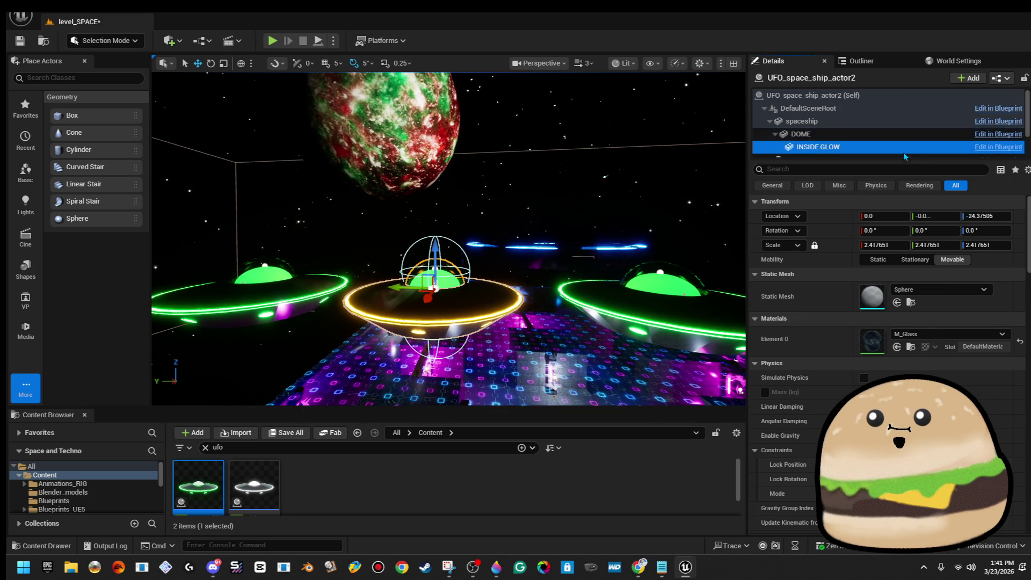
click(948, 335)
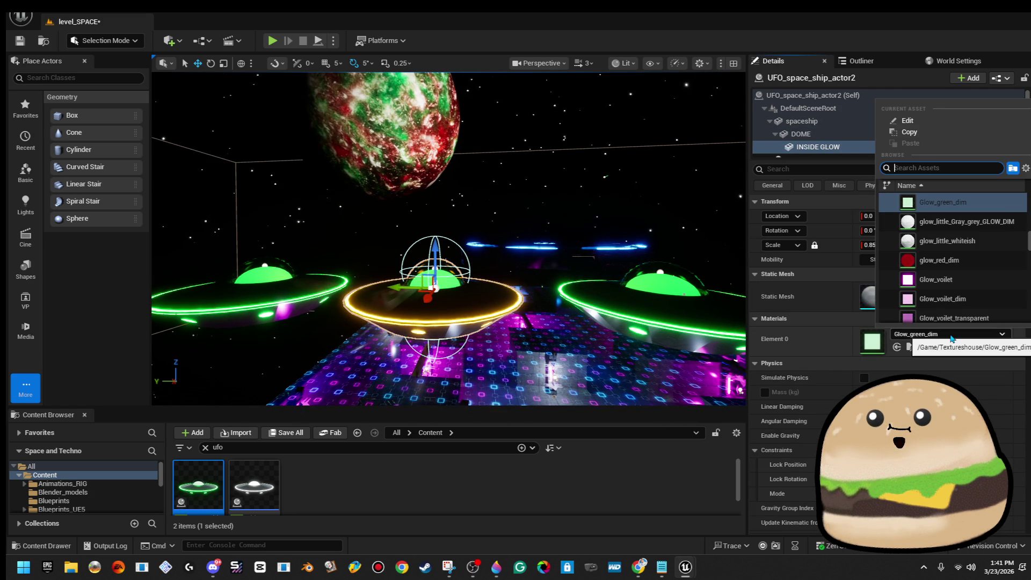
text(orange)
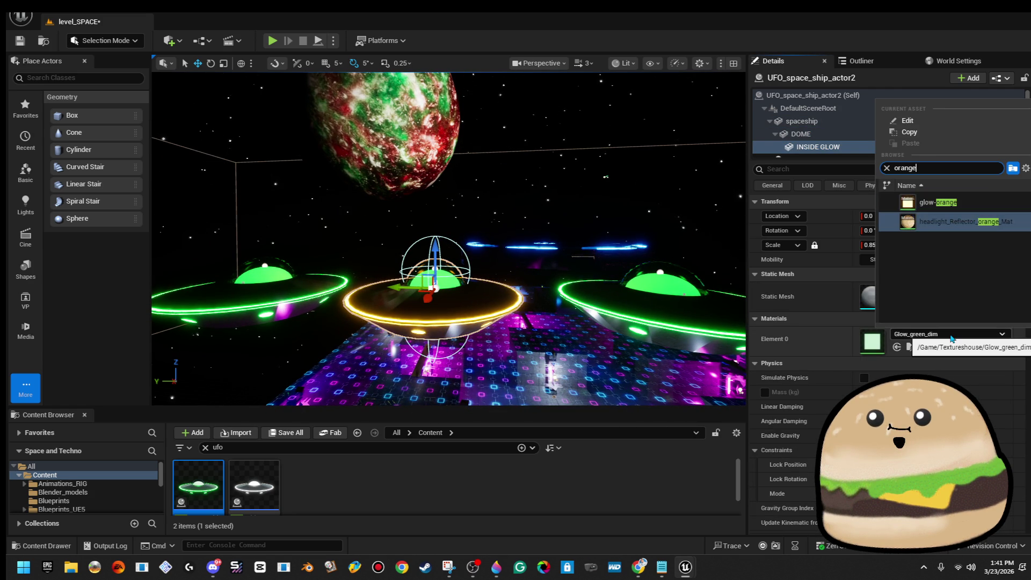
key(Return)
Change the Top GLOW light colour to orange-yellow
drag(449, 239, 448, 145)
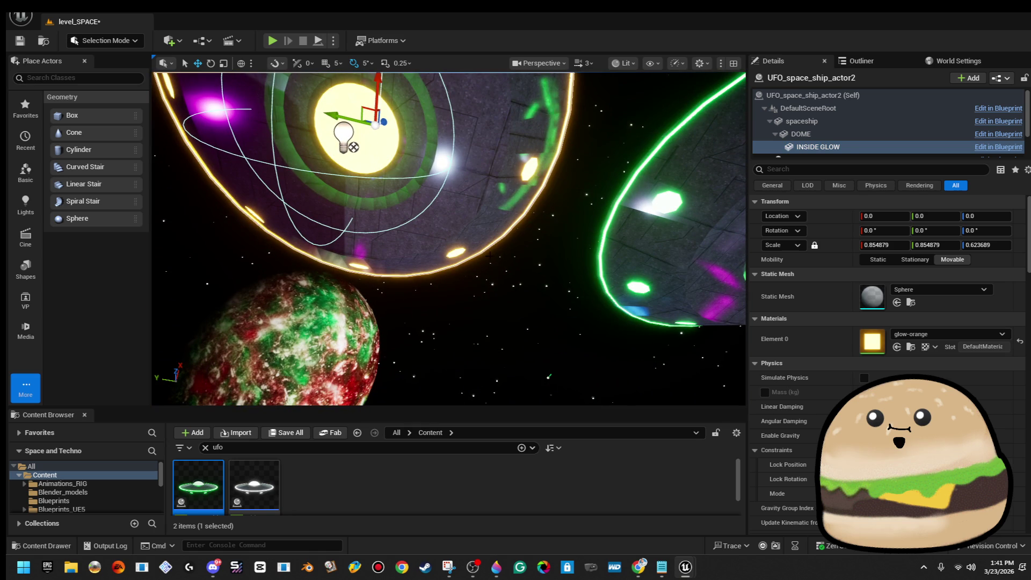
click(849, 156)
click(912, 322)
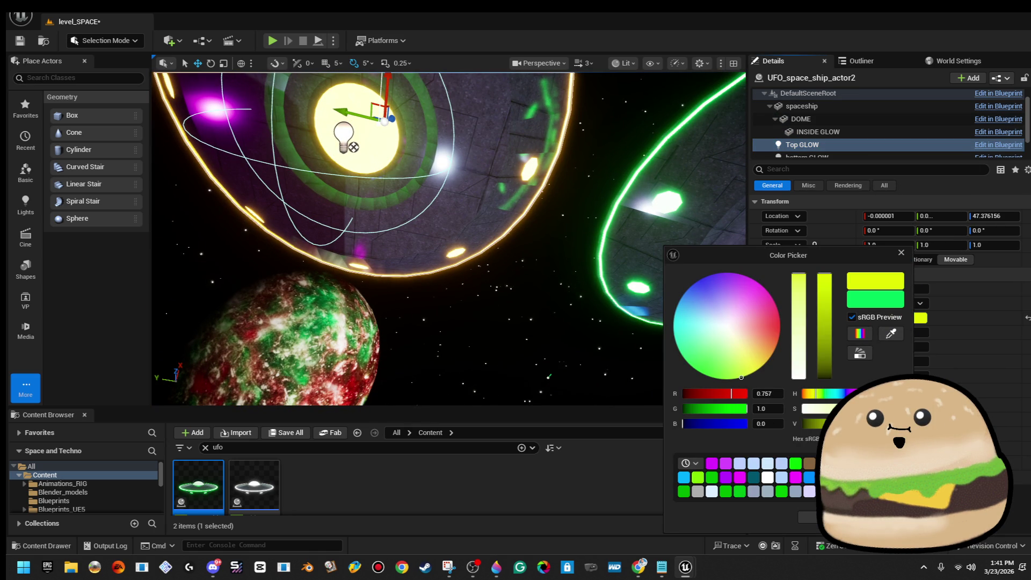
drag(736, 379, 769, 359)
click(806, 145)
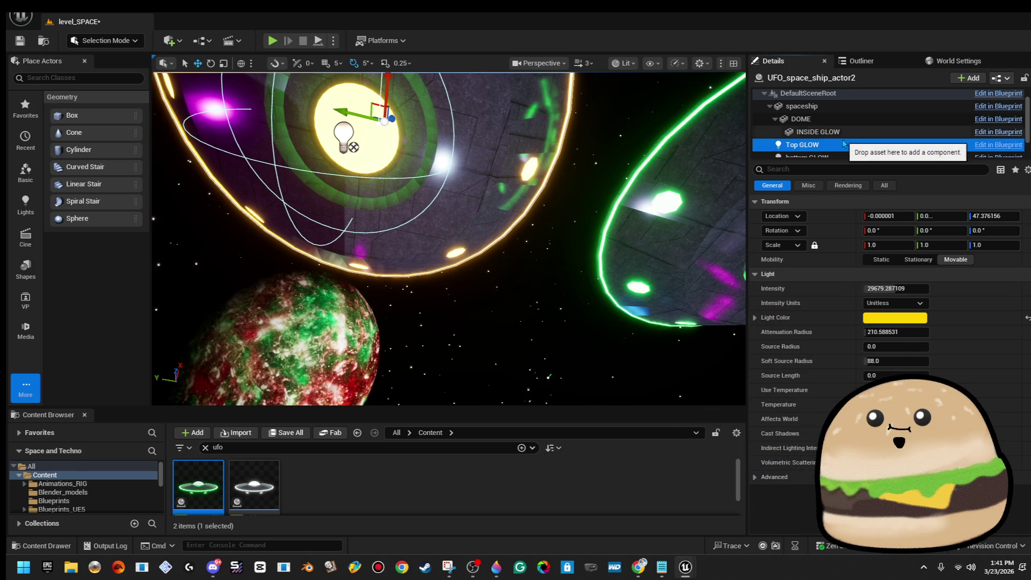
Change the bottom GLOW light colour to yellow
click(807, 155)
click(907, 319)
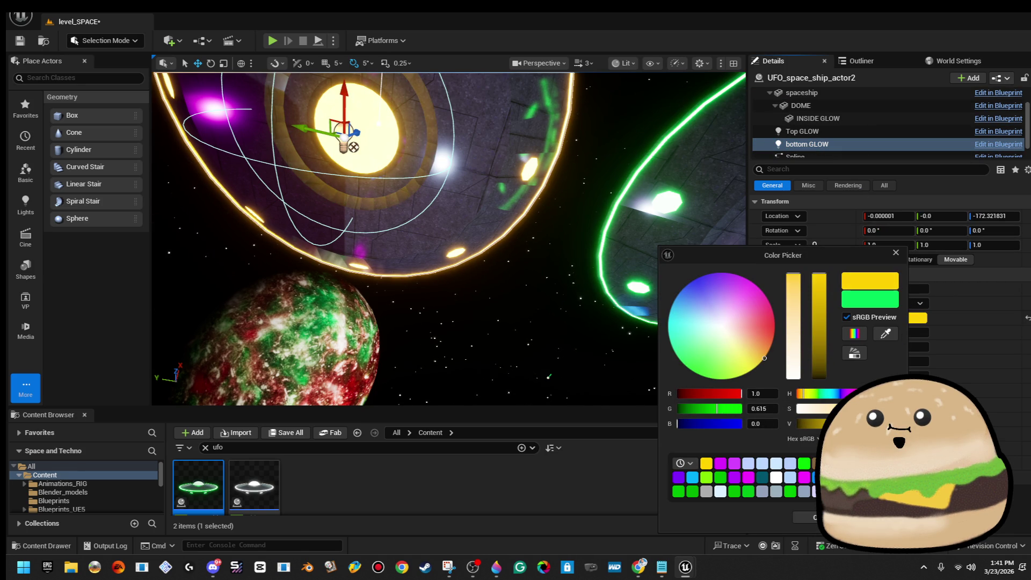
click(805, 517)
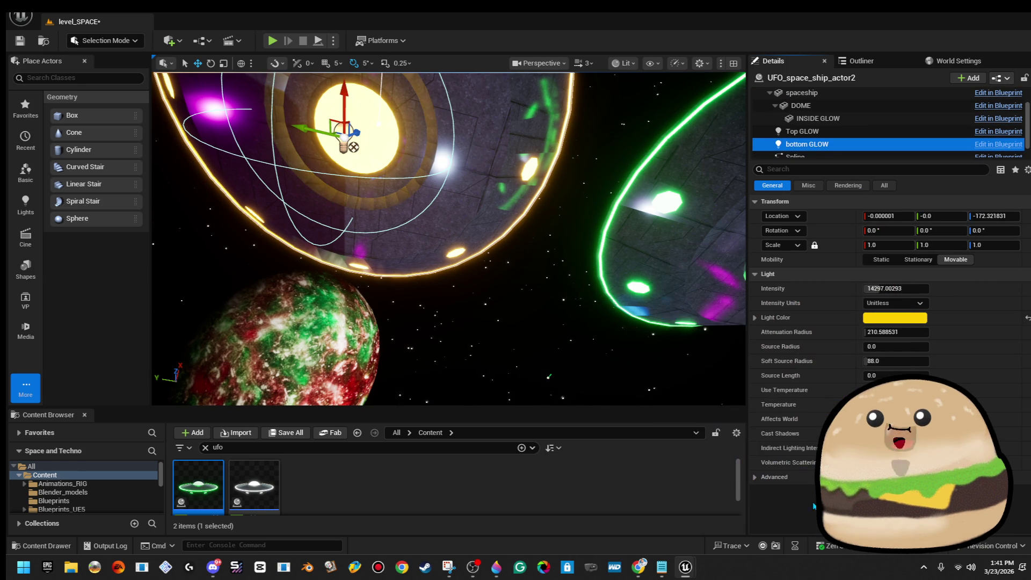
key(f)
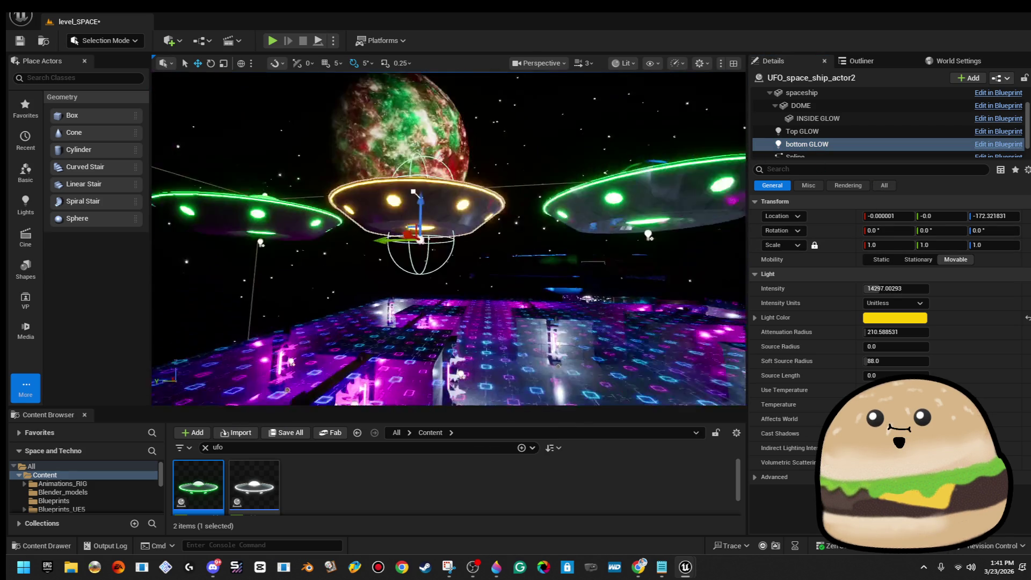
scroll(615, 210, down, 5)
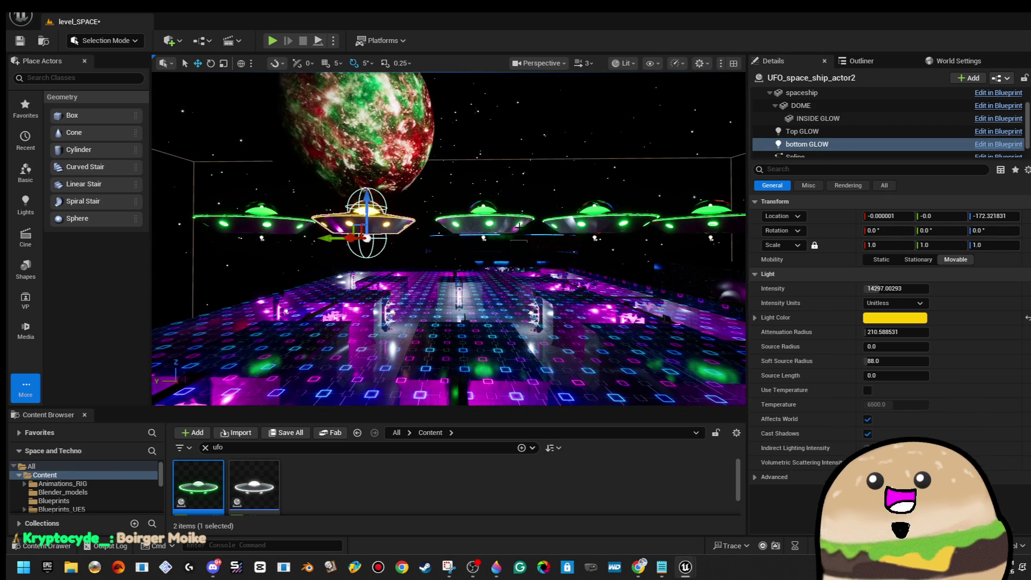
click(510, 222)
Set the centre UFO's Top GLOW and bottom GLOW light colours to red
drag(510, 222, 462, 228)
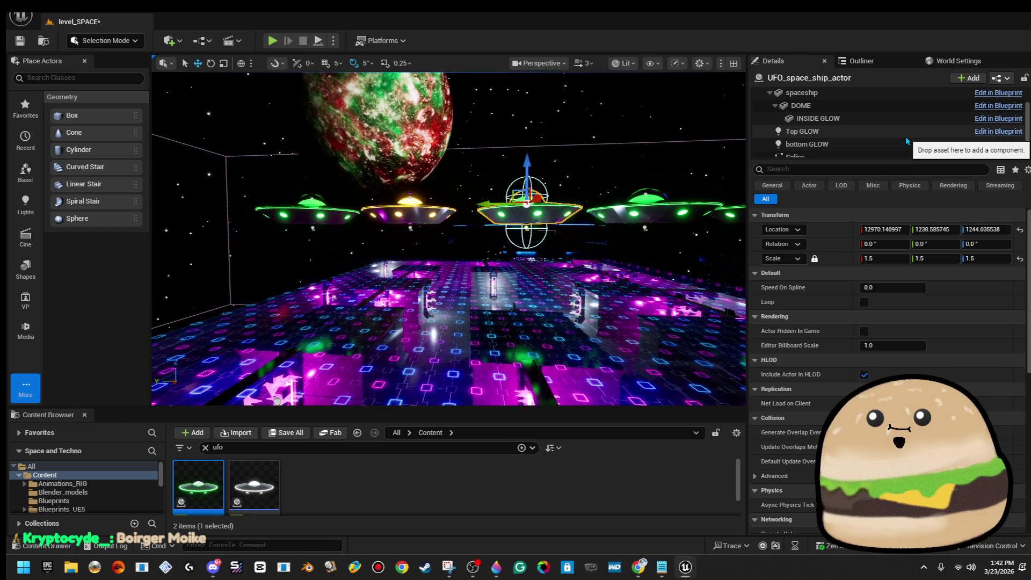
click(905, 134)
click(921, 323)
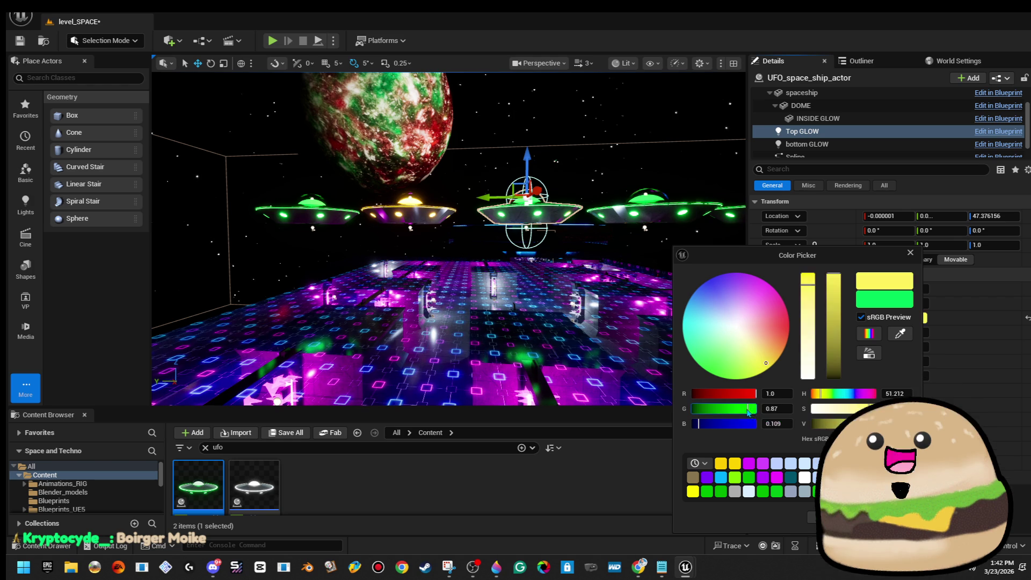
drag(729, 423, 692, 424)
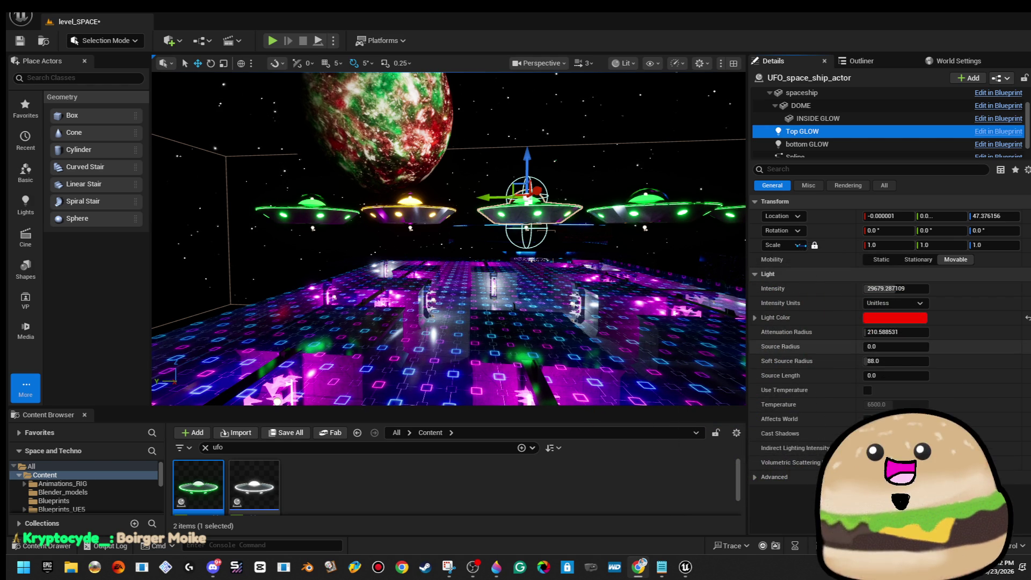
click(867, 142)
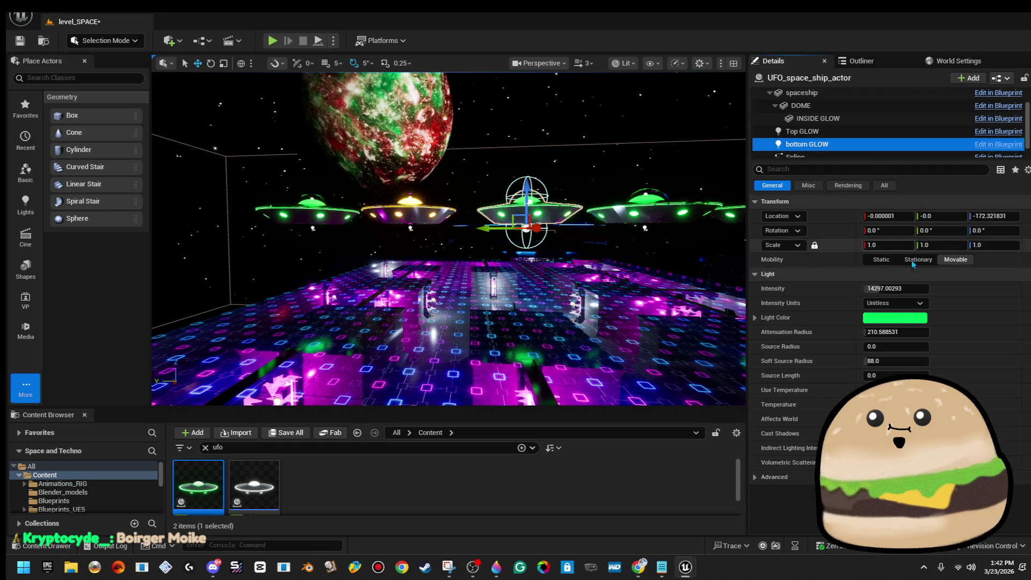
click(904, 320)
drag(749, 423, 675, 408)
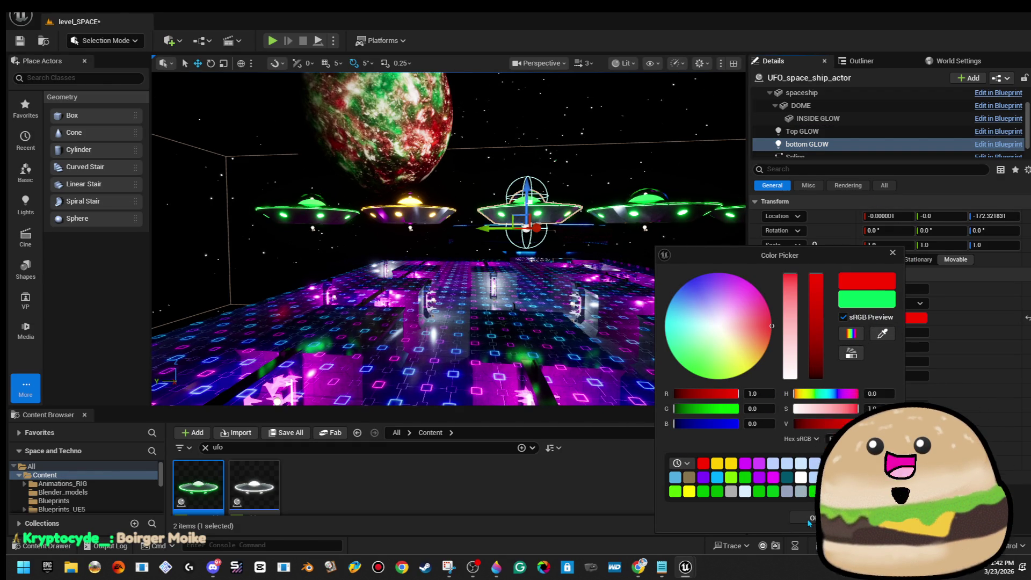
click(807, 518)
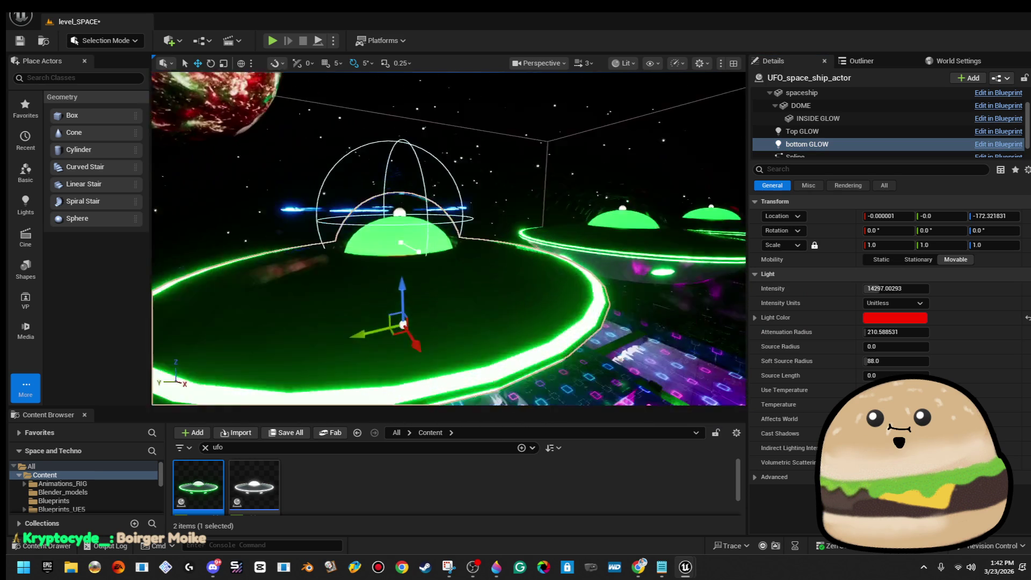
Apply the redglow material to the INSIDE GLOW inner dome
scroll(883, 154, down, 2)
click(881, 138)
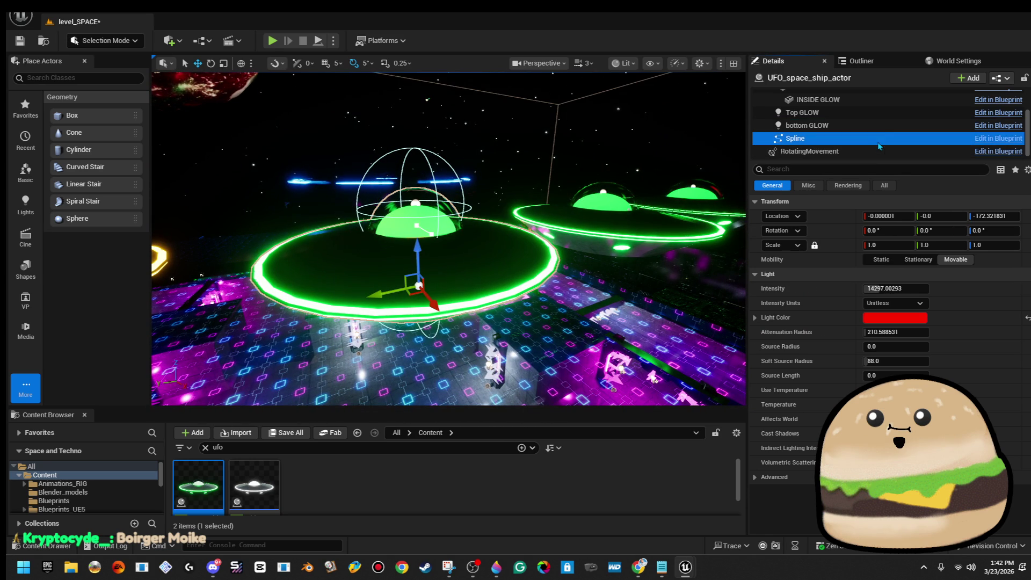
click(880, 99)
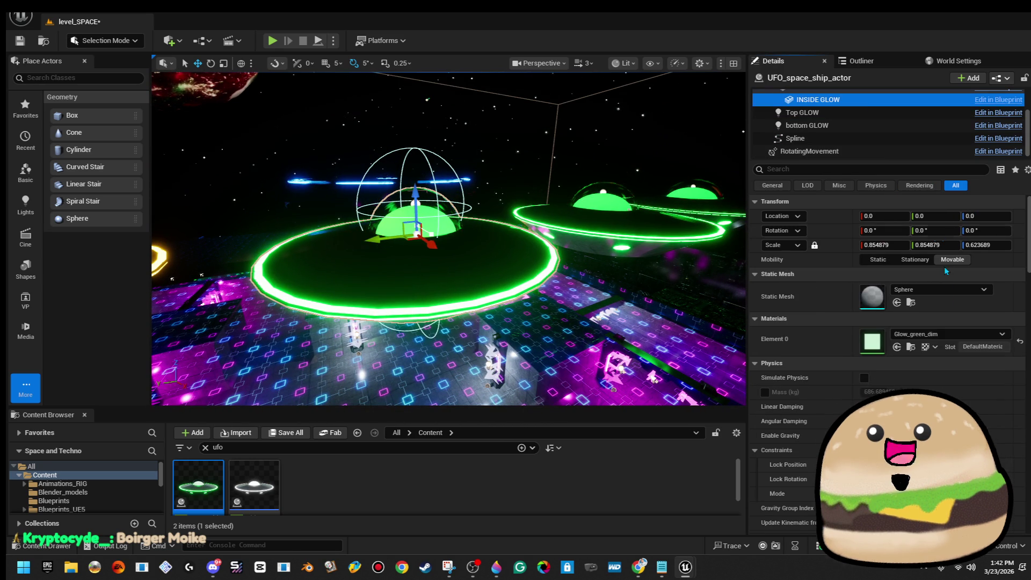
click(929, 334)
text(glow)
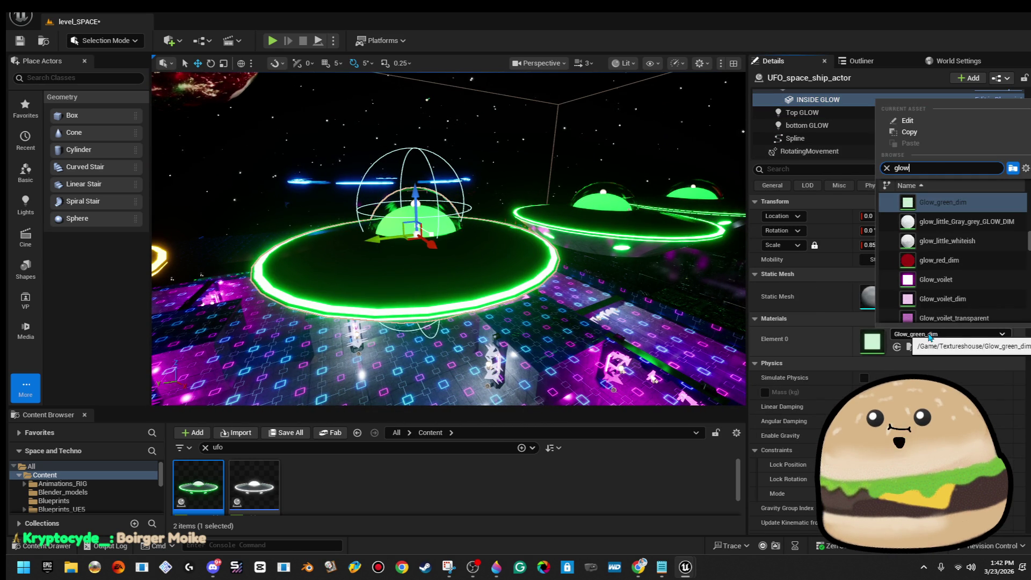
text(red)
key(Down)
key(Return)
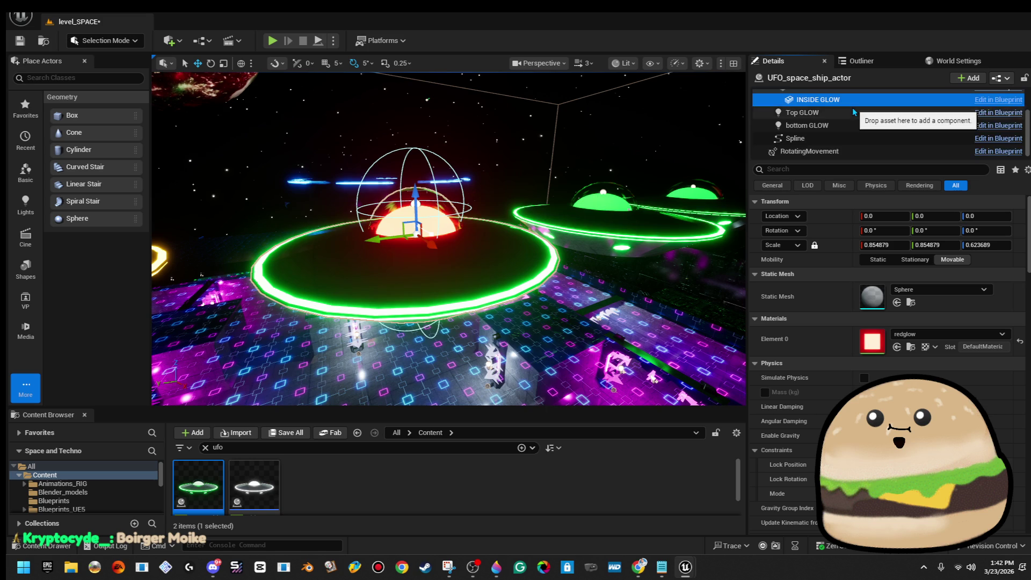
Apply redglow to the spaceship ring (Element 1)
scroll(853, 112, up, 2)
click(844, 135)
key(Up)
click(932, 365)
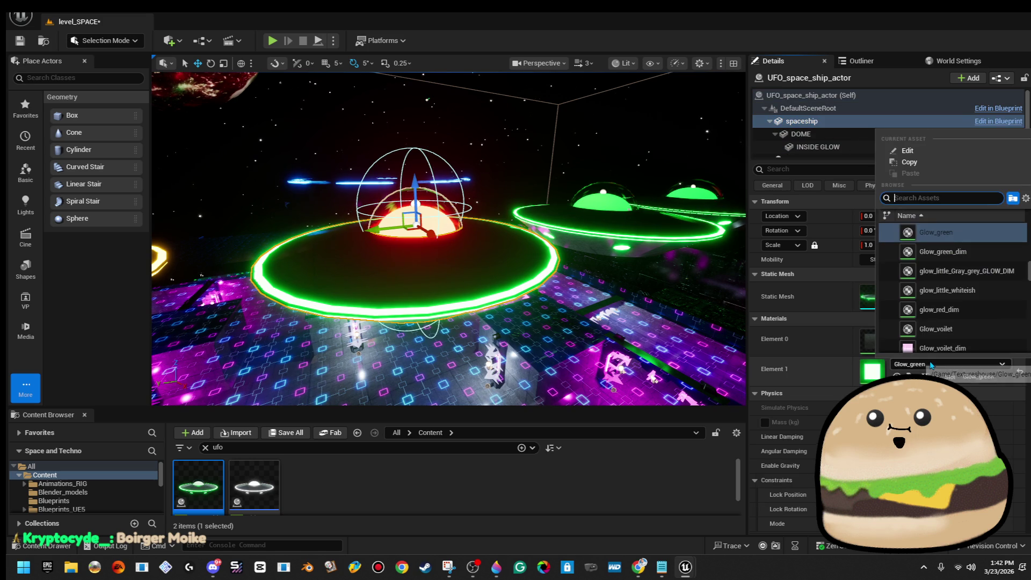
text(d)
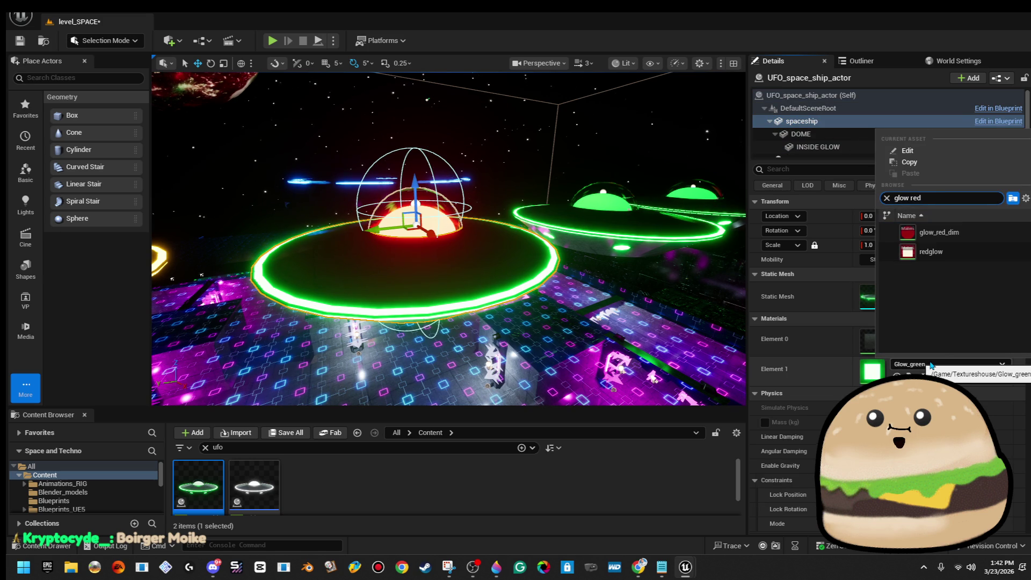
key(Down)
key(Return)
drag(446, 241, 446, 387)
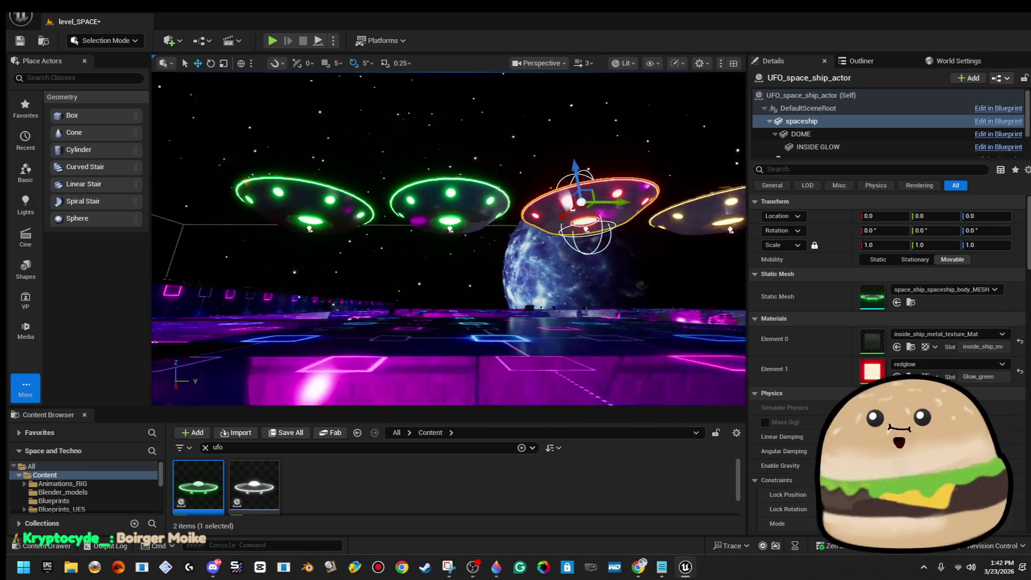
click(465, 214)
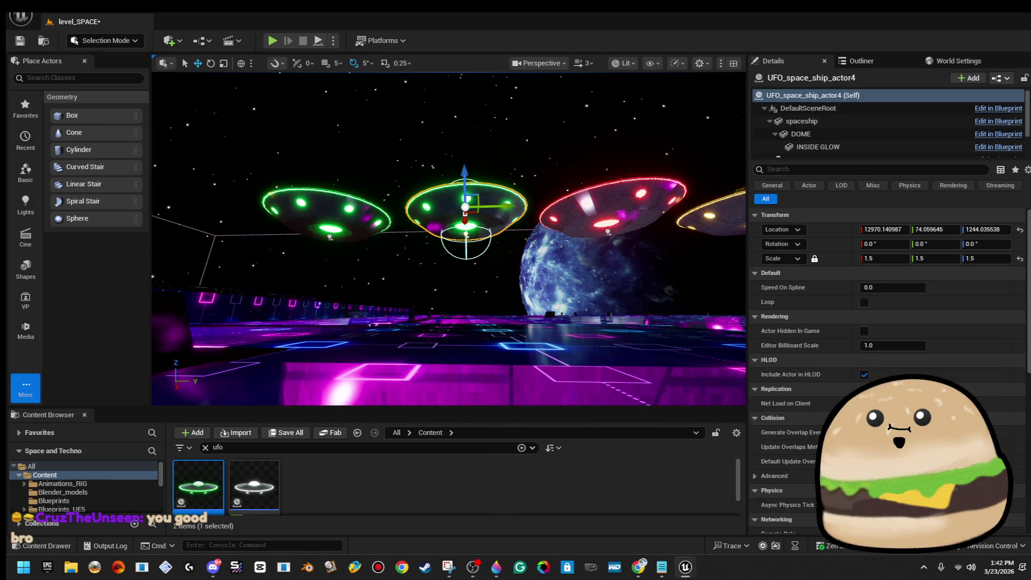
Select the middle UFO's bottom GLOW light and change its colour to cyan
click(869, 105)
key(Down)
key(Down)
key(Down)
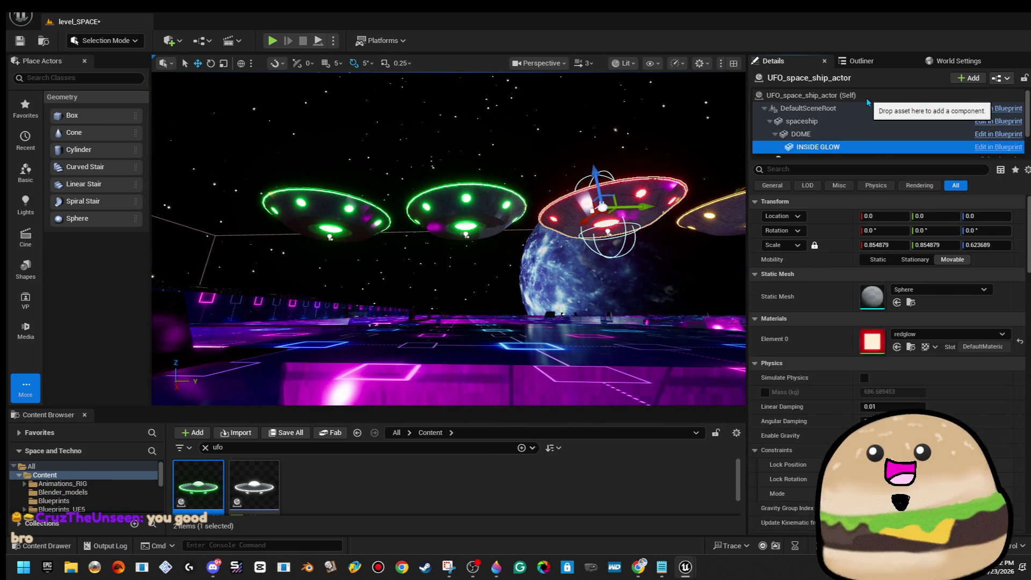
key(Up)
key(Up)
key(Up)
key(Down)
key(Down)
key(Down)
key(Down)
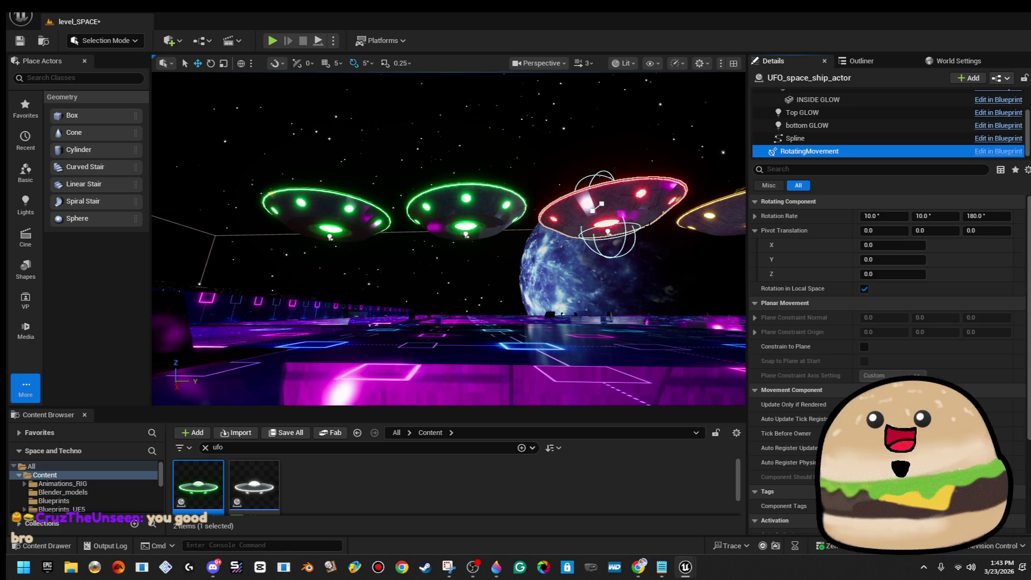
click(465, 215)
click(854, 138)
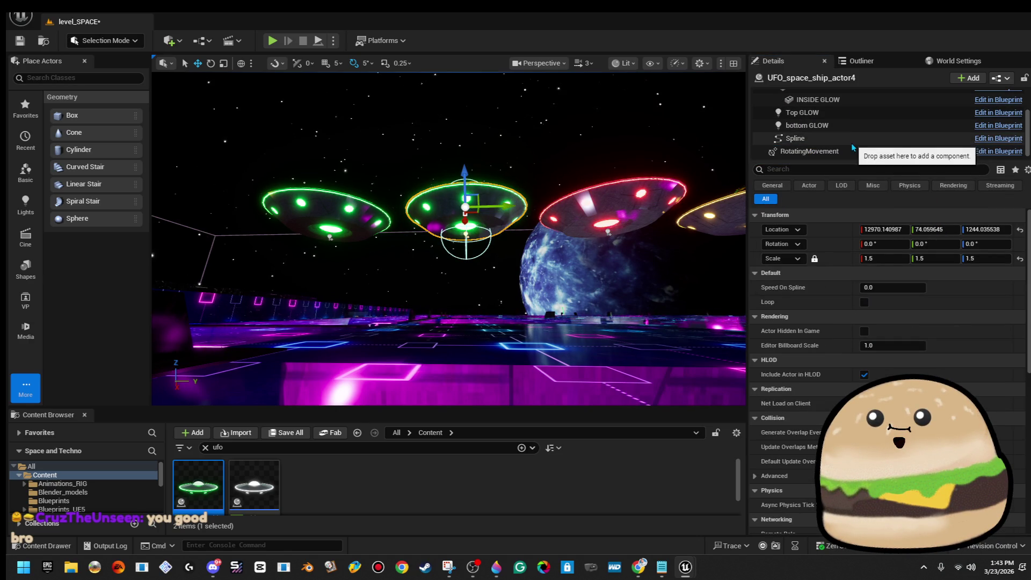
key(Up)
click(918, 323)
click(684, 302)
drag(684, 303, 686, 300)
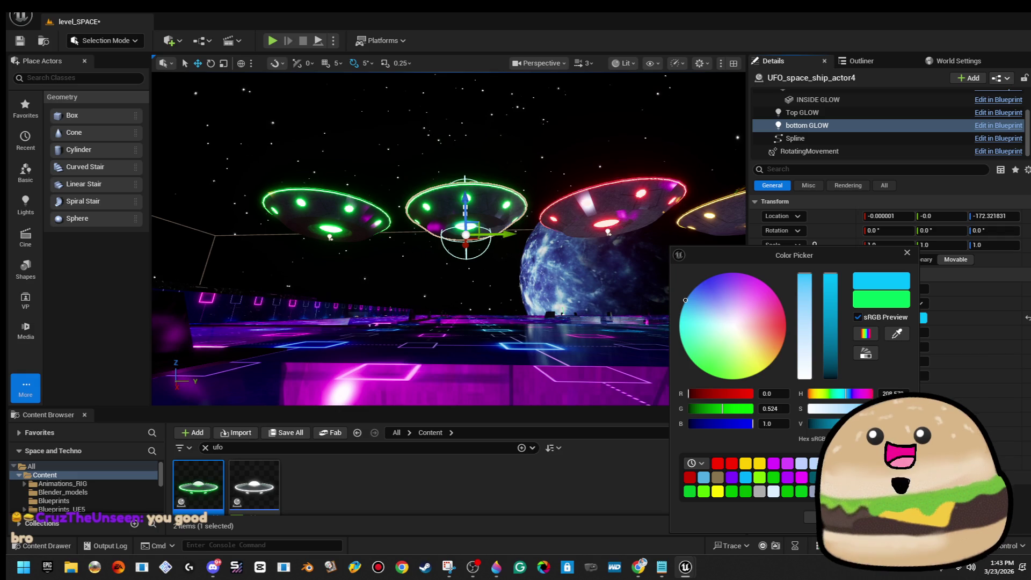
key(Escape)
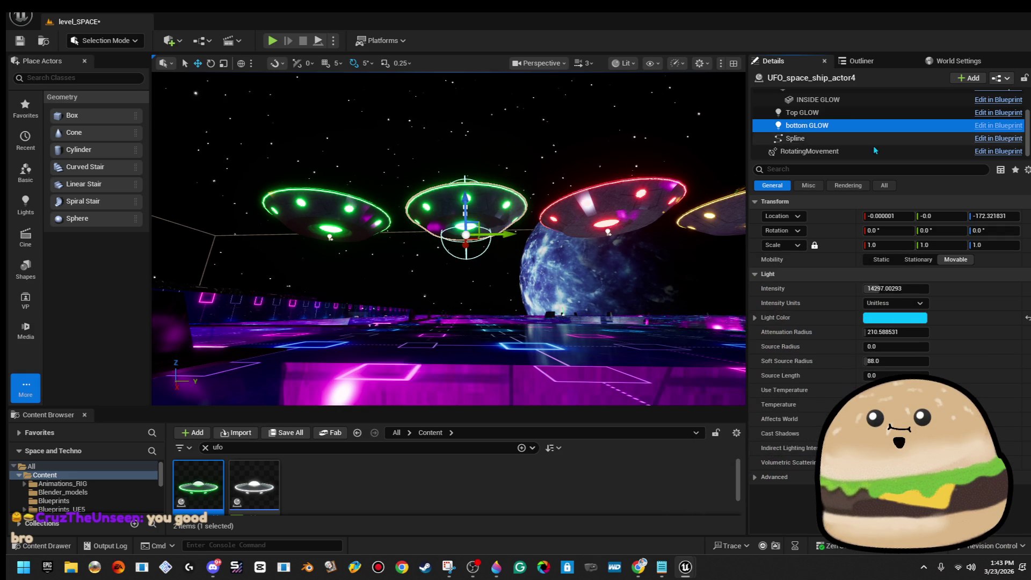
Apply the cyan light colour to both the Top and bottom GLOW lights
click(848, 113)
ctrl+click(844, 127)
scroll(840, 131, up, 3)
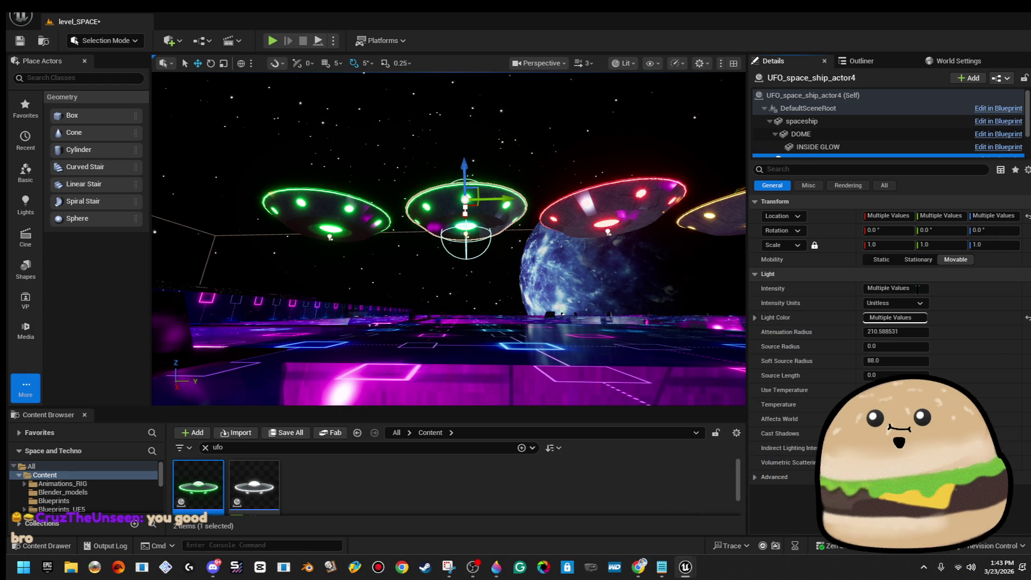
click(916, 318)
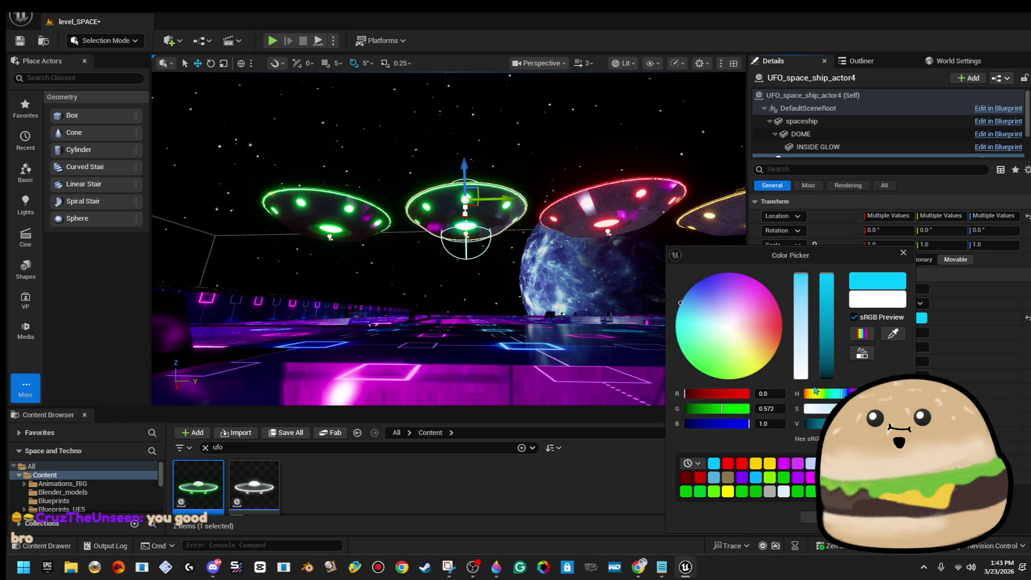
key(Return)
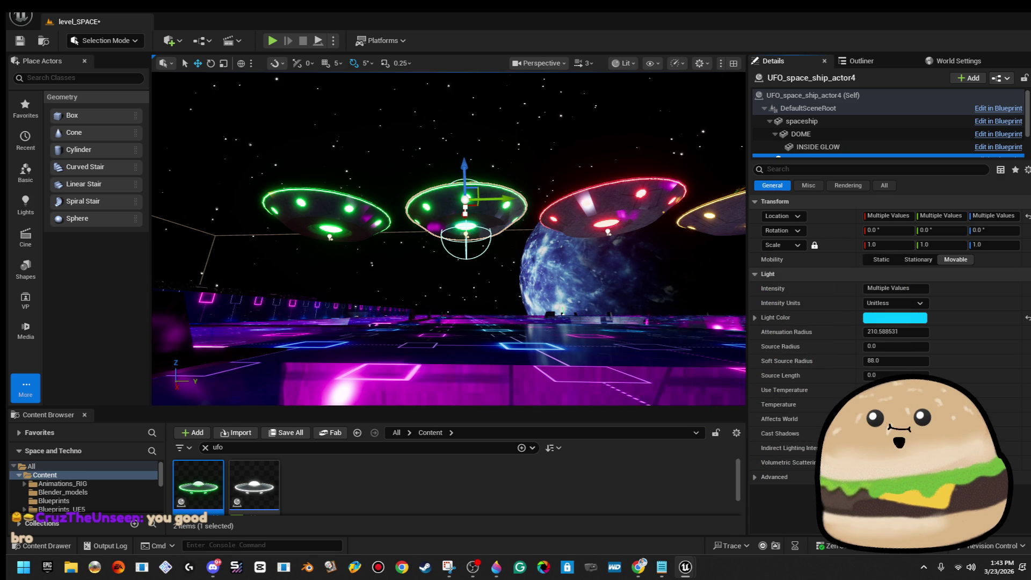
Set the INSIDE GLOW component's material to Glow_blue
click(852, 150)
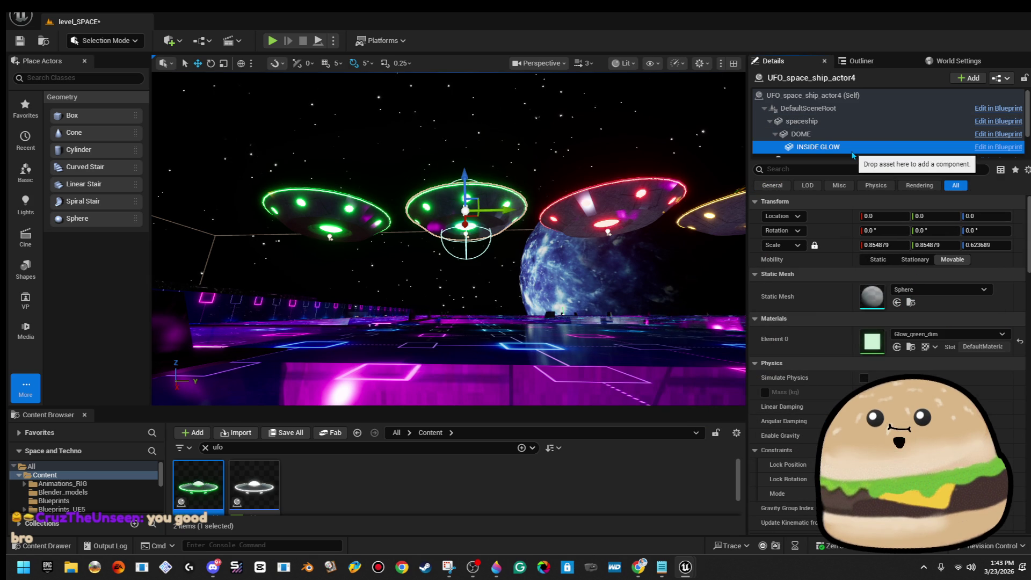
click(972, 357)
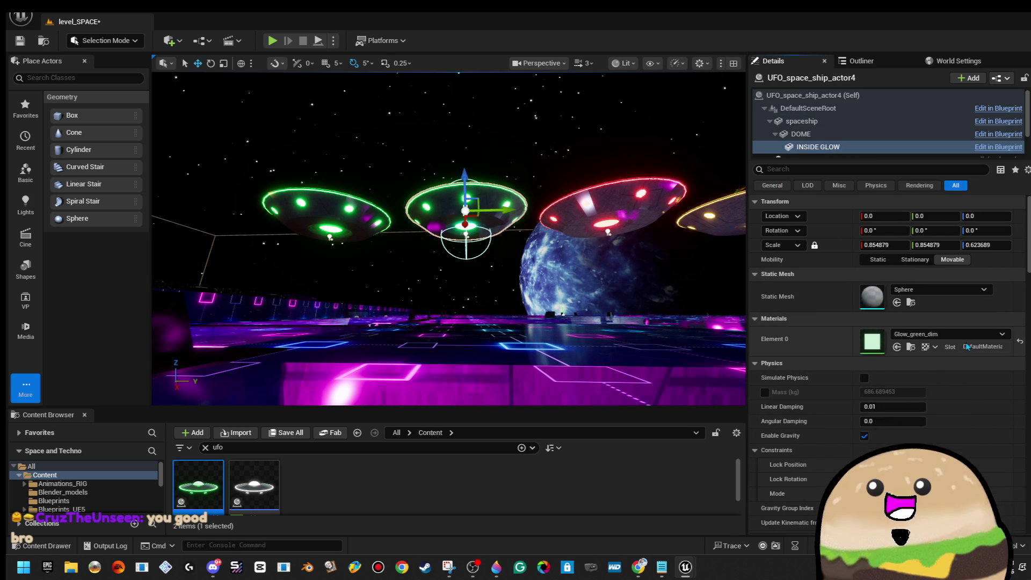
click(965, 338)
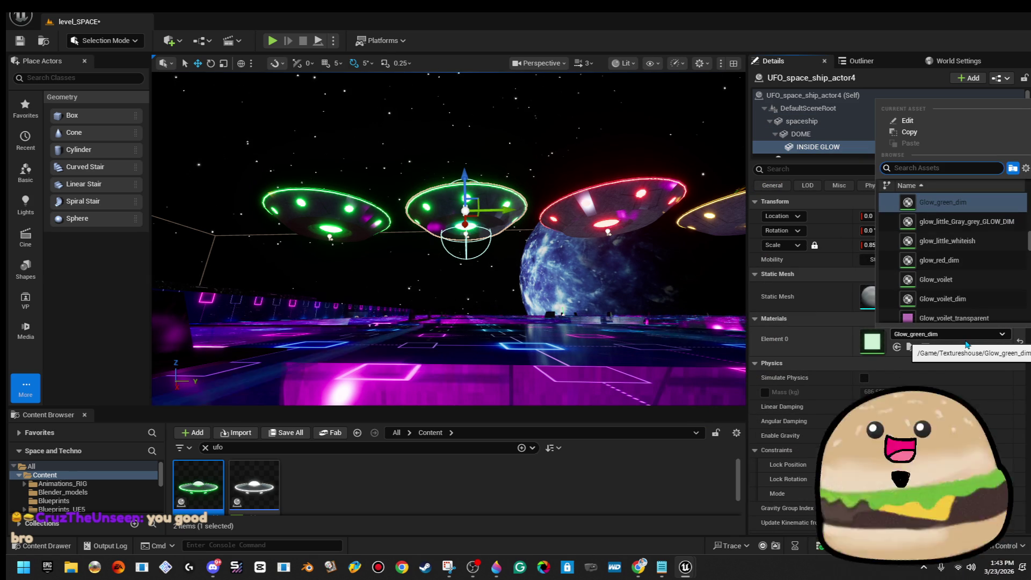
text(glow b)
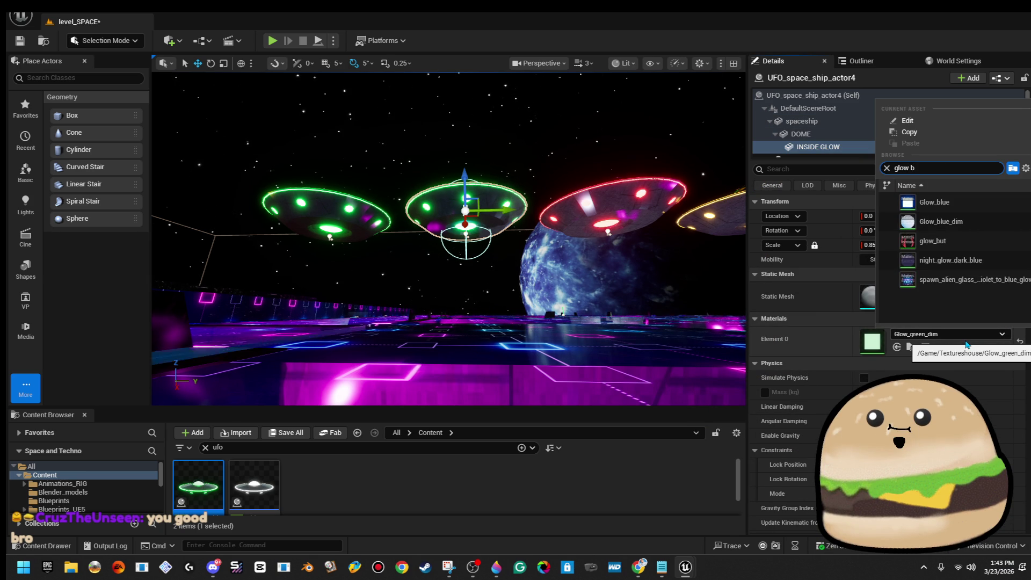
key(Return)
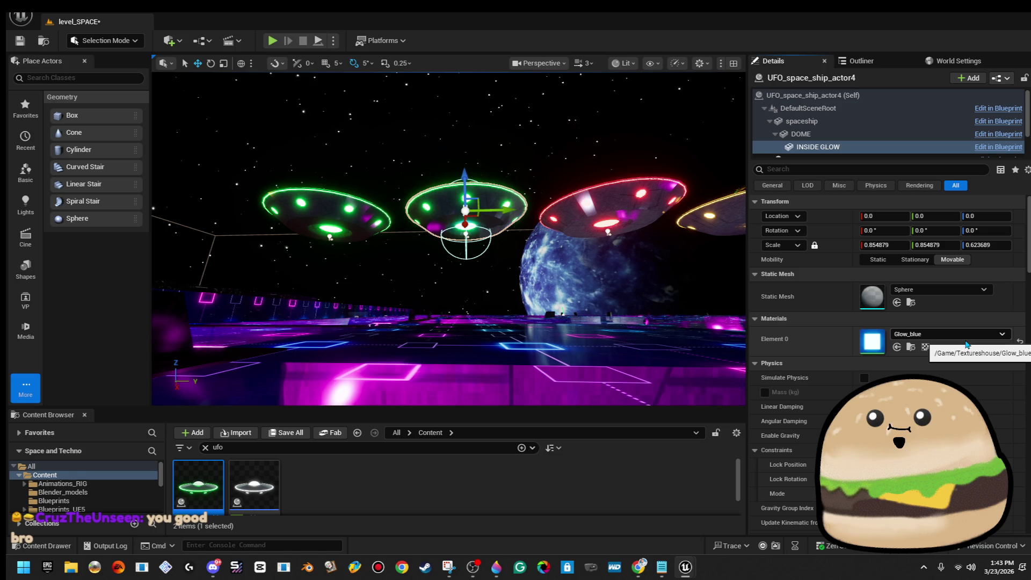
Give the spaceship body's rim Element 1 the Glow_blue material and view the blue UFO
click(855, 137)
click(854, 122)
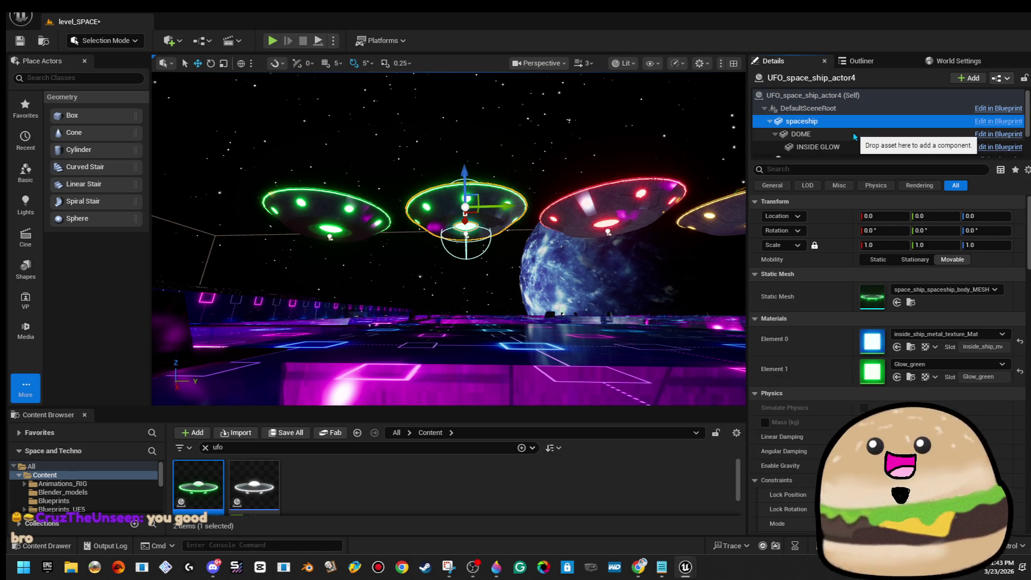
click(949, 364)
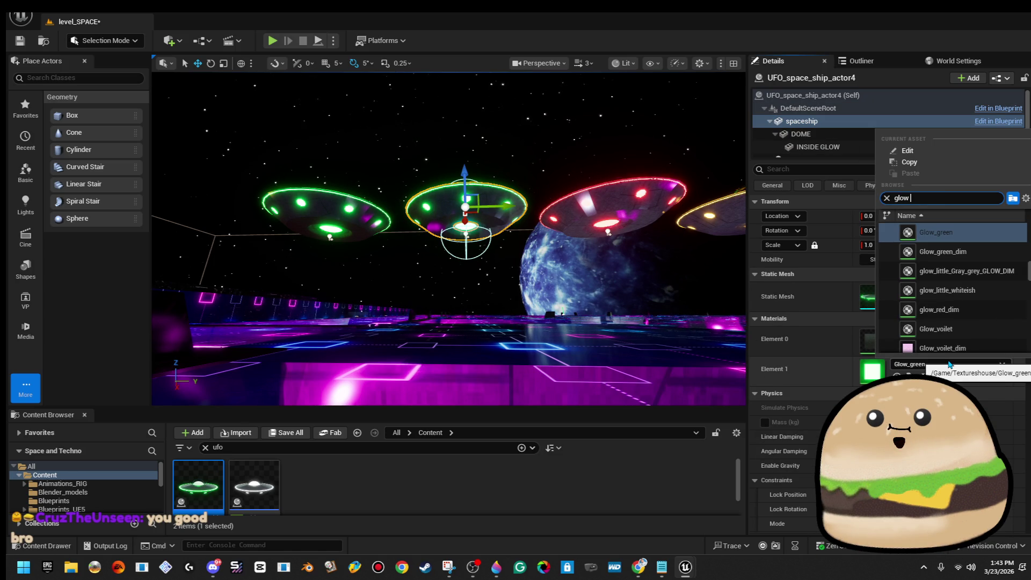
text(br)
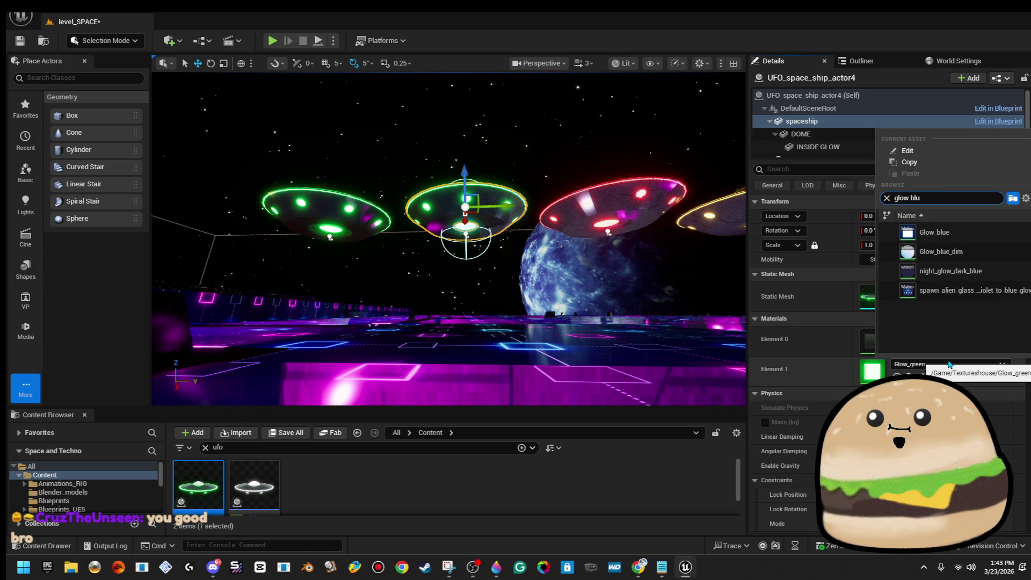
click(941, 232)
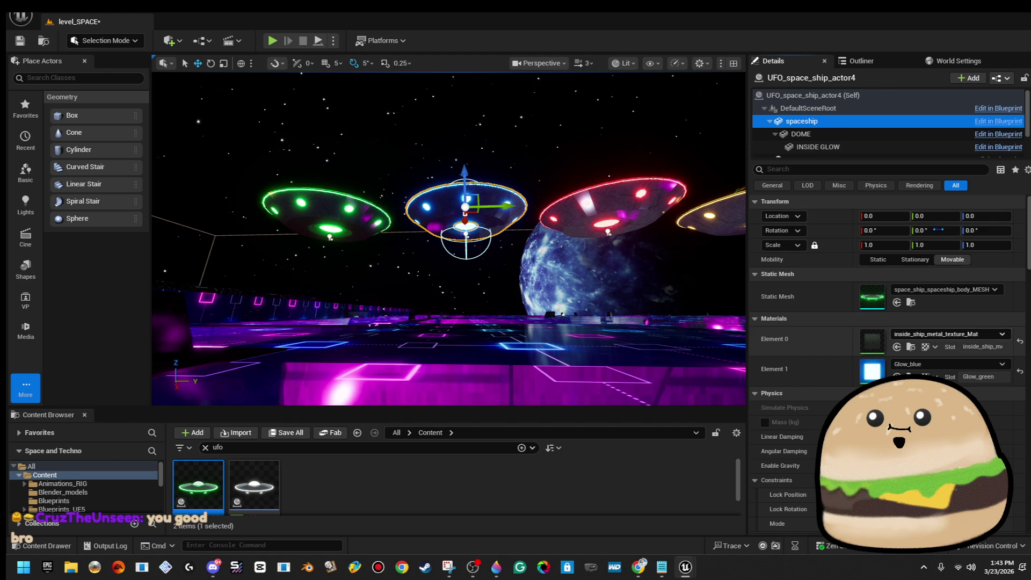
mouse_move(537, 242)
mouse_down()
mouse_move(537, 177)
mouse_move(542, 280)
mouse_move(537, 258)
mouse_move(537, 269)
mouse_move(515, 258)
mouse_up()
key(Escape)
Select the green UFO (actor5) and step through its components to the bottom GLOW light
click(371, 202)
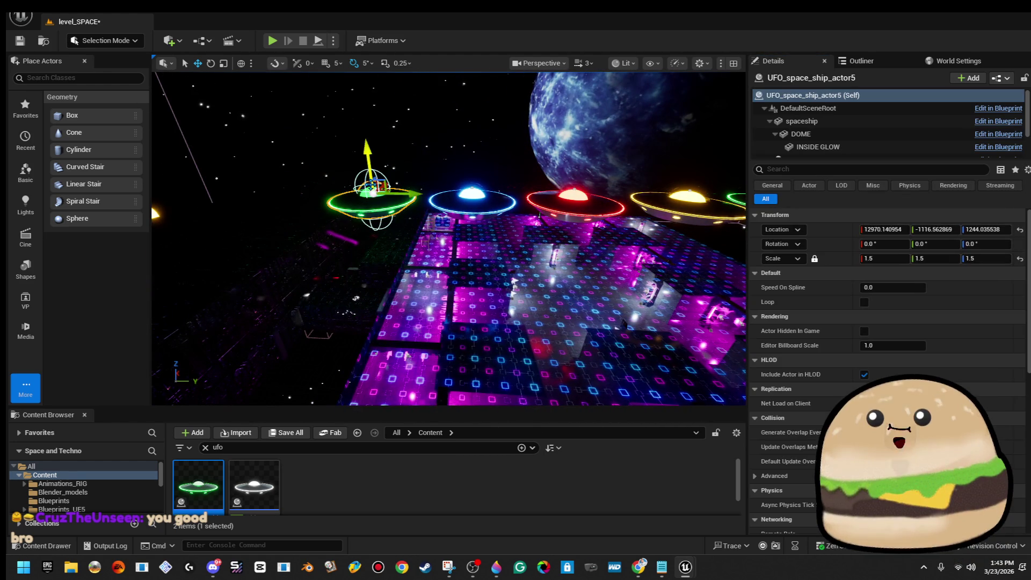
click(472, 199)
click(859, 134)
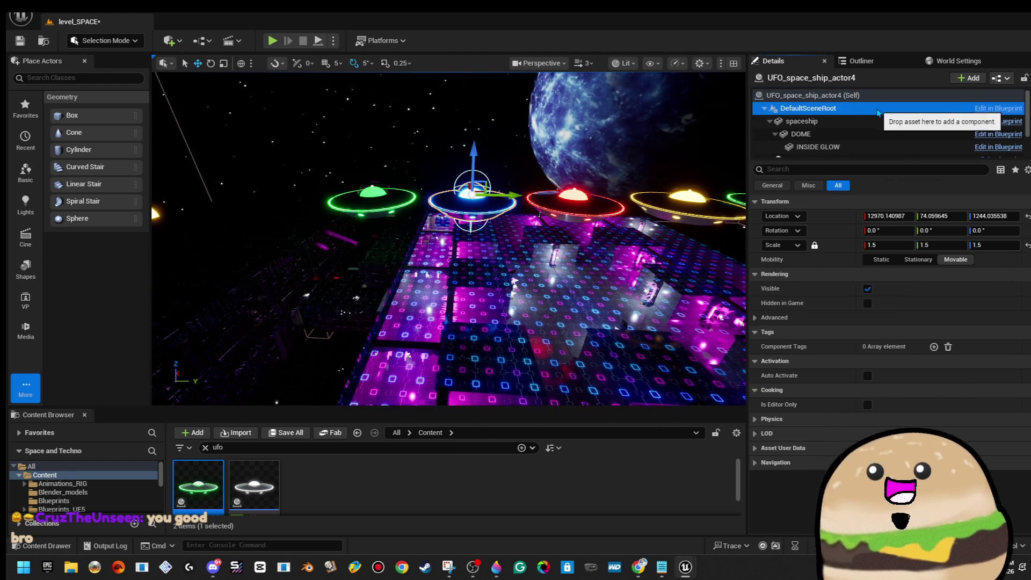
key(Down)
key(Up)
key(Up)
key(Up)
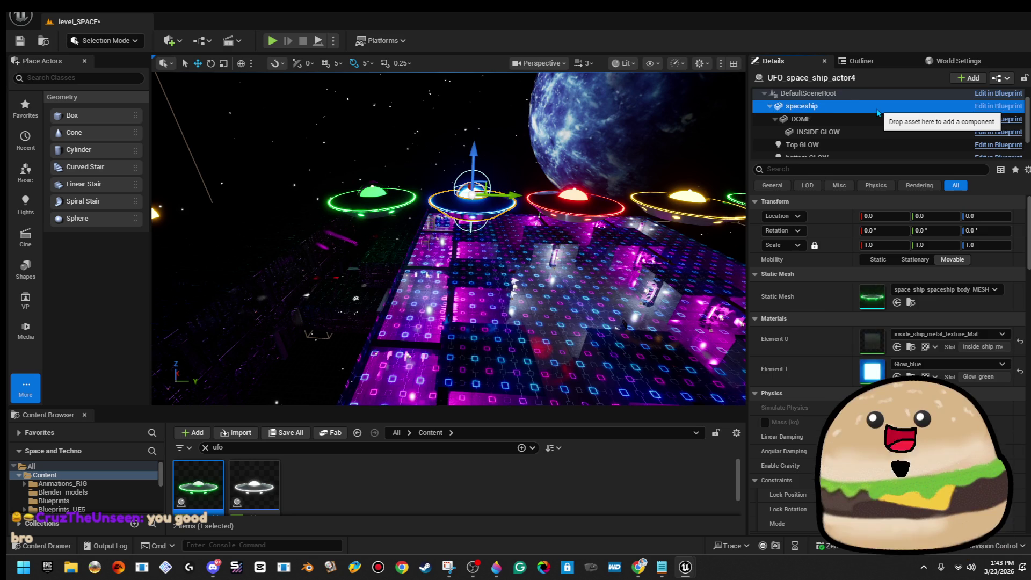
key(Down)
key(Down)
key(Down)
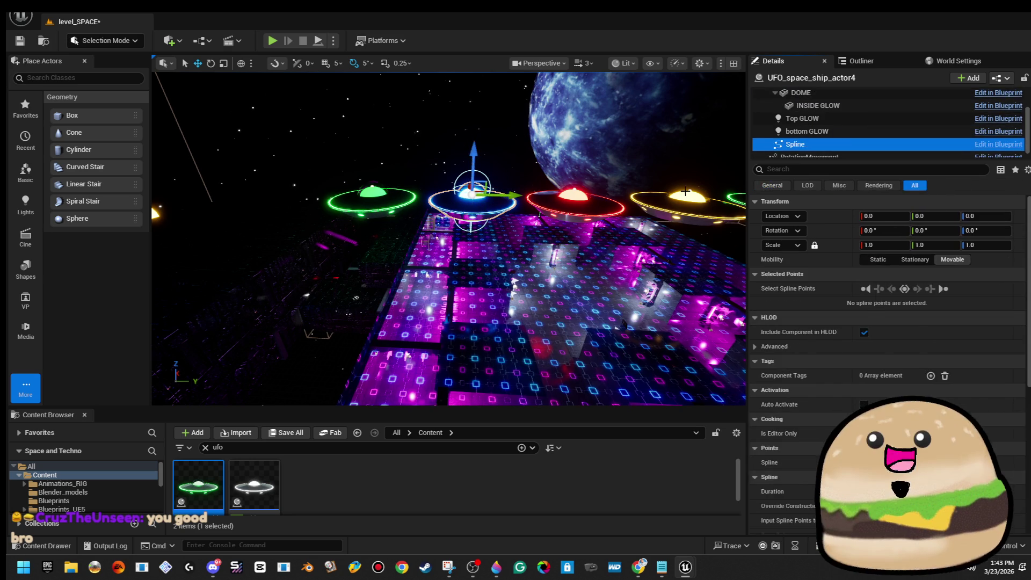
click(372, 193)
click(817, 156)
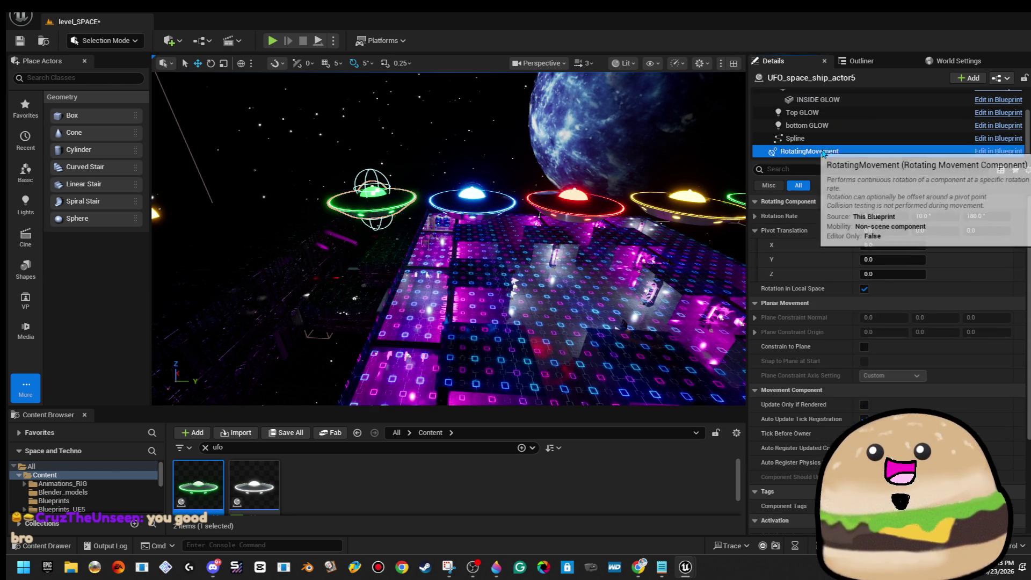
key(Up)
key(Up)
key(Up)
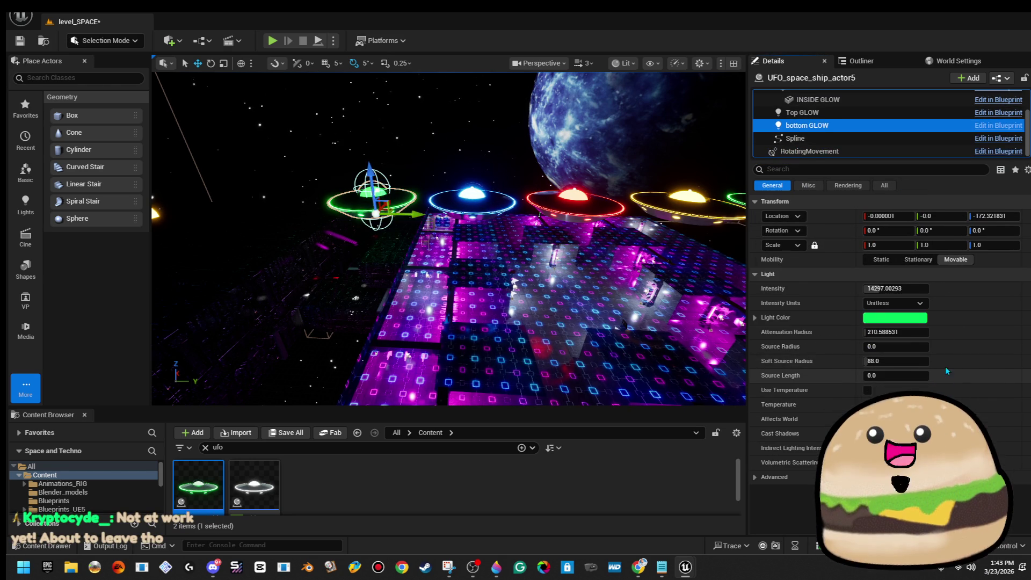
key(Down)
Set both Top and bottom GLOW lights to purple (CA00FF)
click(892, 317)
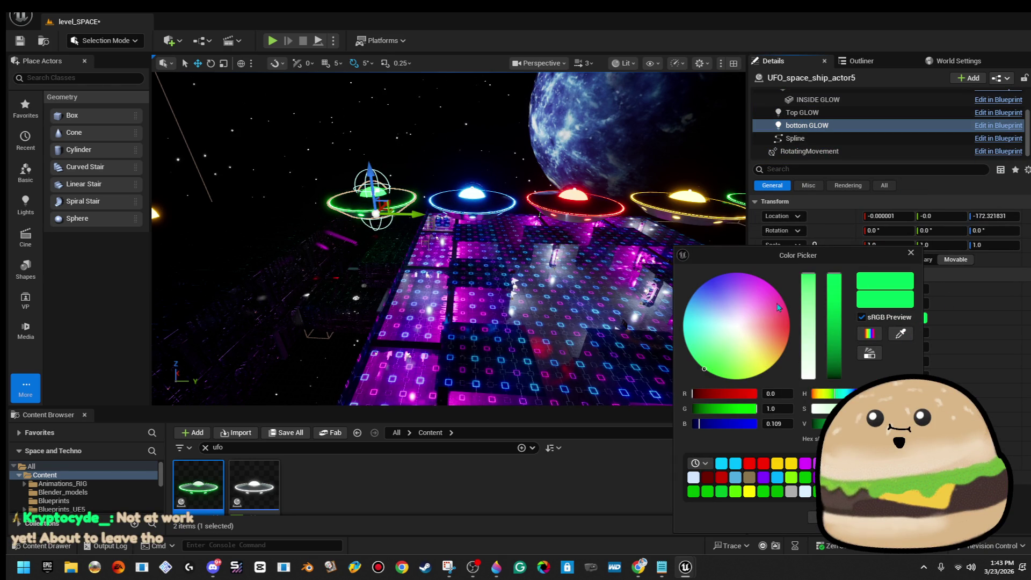
ctrl+click(825, 114)
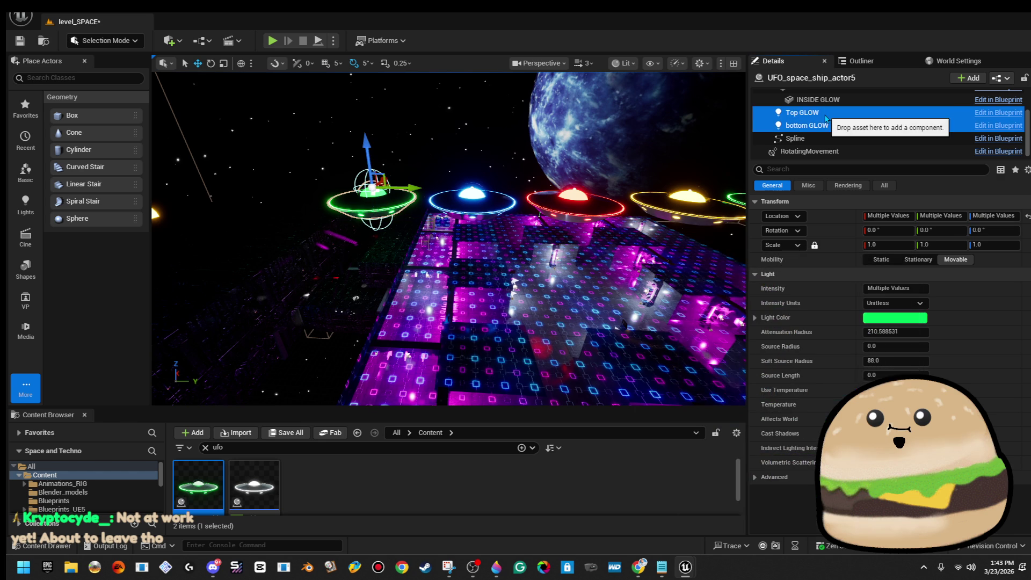
click(883, 319)
mouse_move(664, 326)
mouse_down()
mouse_move(698, 322)
mouse_move(695, 272)
mouse_up()
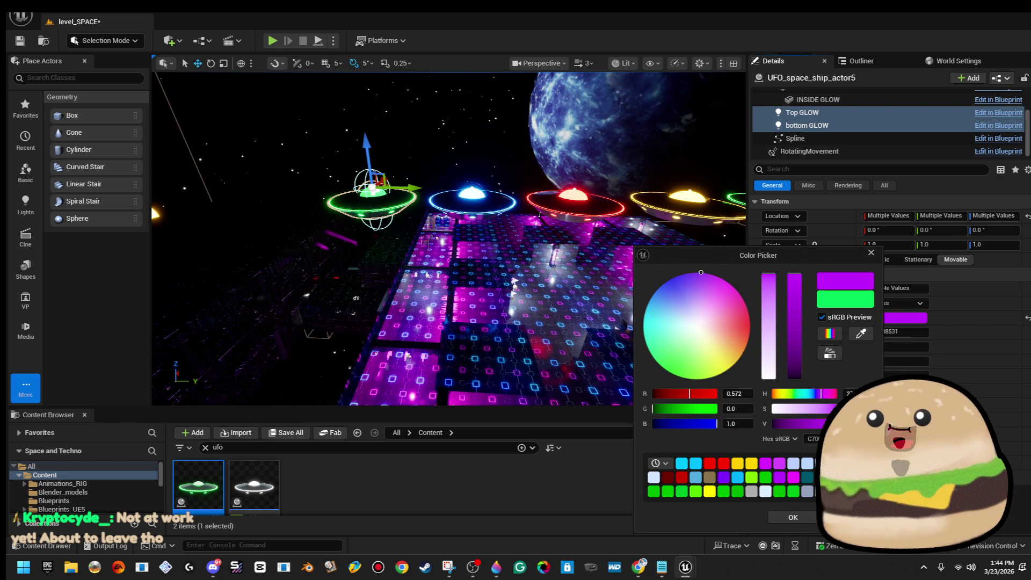
click(792, 517)
scroll(894, 121, up, 1)
Set the INSIDE GLOW component's material to Glow_voilet
click(894, 120)
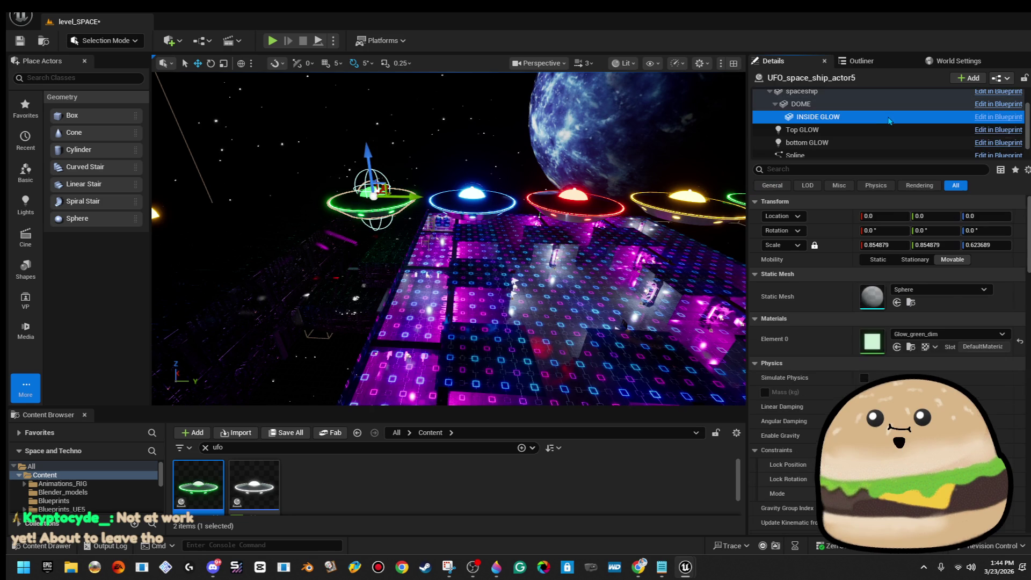
click(938, 335)
text(glow_v)
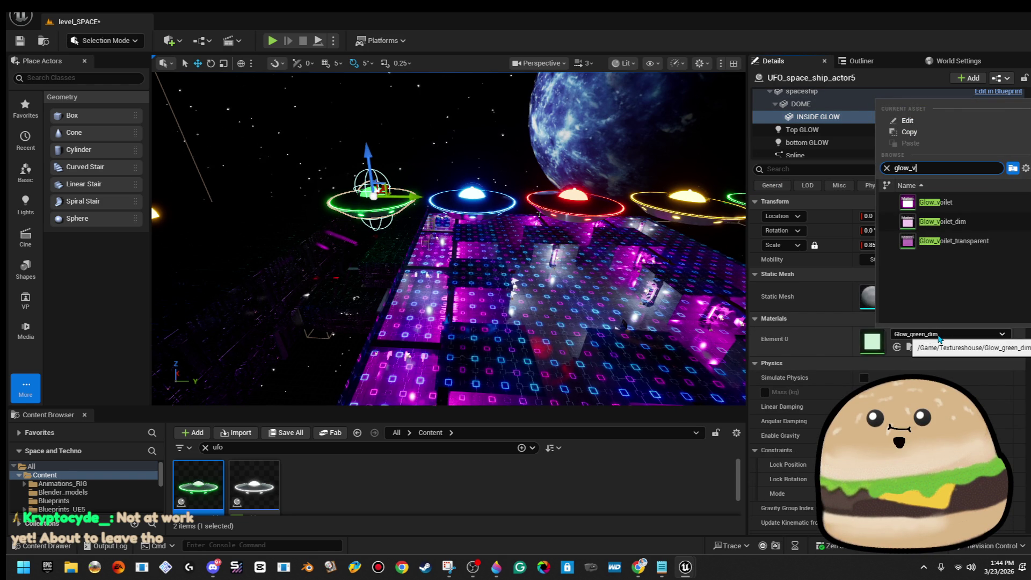
key(Return)
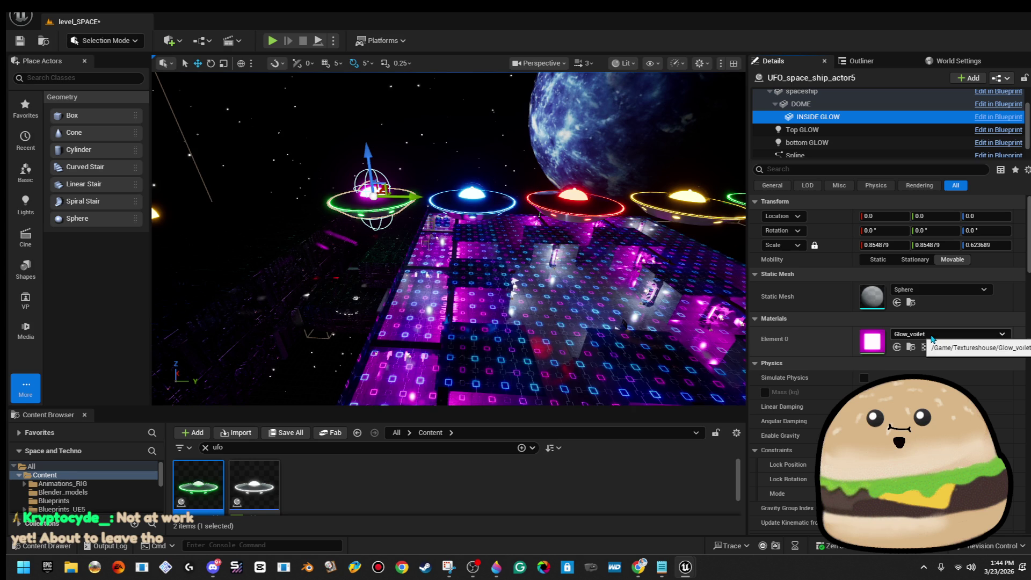
Give the spaceship body's rim Element 1 the Glow_voilet material
click(923, 103)
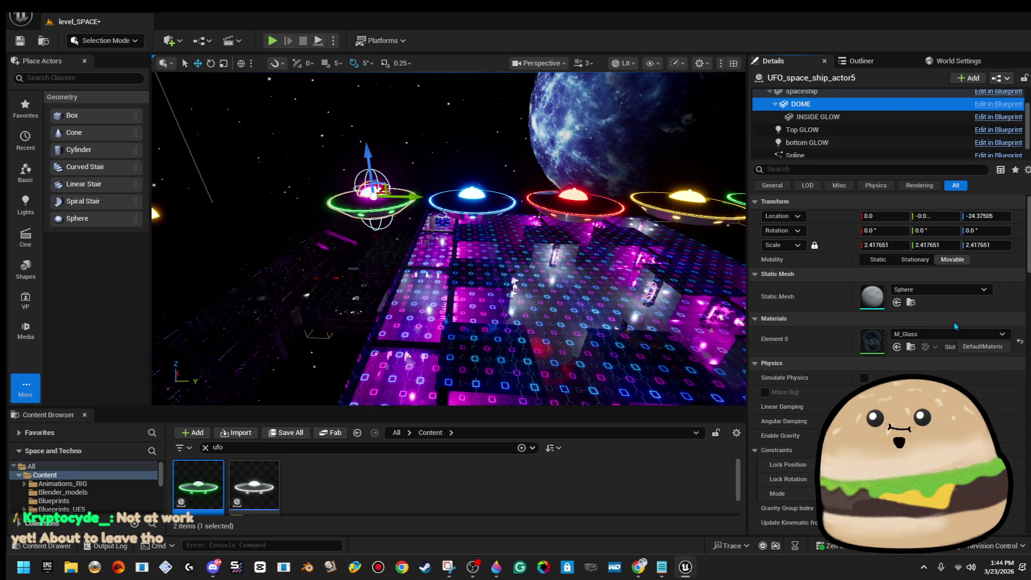
click(805, 93)
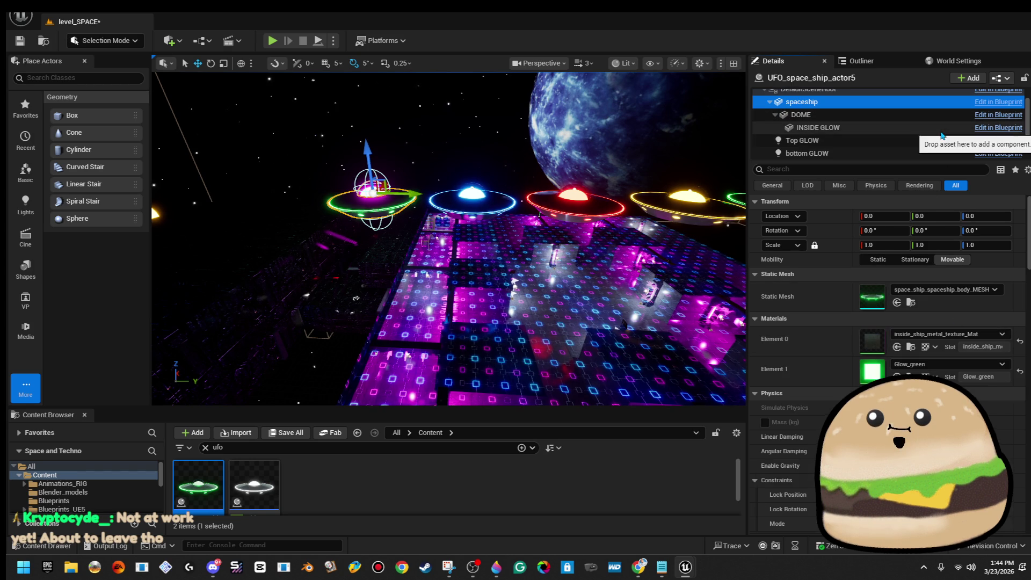
click(971, 365)
text(vio)
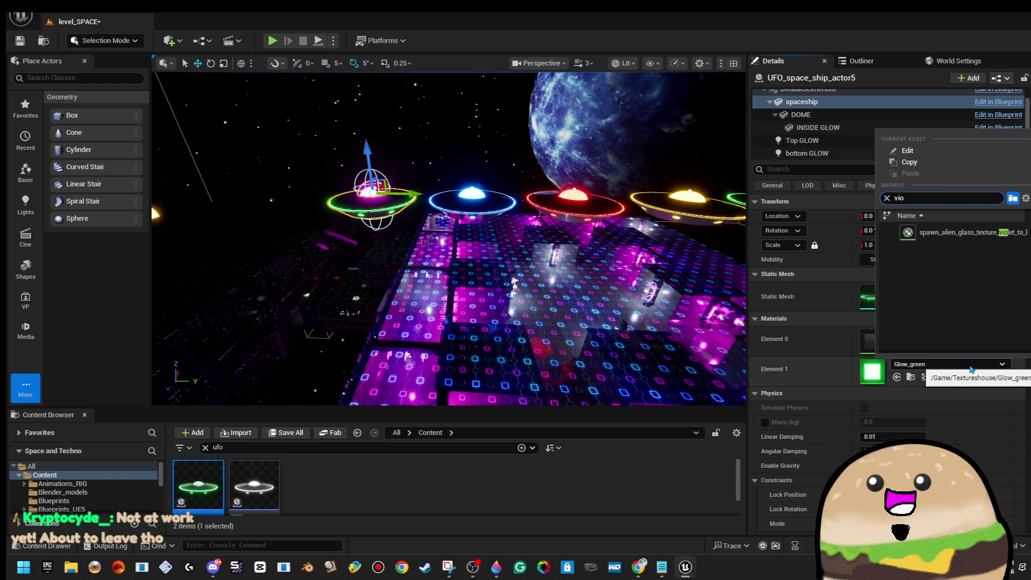
key(BackSpace)
key(BackSpace)
key(BackSpace)
text(glow_b)
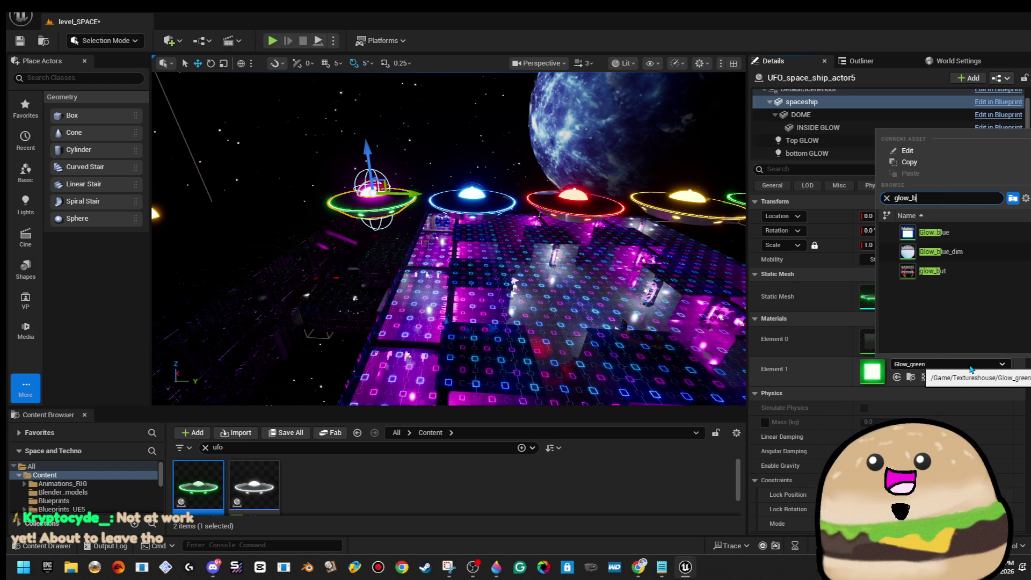
key(BackSpace)
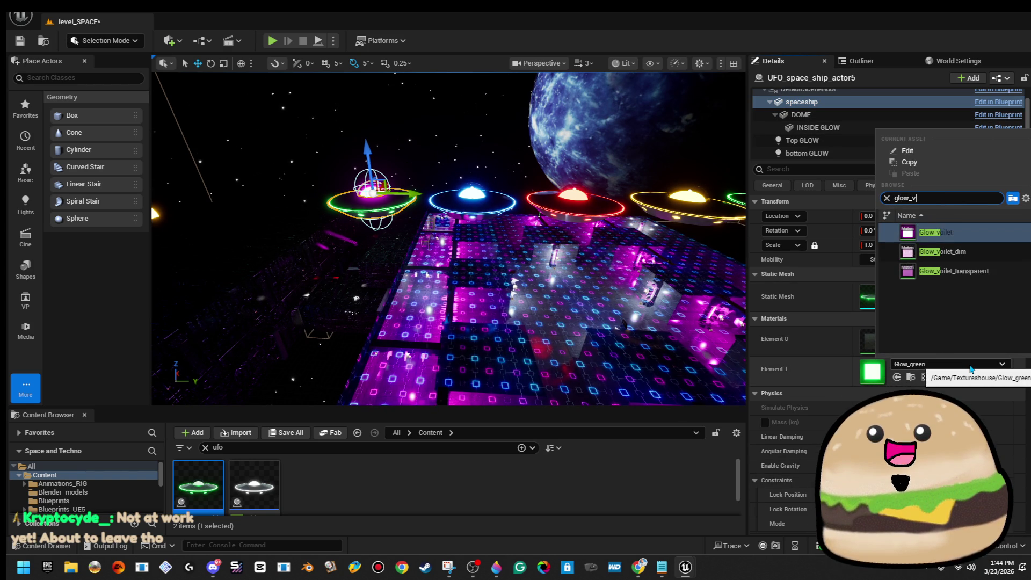
key(Return)
key(Escape)
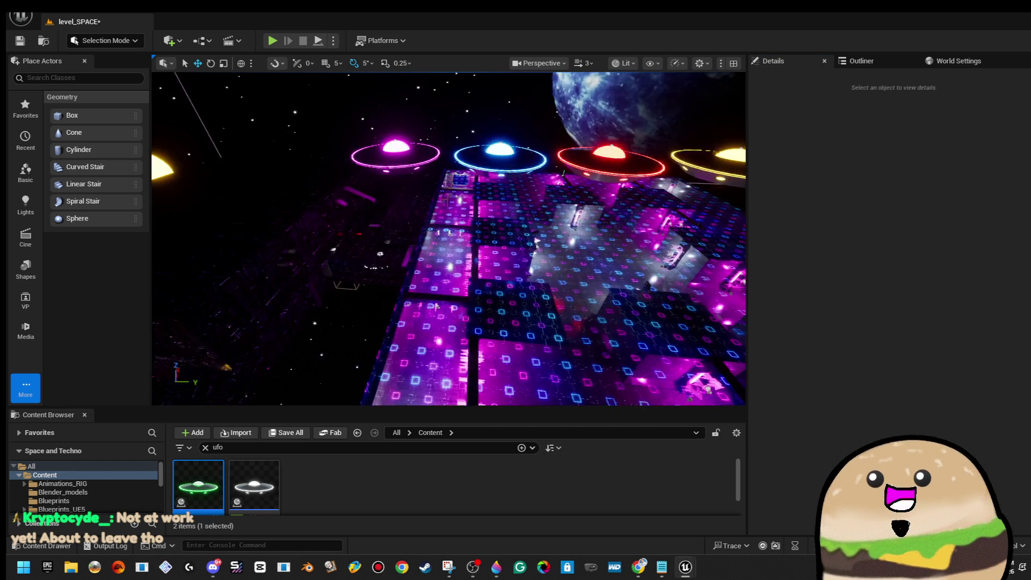
From a top-down view, reposition the magenta and green UFOs on the floor
drag(316, 377, 316, 378)
click(532, 230)
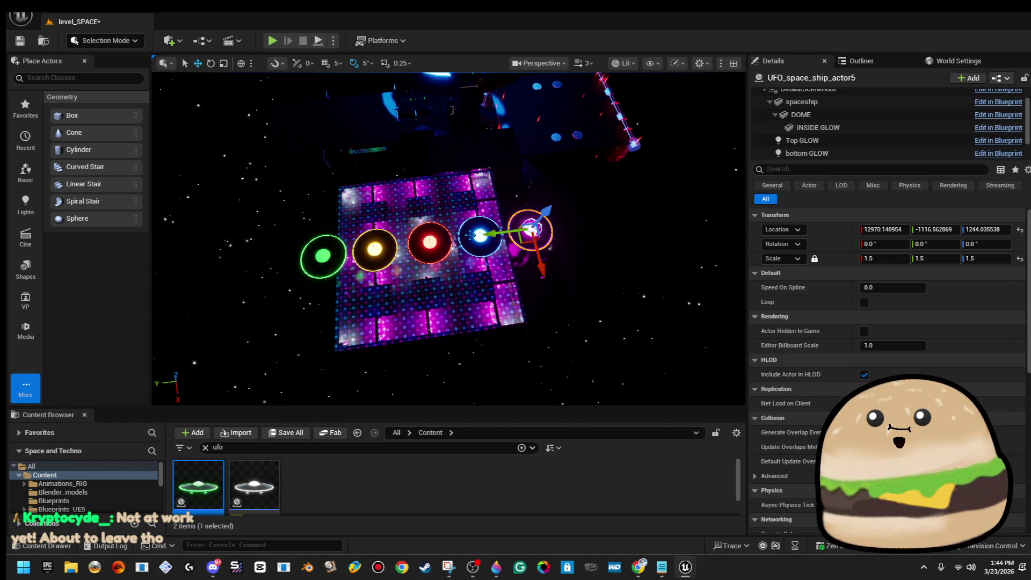
drag(435, 191, 431, 191)
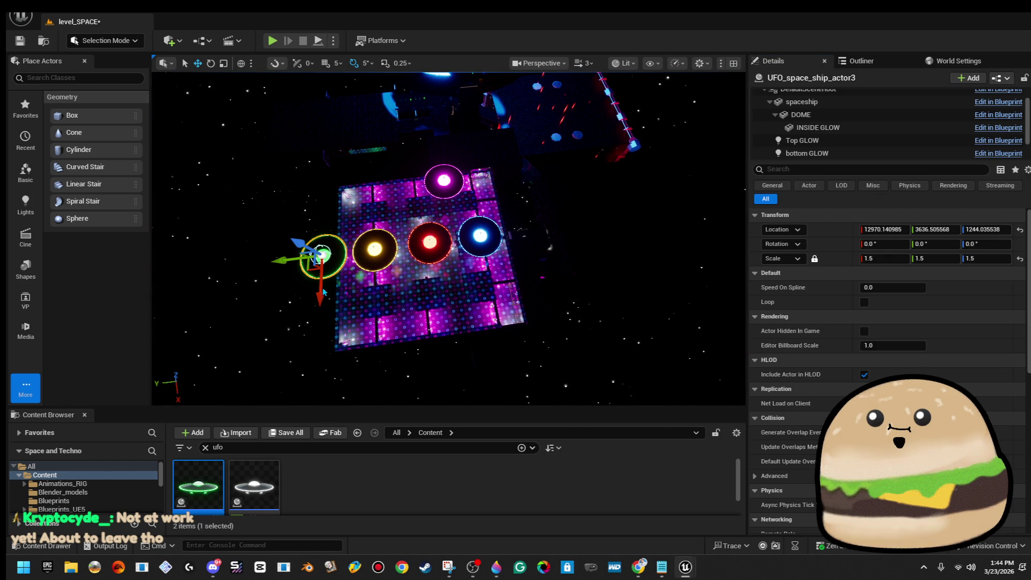
drag(310, 270, 379, 208)
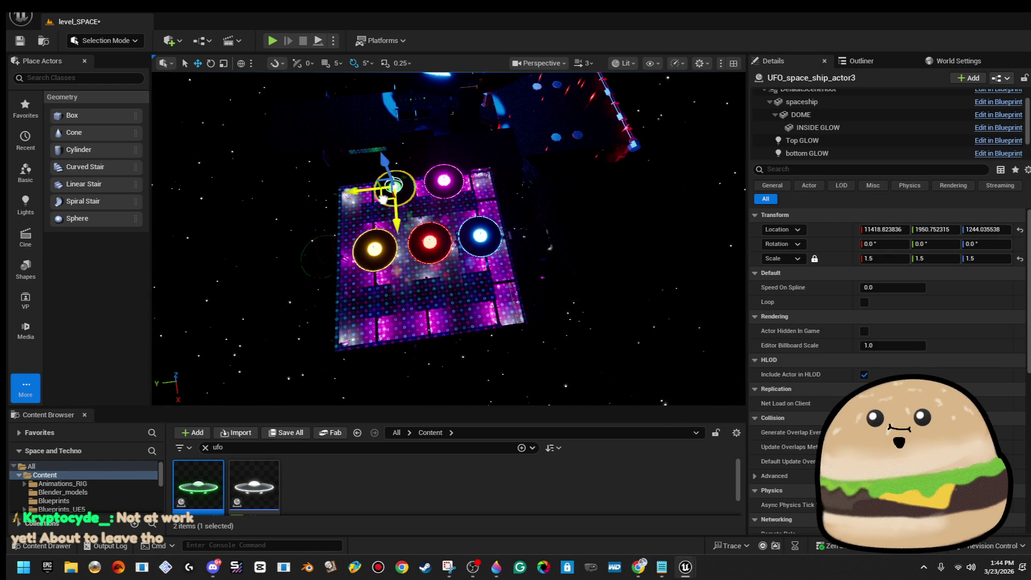
click(438, 185)
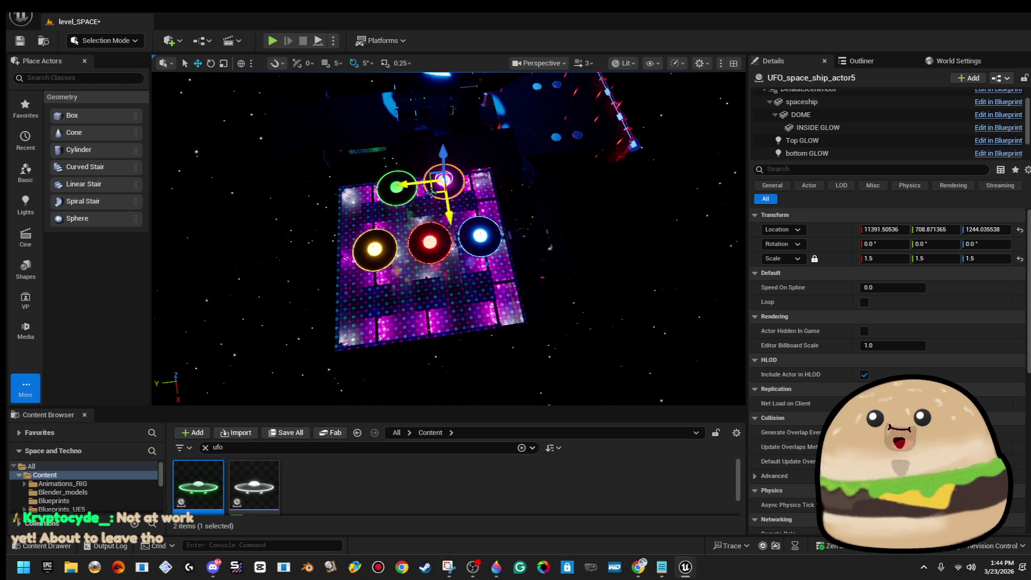
Remove the stray Cylinder Brush71 beside the floor
click(549, 248)
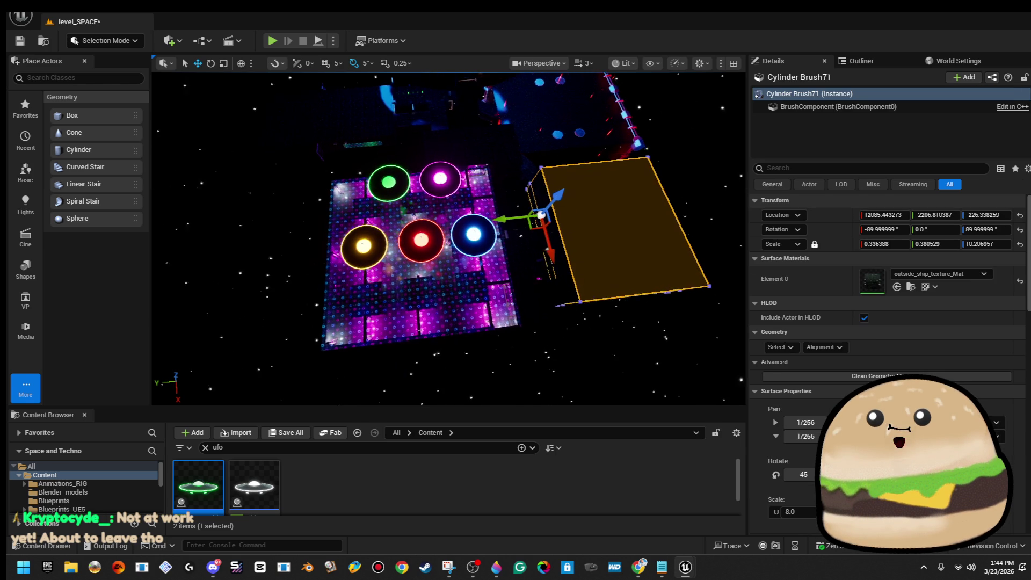
key(ctrl+z)
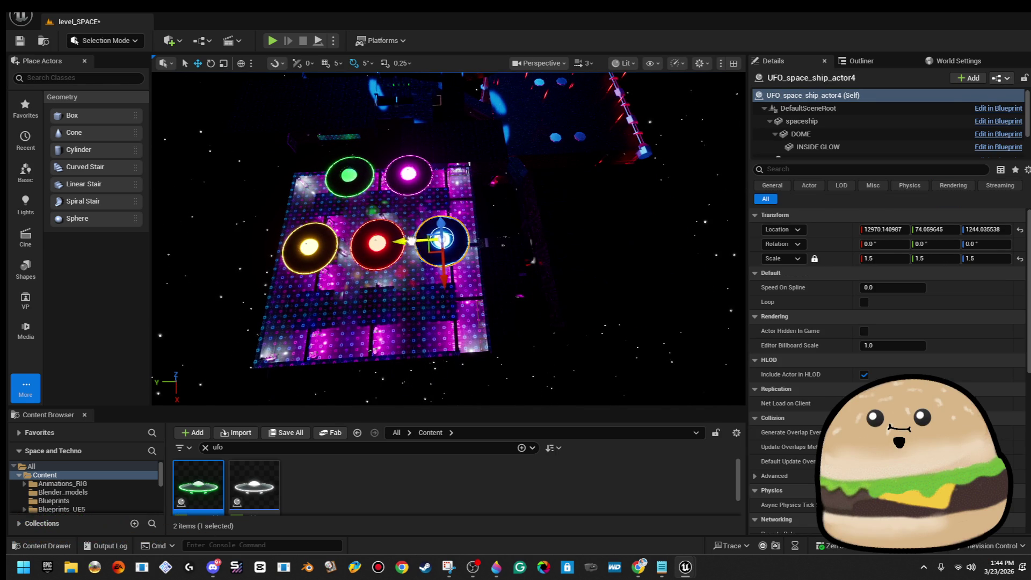
key(a)
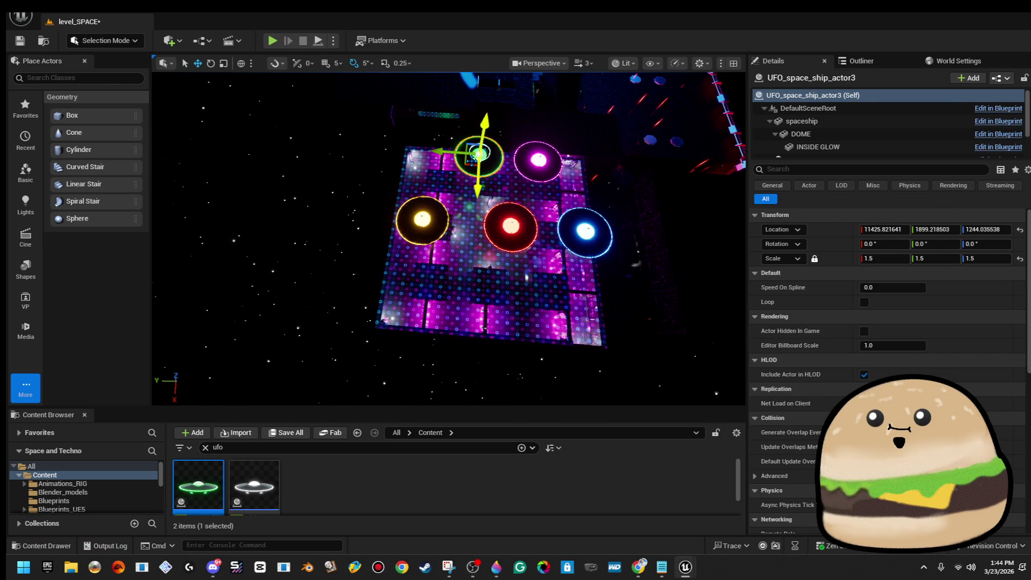
key(Escape)
Select the green, magenta and yellow UFOs, ending with only the yellow one selected
click(465, 159)
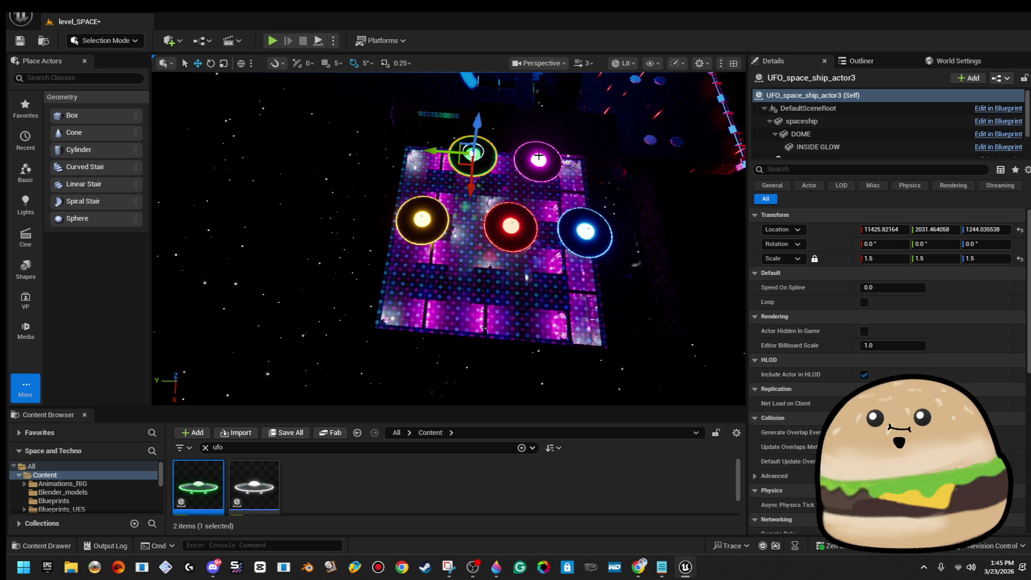
drag(509, 172, 509, 185)
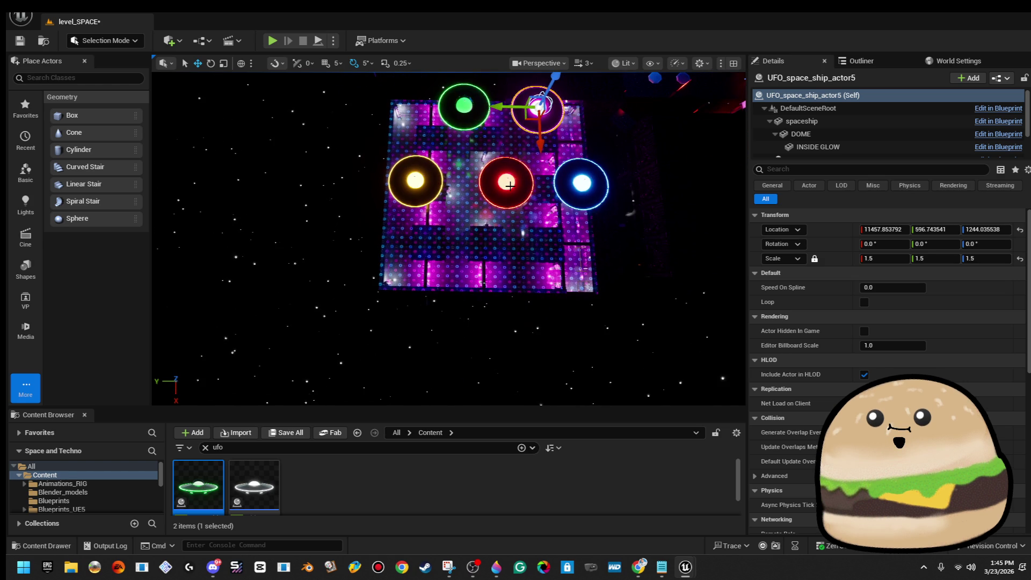
ctrl+click(538, 110)
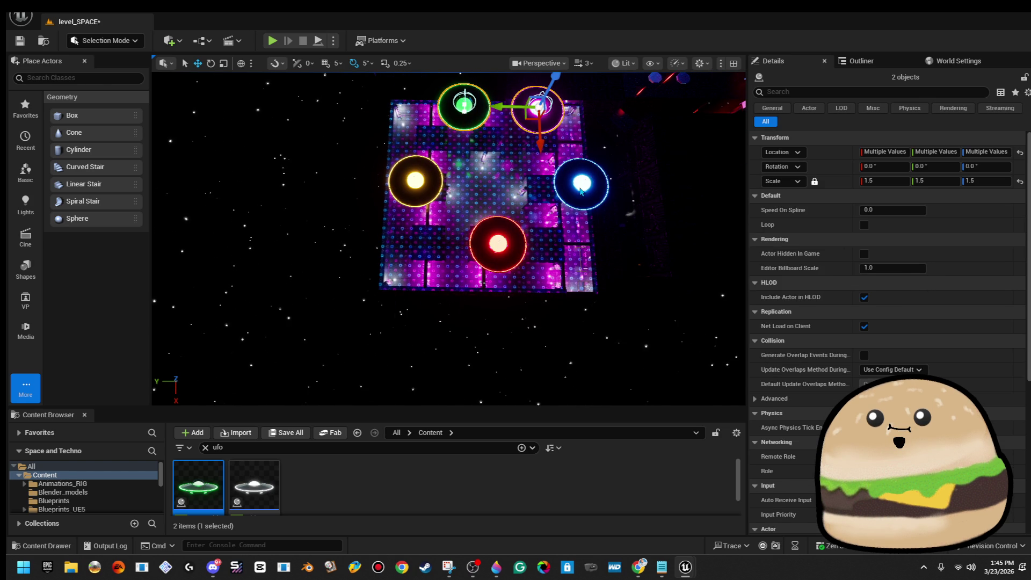
ctrl+click(419, 181)
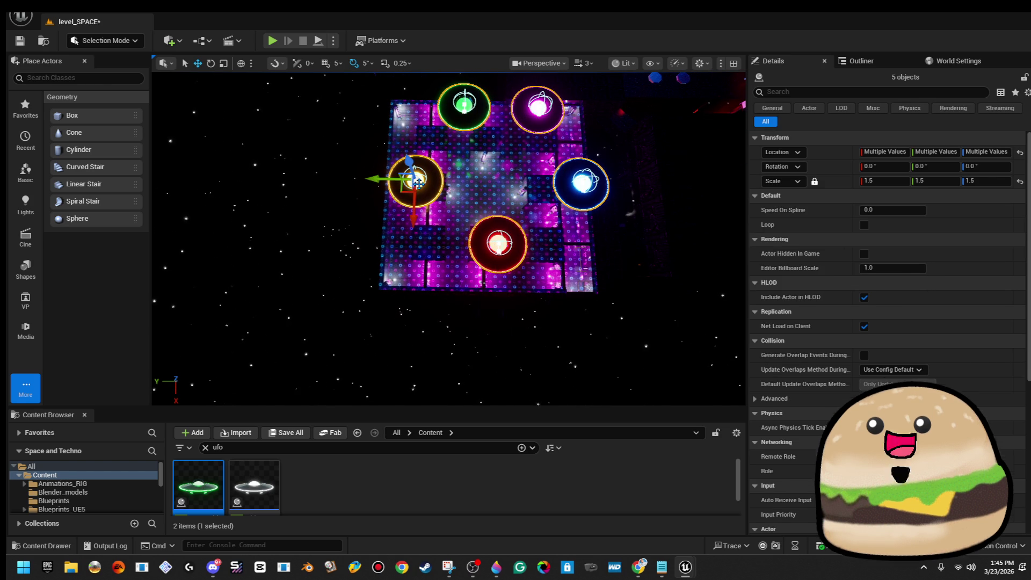
click(378, 181)
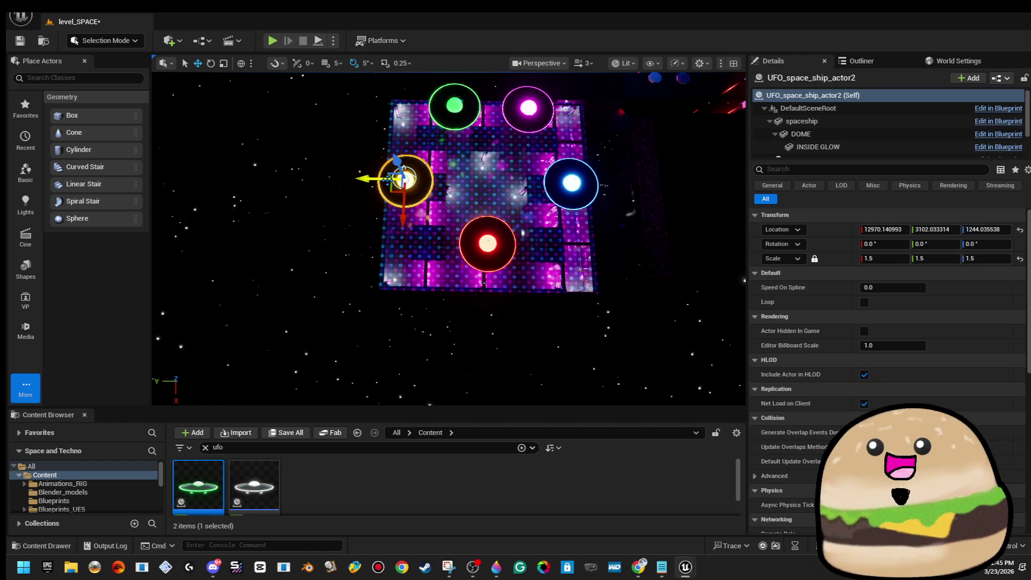
Save the level and fly the view through the neon hall to the UFOs
mouse_move(380, 181)
mouse_down()
mouse_move(380, 150)
mouse_move(365, 151)
mouse_up()
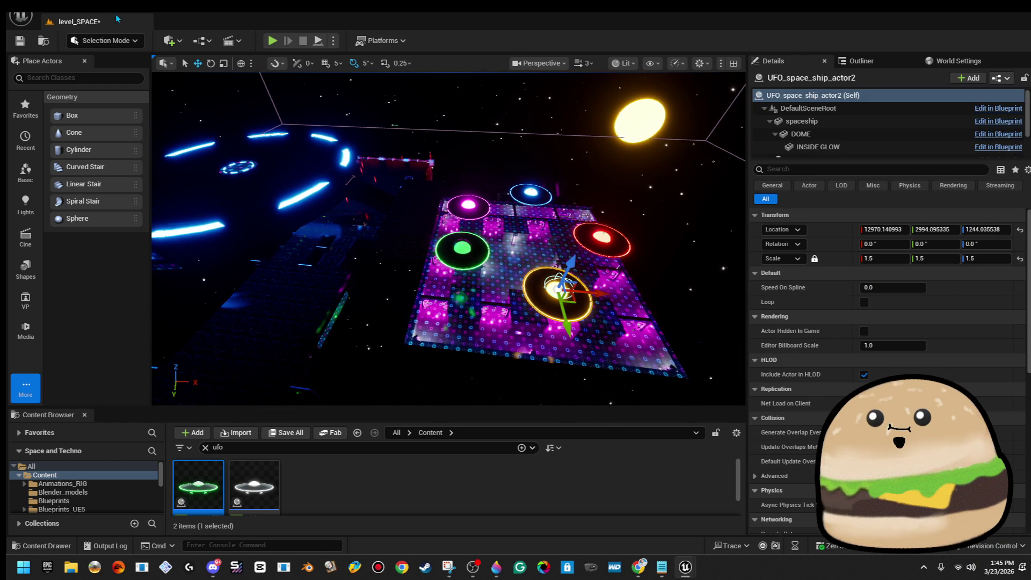
click(19, 47)
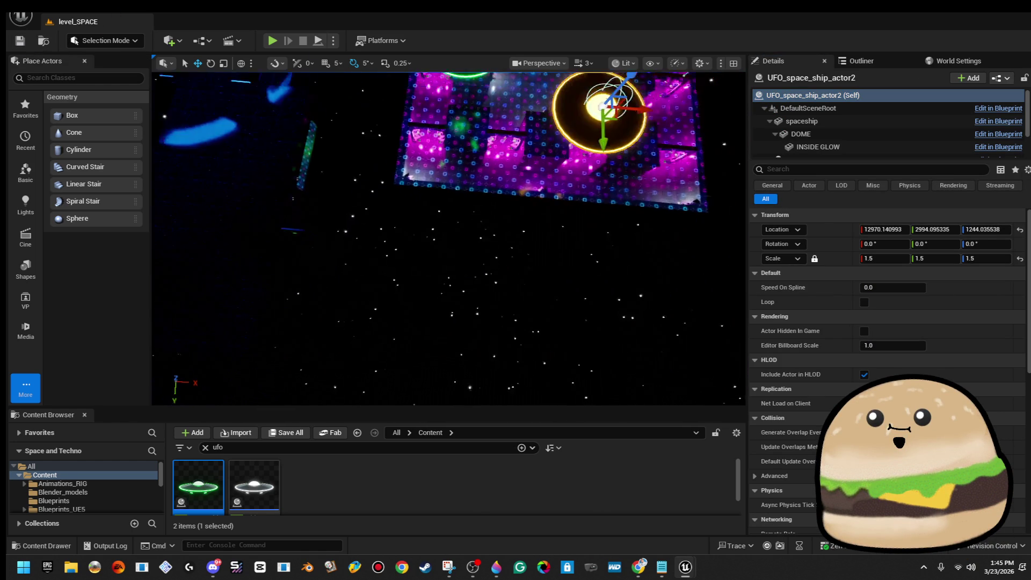
drag(431, 129, 430, 128)
drag(504, 233, 503, 233)
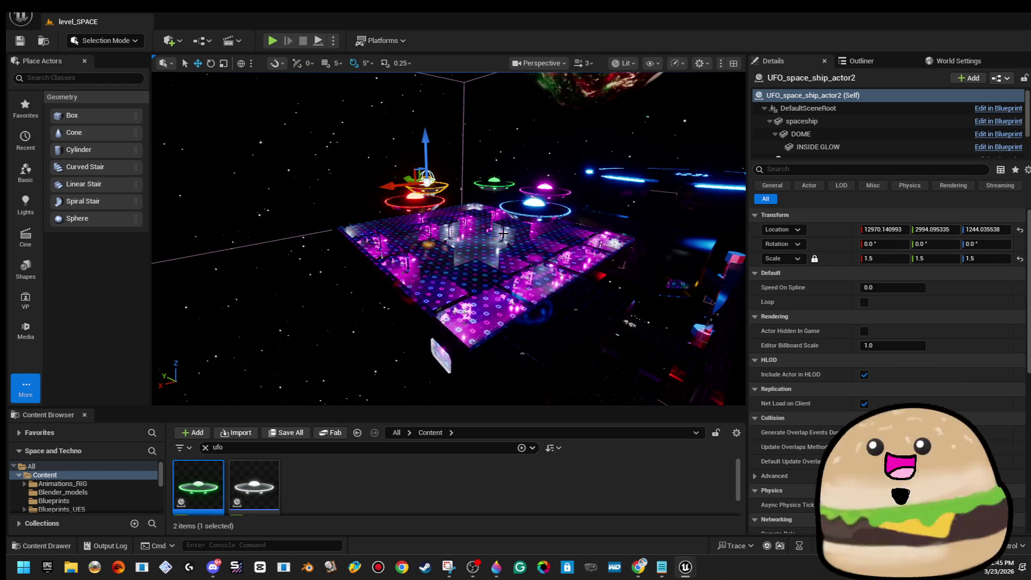
drag(449, 239, 449, 239)
Select the red UFO and its spline flight path, framing them in view
click(268, 265)
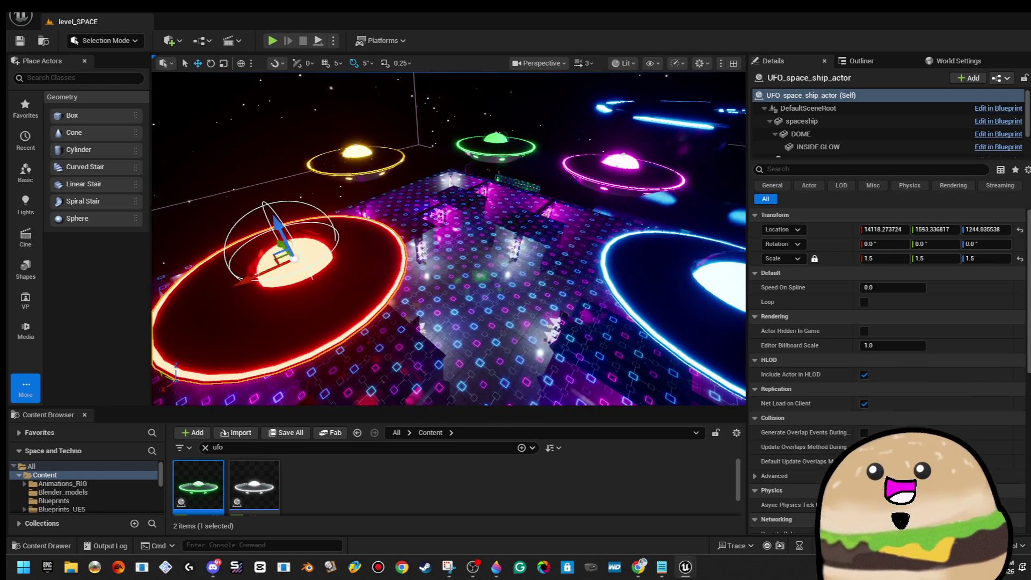
key(f)
key(w)
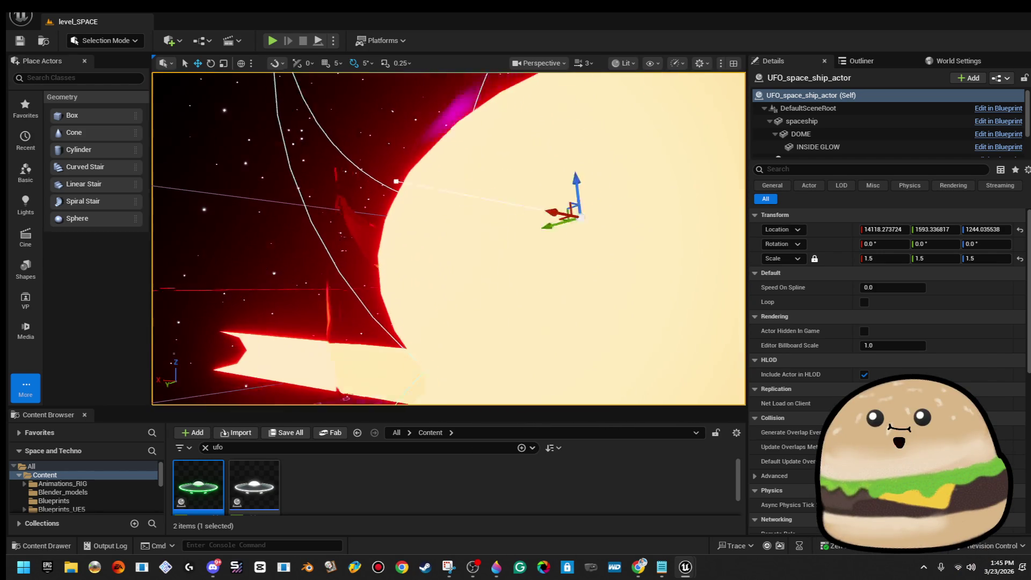
drag(409, 235, 410, 234)
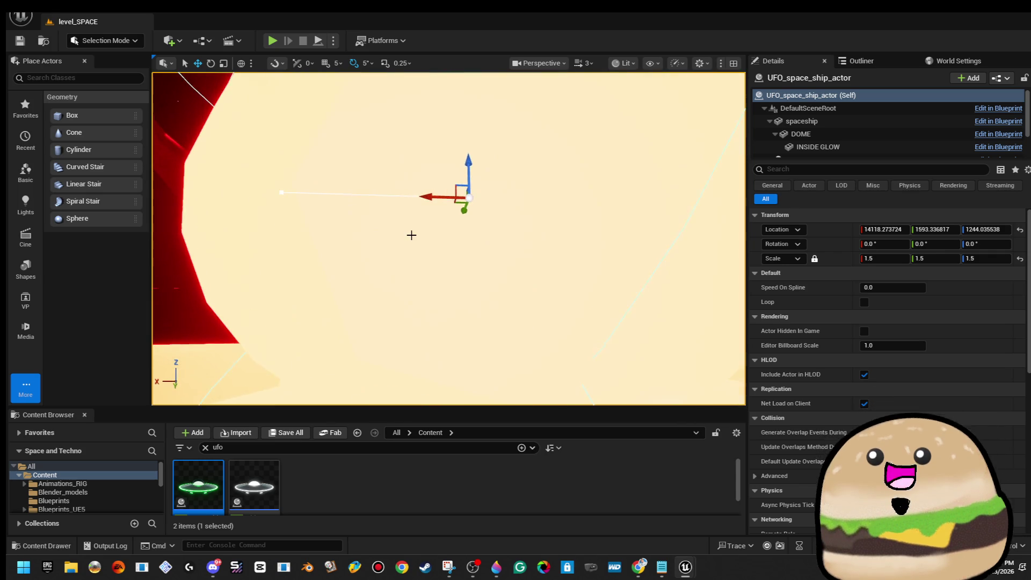
click(286, 193)
key(f)
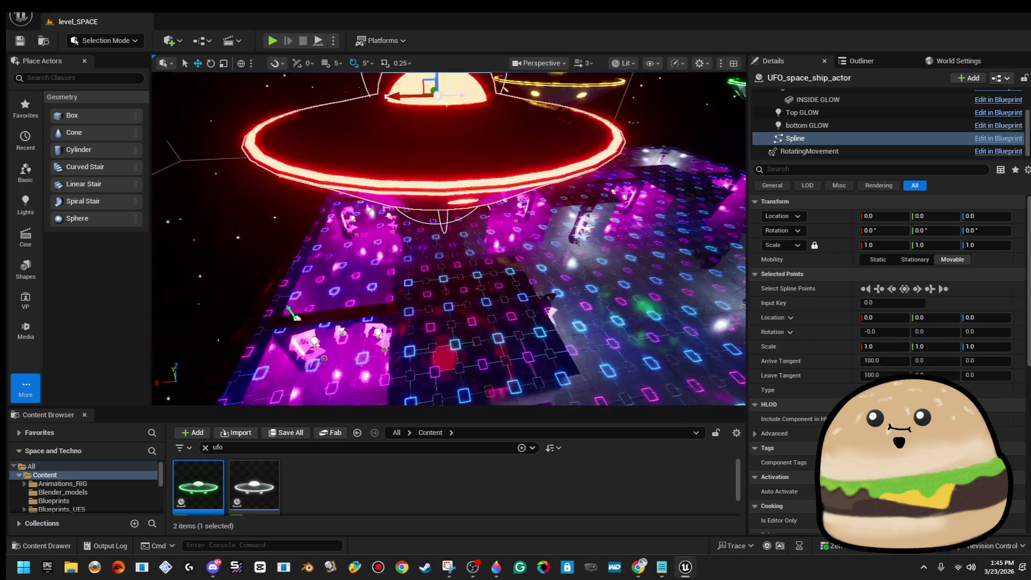
Pull a new spline point out from the UFO and move it down and outward
mouse_move(507, 236)
mouse_down()
mouse_move(215, 231)
mouse_move(333, 214)
mouse_move(317, 252)
mouse_move(323, 236)
mouse_move(349, 228)
mouse_move(333, 236)
mouse_move(313, 224)
mouse_up()
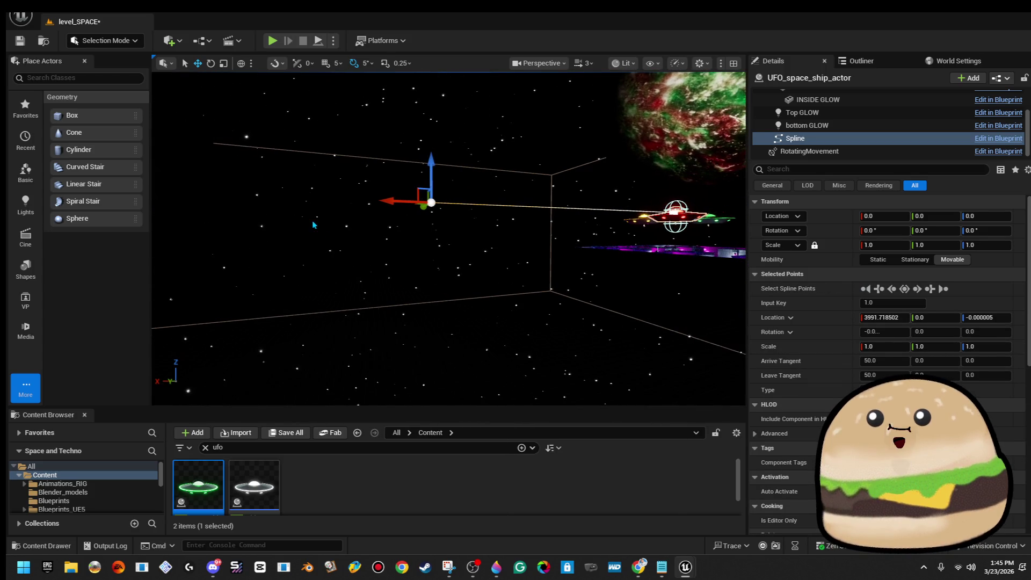
mouse_move(419, 192)
mouse_down()
mouse_move(384, 297)
mouse_move(202, 311)
mouse_move(247, 279)
mouse_up()
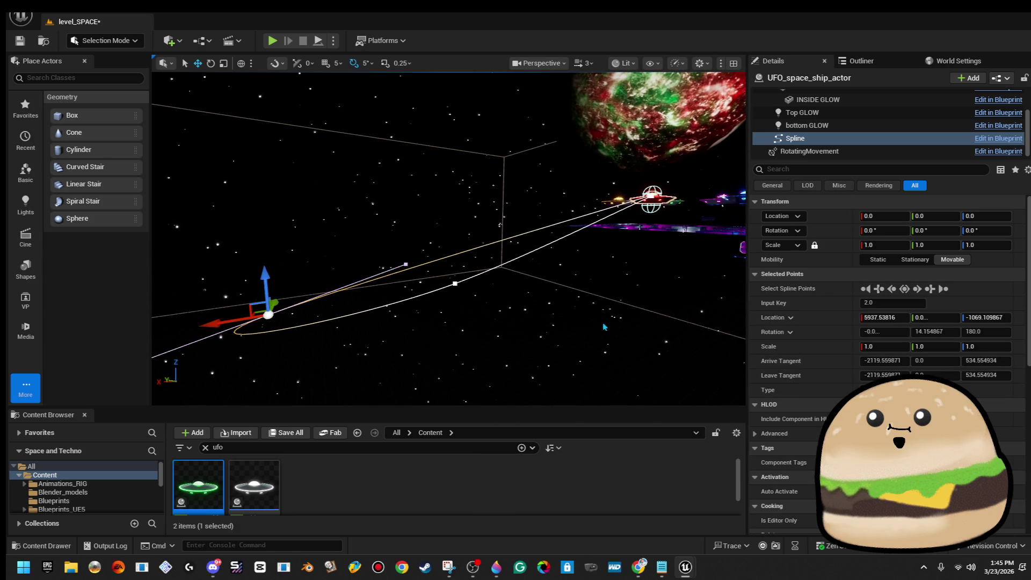
scroll(806, 258, down, 3)
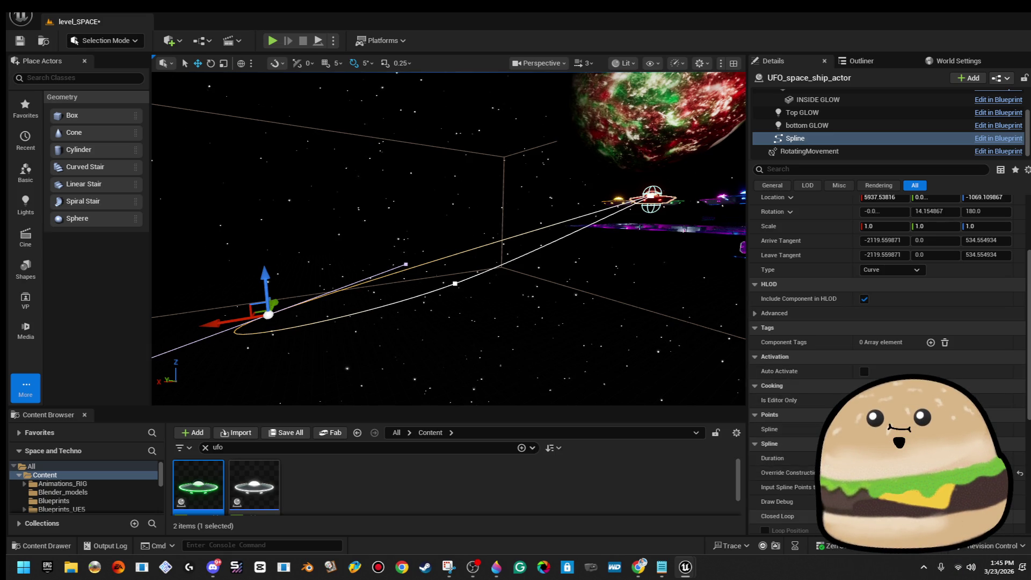
drag(686, 317, 448, 387)
click(449, 387)
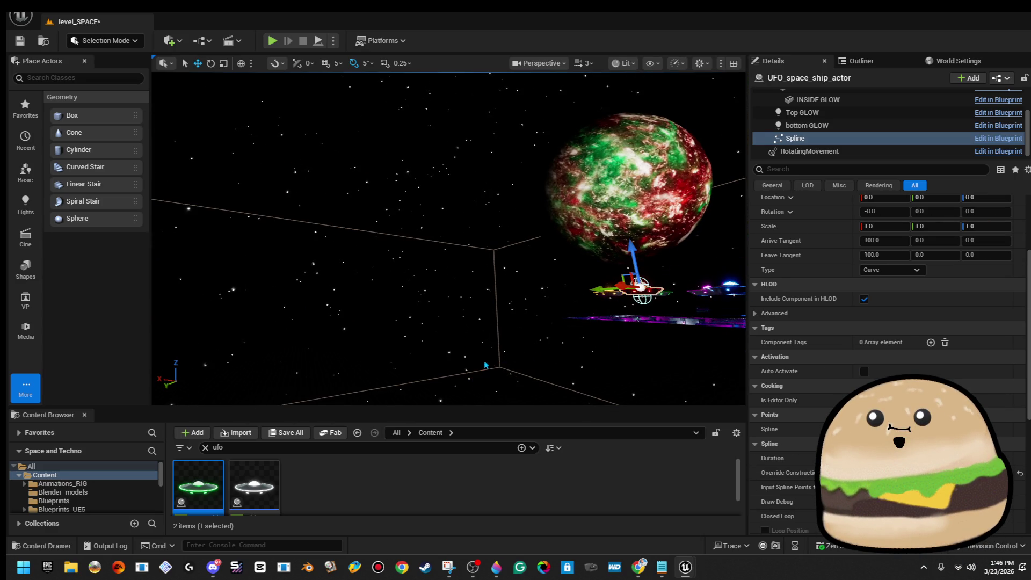
key(f)
scroll(452, 274, up, 8)
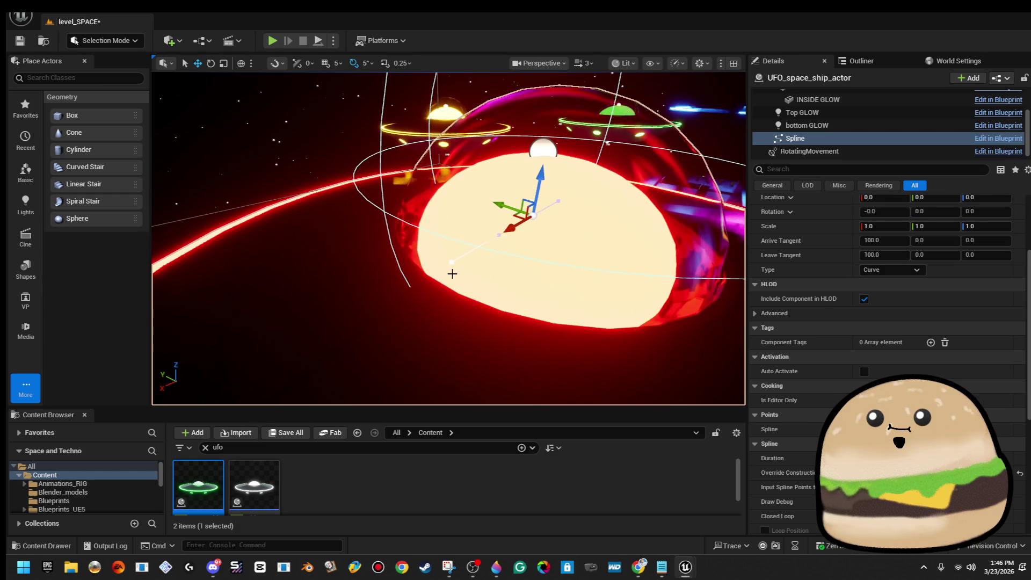
key(f)
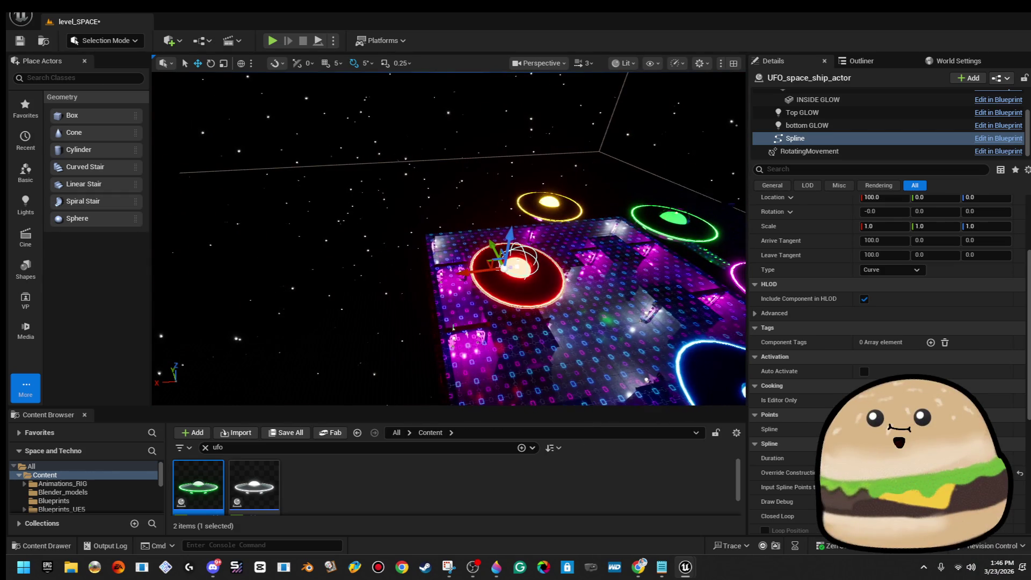
Move the spline point out along X and rotate it by -40 degrees
drag(465, 270, 287, 276)
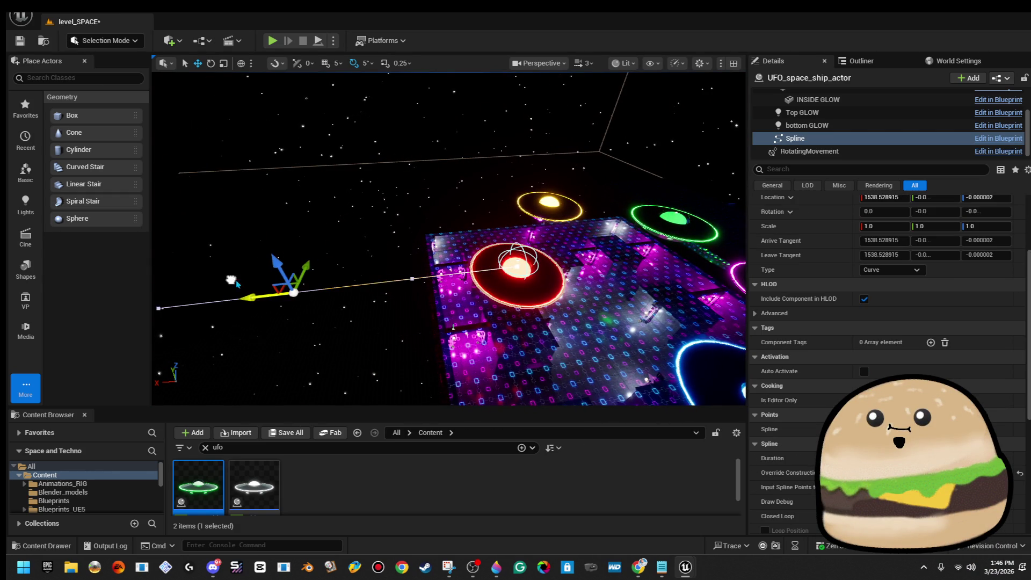
key(f)
mouse_move(585, 193)
mouse_down()
mouse_move(569, 215)
mouse_move(584, 193)
mouse_move(448, 208)
mouse_up()
drag(532, 234, 580, 231)
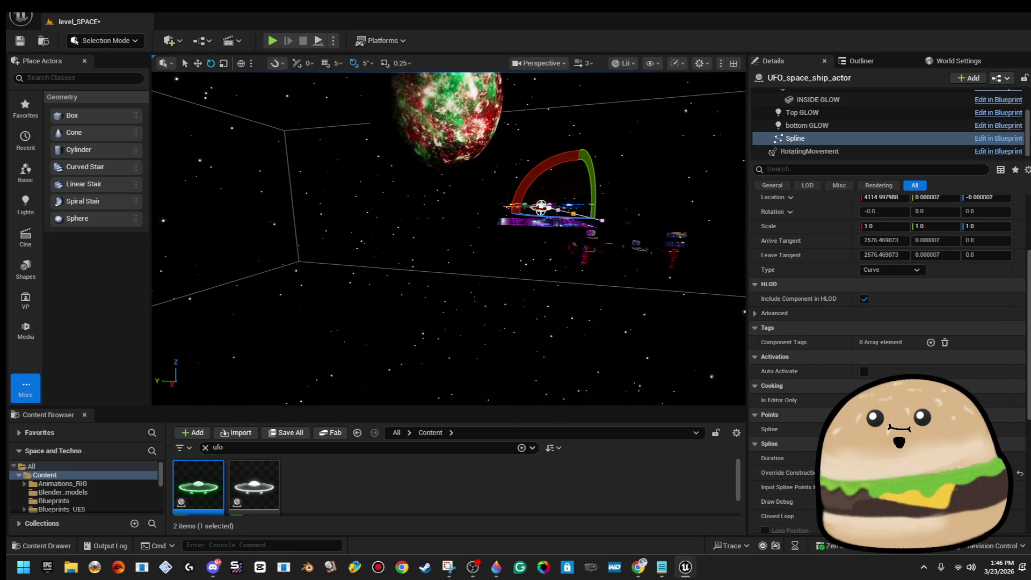
mouse_move(593, 193)
mouse_down()
mouse_move(579, 292)
mouse_move(548, 161)
mouse_up()
key(w)
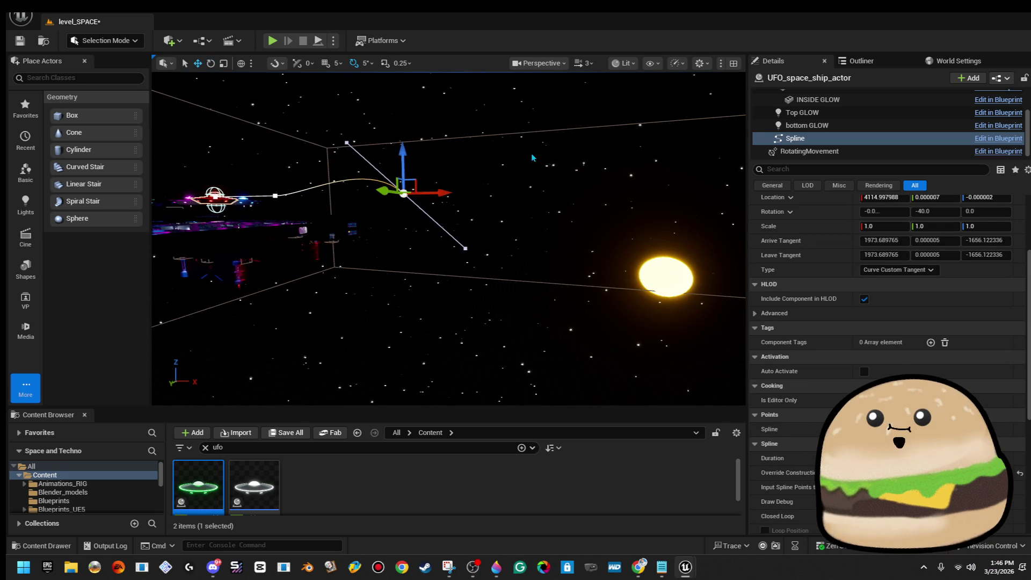
mouse_move(433, 177)
mouse_down()
mouse_move(416, 156)
mouse_move(463, 225)
mouse_move(472, 270)
mouse_move(445, 272)
mouse_up()
Move the spline point up toward the sun, to about -2864.8, -7262.1, -417.9
key(e)
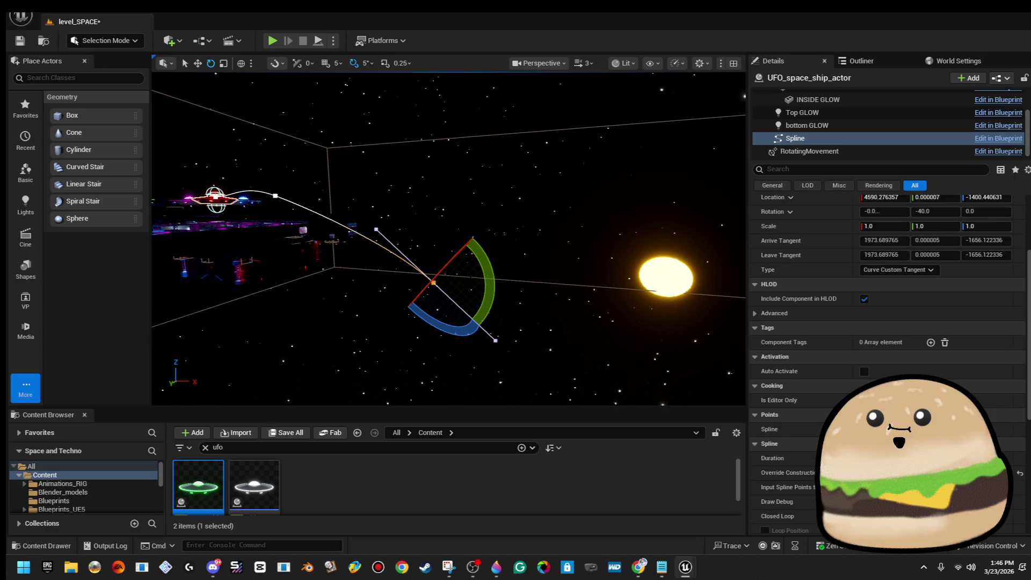
mouse_move(494, 304)
mouse_down()
mouse_move(526, 293)
mouse_move(421, 286)
mouse_up()
key(w)
mouse_move(551, 250)
mouse_down()
mouse_move(717, 152)
mouse_move(677, 164)
mouse_up()
mouse_move(251, 179)
mouse_down()
mouse_move(594, 184)
mouse_move(438, 161)
mouse_move(740, 275)
mouse_up()
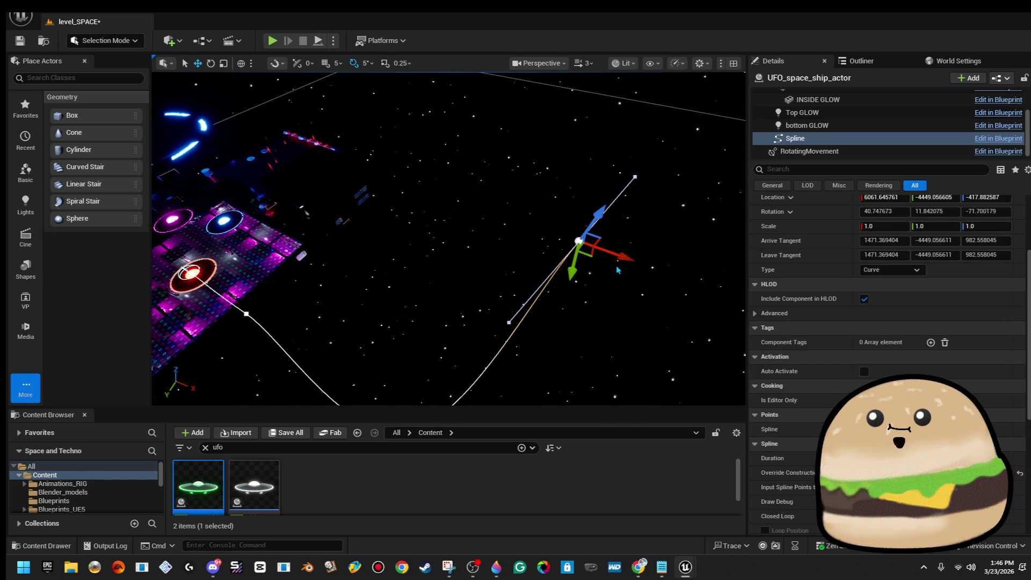
click(593, 255)
click(511, 124)
drag(512, 124, 430, 187)
mouse_move(510, 154)
mouse_down()
mouse_move(489, 166)
mouse_move(510, 155)
mouse_move(457, 135)
mouse_up()
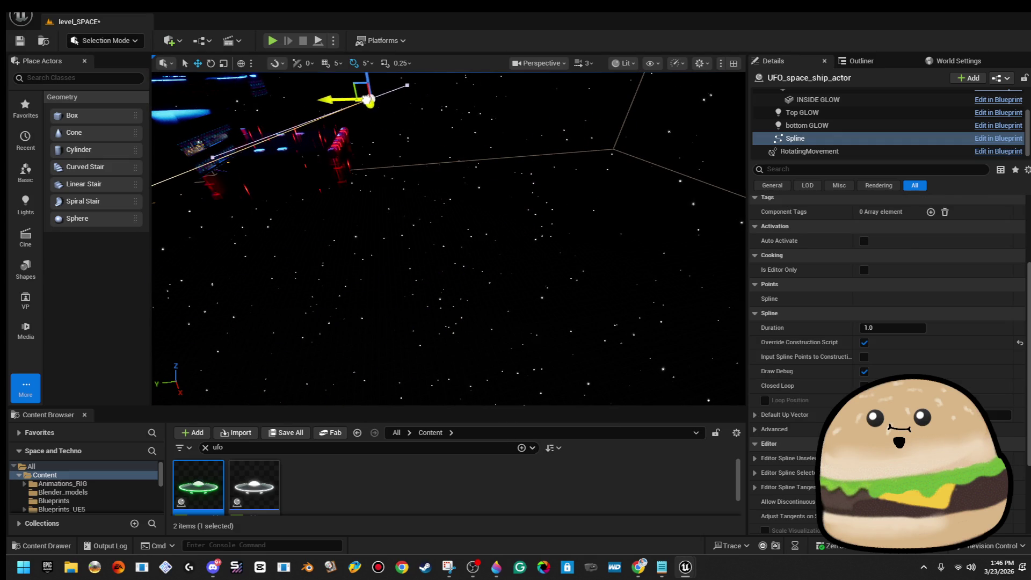
mouse_move(371, 99)
mouse_down()
mouse_move(383, 115)
mouse_move(561, 33)
mouse_up()
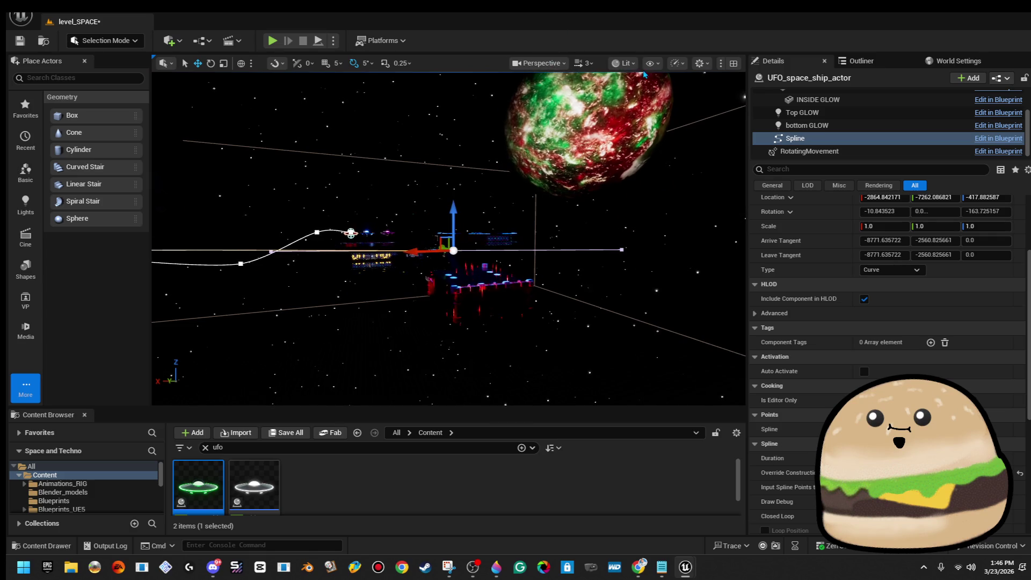
click(585, 63)
Adjust the camera speed, then push the path point out along X and lower it
drag(571, 98, 569, 100)
mouse_move(446, 225)
mouse_down()
mouse_move(408, 215)
mouse_move(376, 161)
mouse_move(409, 236)
mouse_move(526, 208)
mouse_up()
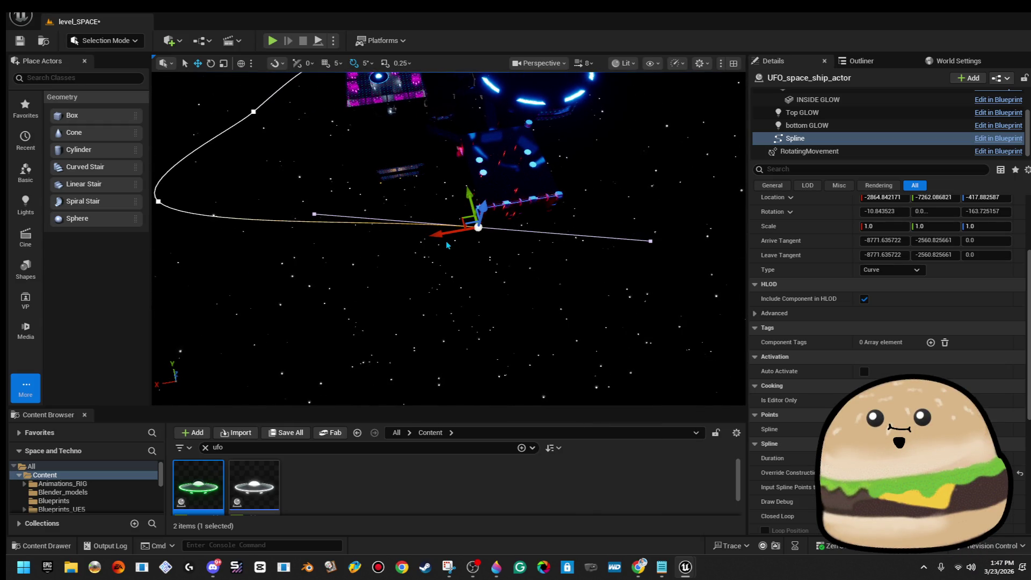
drag(436, 235, 637, 197)
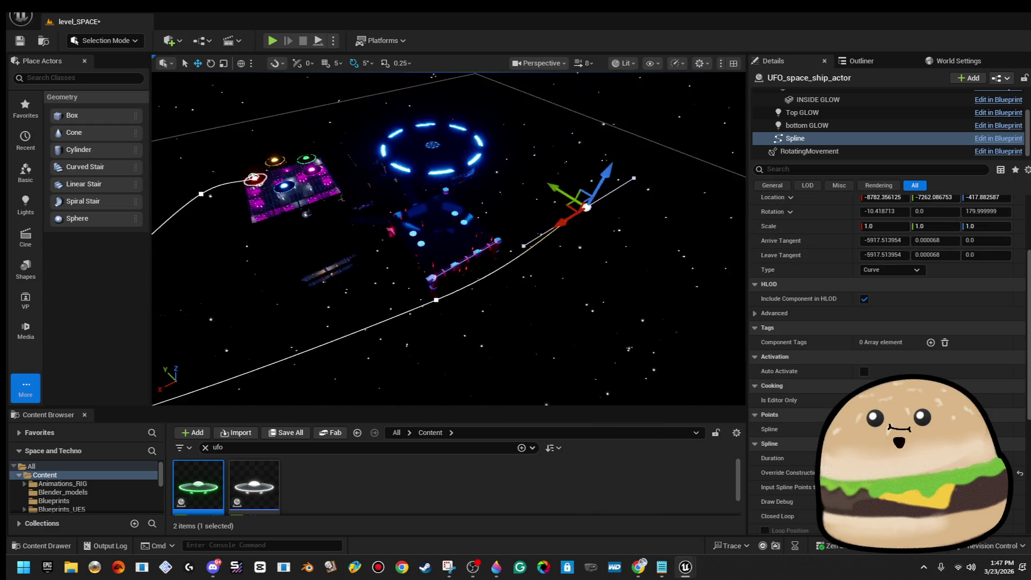
mouse_move(449, 239)
mouse_down()
mouse_move(419, 226)
mouse_move(430, 236)
mouse_up()
drag(413, 130, 418, 139)
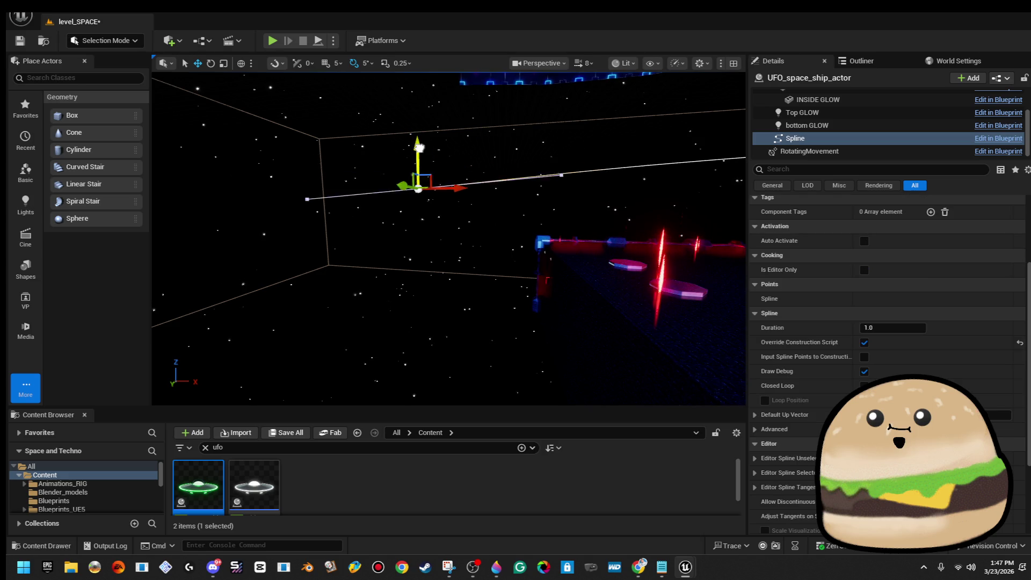
mouse_move(455, 227)
mouse_down()
mouse_move(462, 148)
mouse_move(493, 154)
mouse_move(527, 122)
mouse_up()
drag(466, 171, 587, 153)
Slide the path point down and to the right, then rotate it to bend the curve
drag(490, 334, 489, 334)
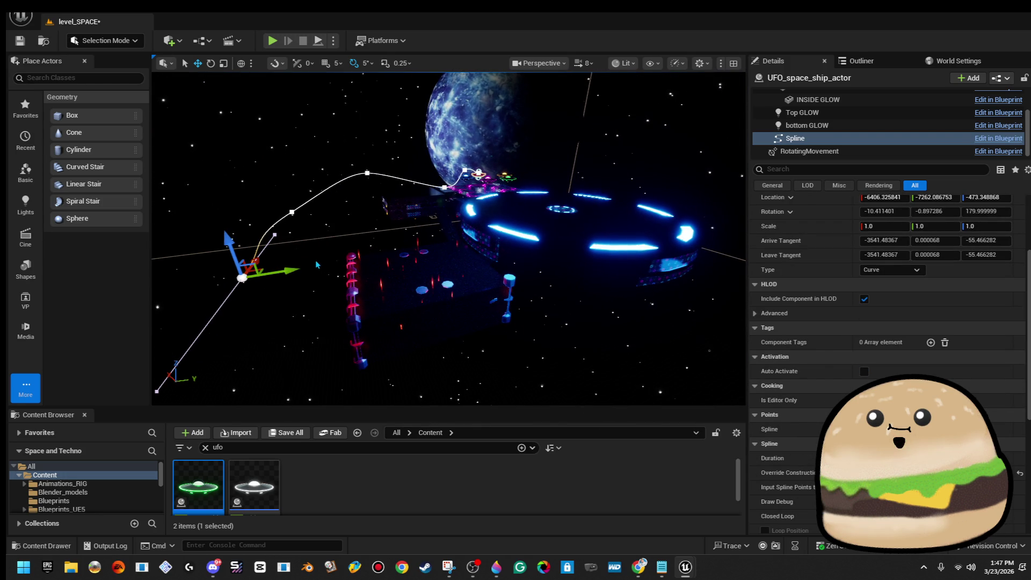
mouse_move(279, 272)
mouse_down()
mouse_move(471, 250)
mouse_move(439, 258)
mouse_up()
drag(355, 259, 355, 259)
drag(409, 226, 479, 229)
drag(574, 223, 574, 223)
drag(396, 185, 436, 252)
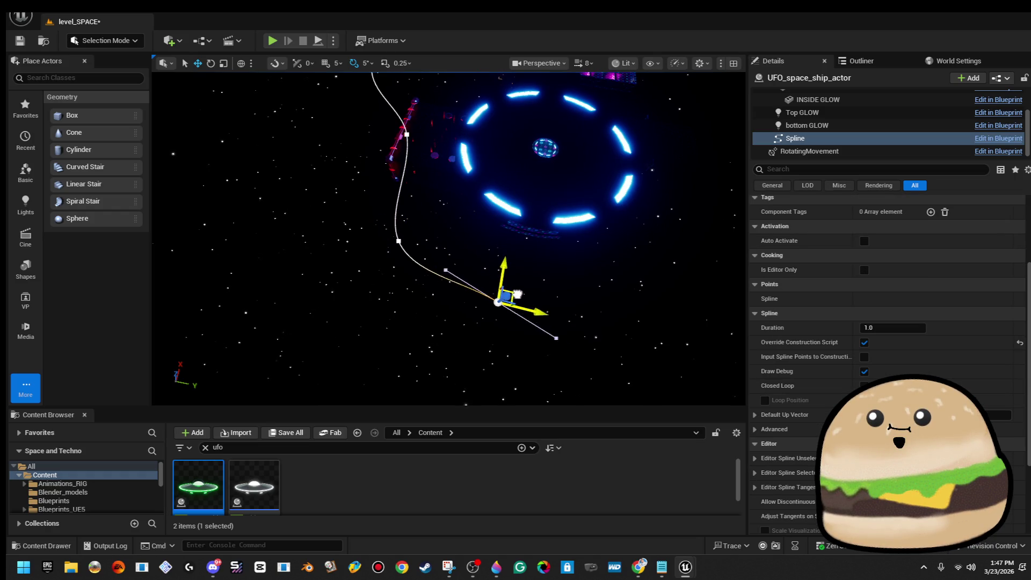
key(e)
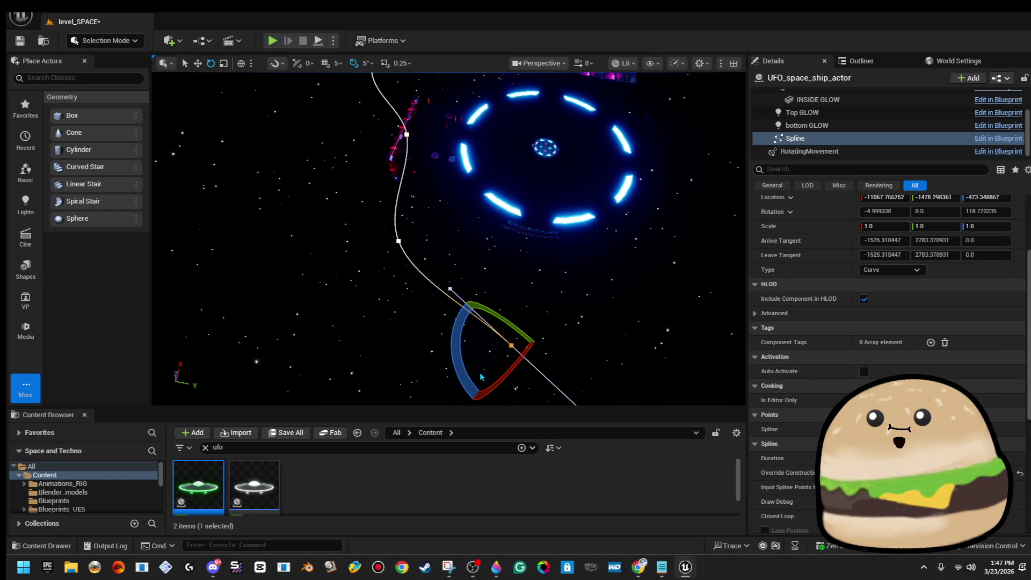
mouse_move(453, 339)
mouse_down()
mouse_move(459, 371)
mouse_move(445, 349)
mouse_up()
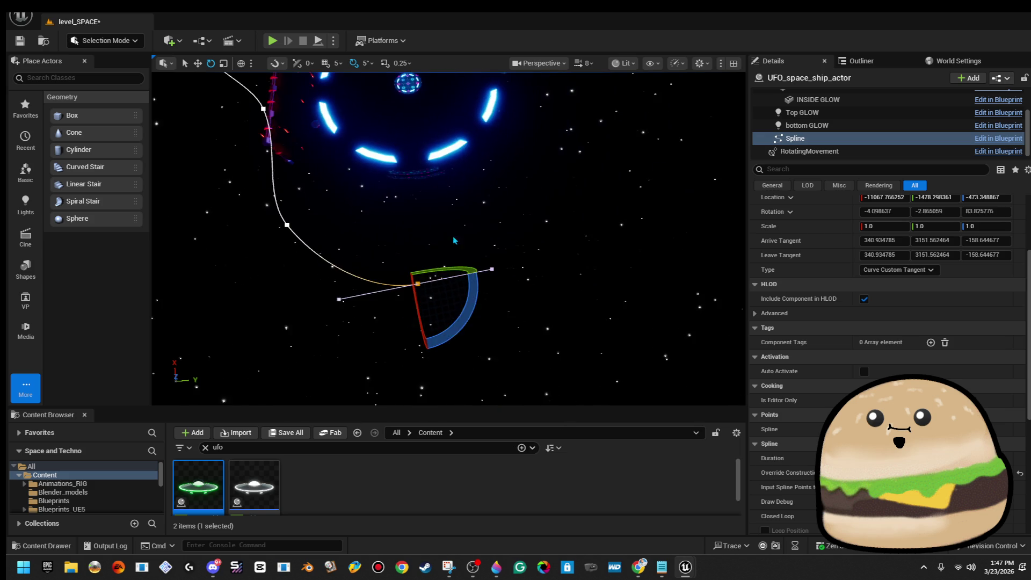
Extend the path with a new end point, rotate it and raise it above the platform
drag(421, 267, 544, 188)
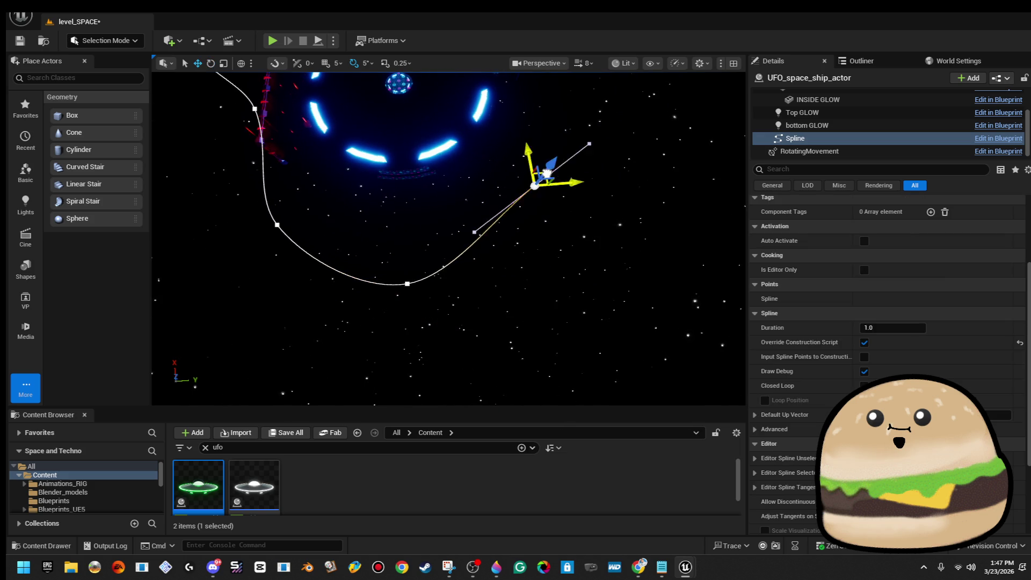
click(563, 139)
key(f)
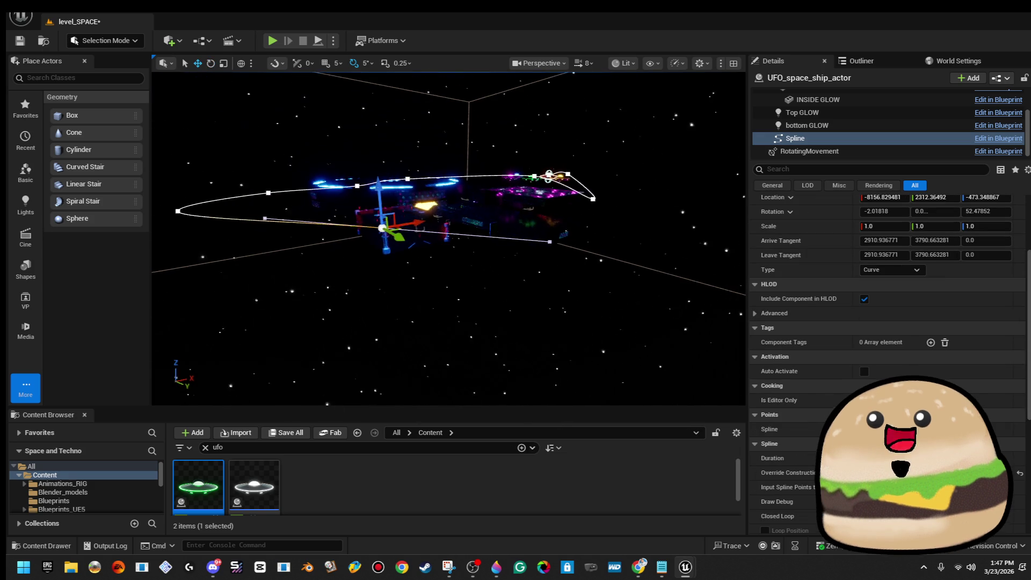
key(ctrl+z)
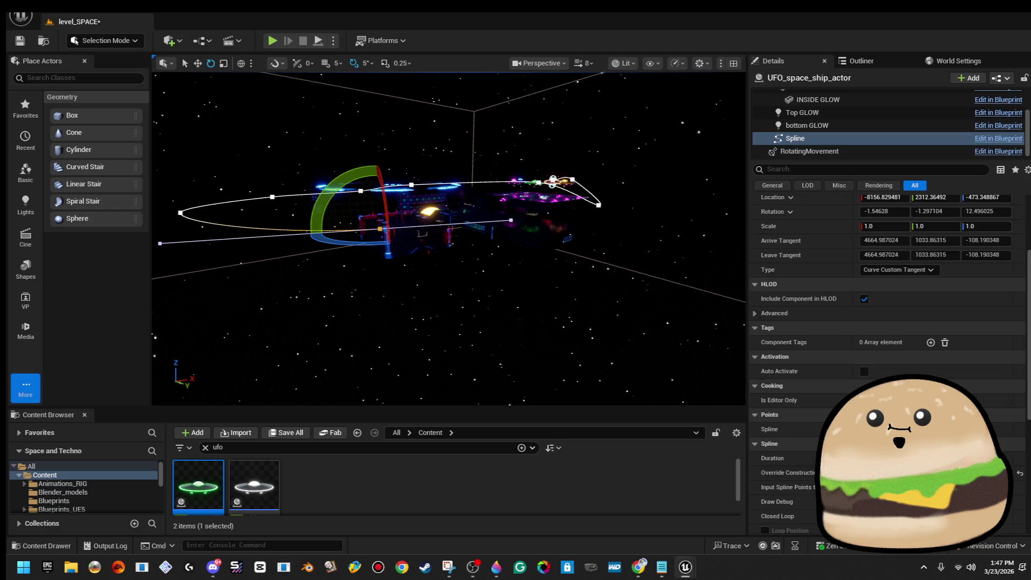
scroll(445, 261, down, 3)
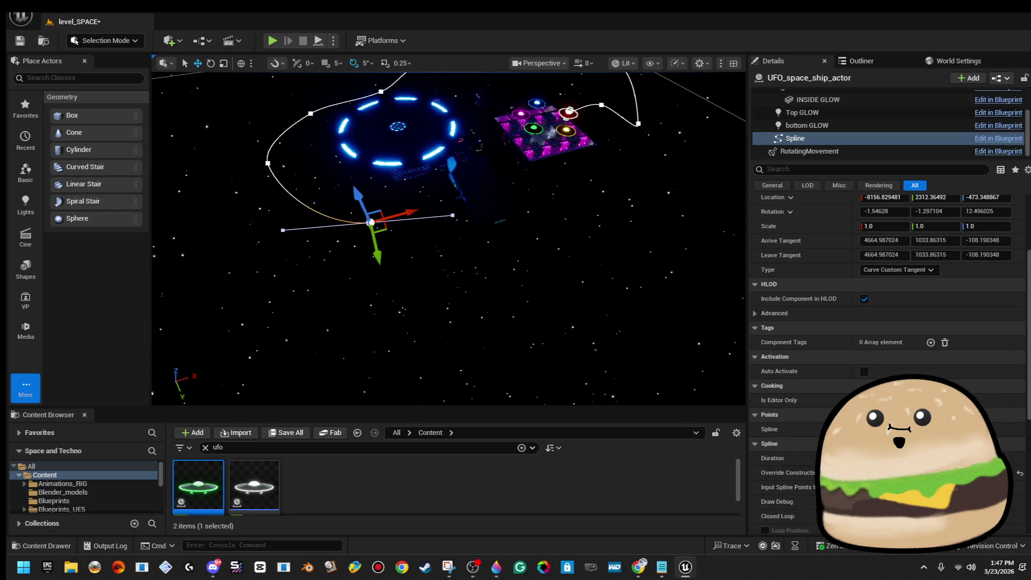
mouse_move(395, 235)
mouse_down()
mouse_move(400, 213)
mouse_move(533, 193)
mouse_up()
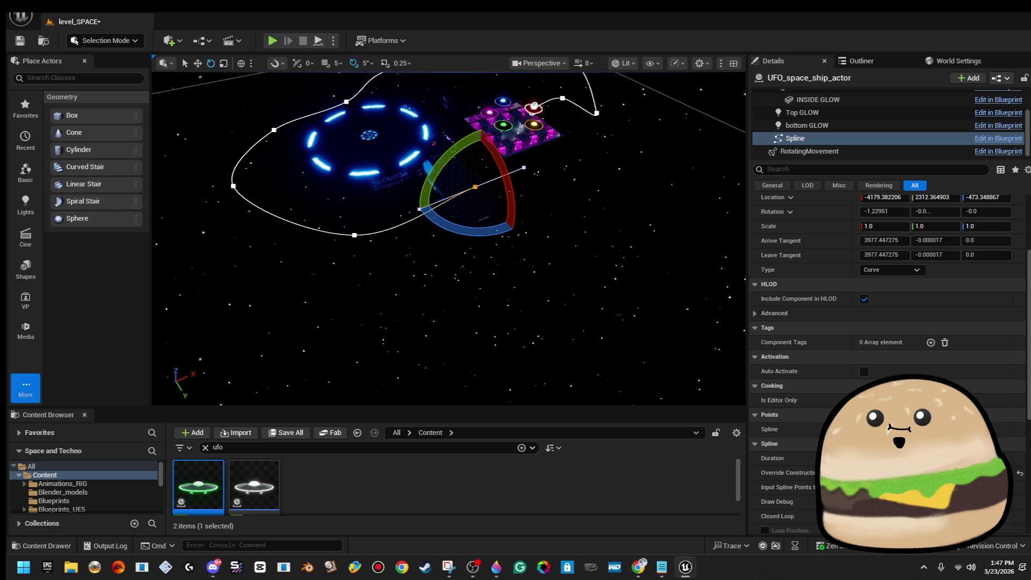
drag(479, 233, 398, 229)
key(w)
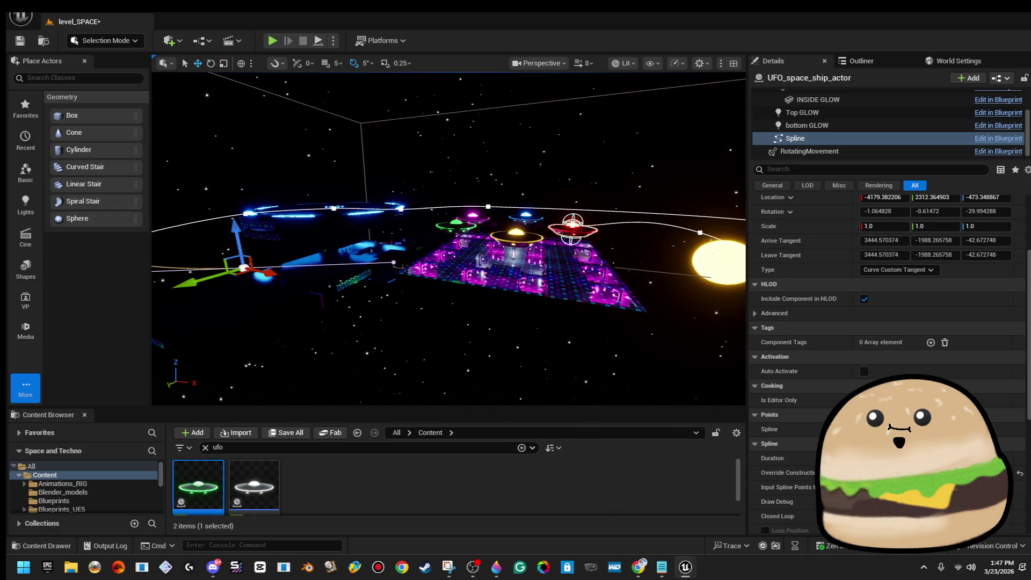
mouse_move(235, 230)
mouse_down()
mouse_move(236, 177)
mouse_move(426, 255)
mouse_move(381, 257)
mouse_up()
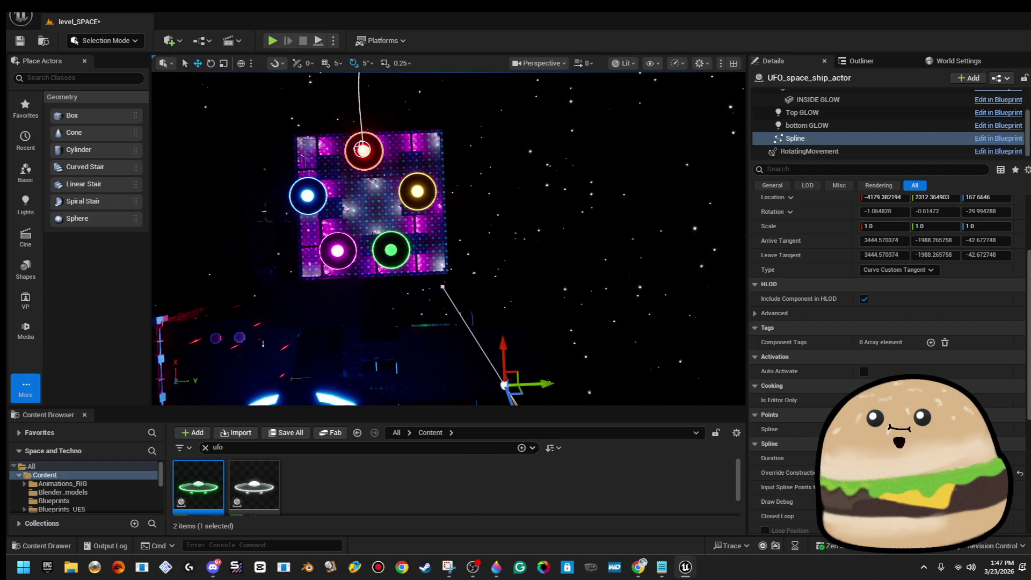
Adjust the tangent at the platform point, then launch a play session of level_SPACE
key(Escape)
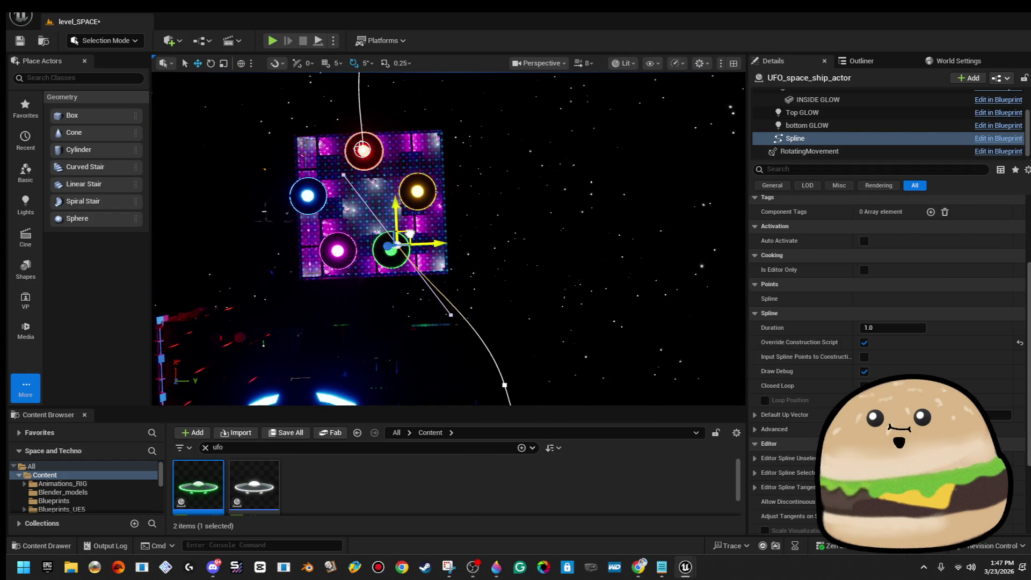
click(451, 315)
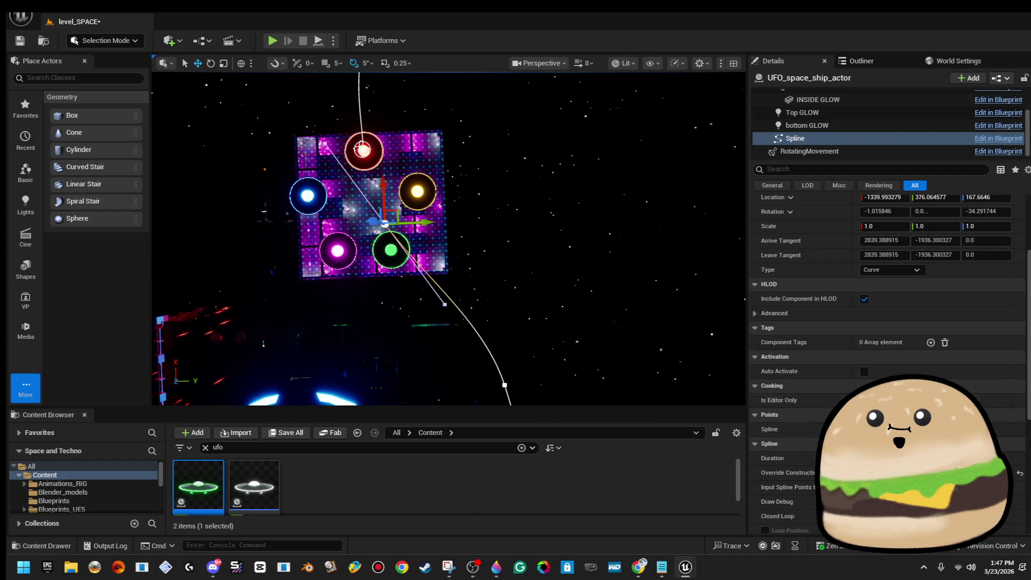
drag(445, 304, 421, 283)
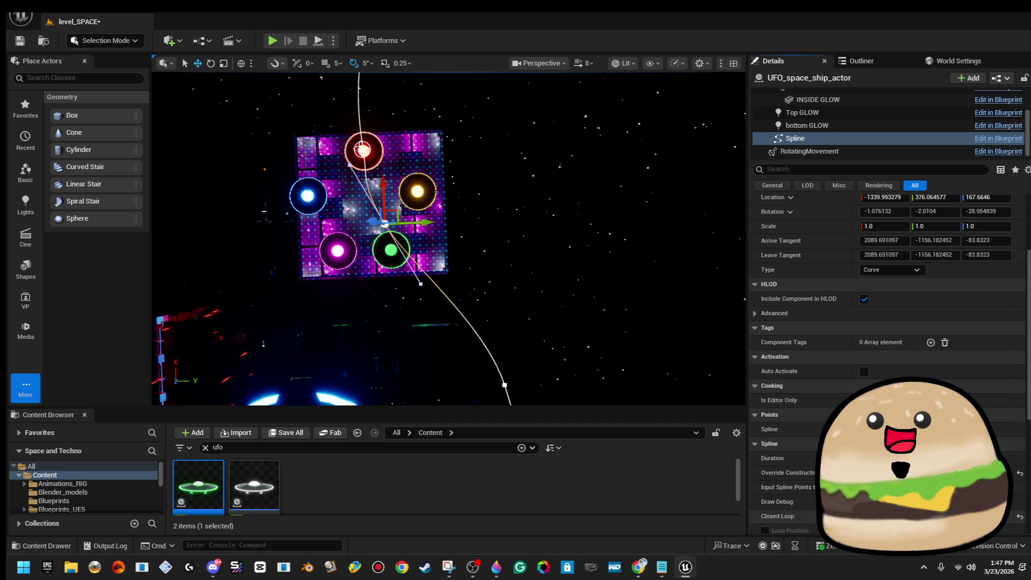
click(568, 274)
mouse_move(568, 274)
mouse_down()
mouse_move(567, 215)
mouse_move(611, 215)
mouse_up()
drag(461, 239, 461, 240)
right_click(461, 239)
Test-play the level twice from the viewport to watch the UFO fly its spline path, then frame the Cylinder Brush71 floor
click(516, 543)
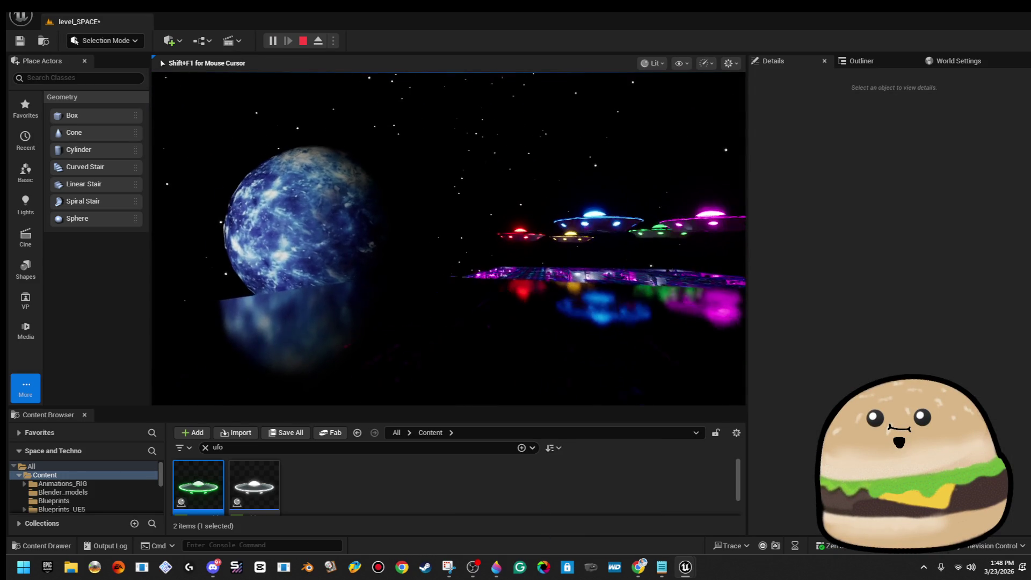
key(Escape)
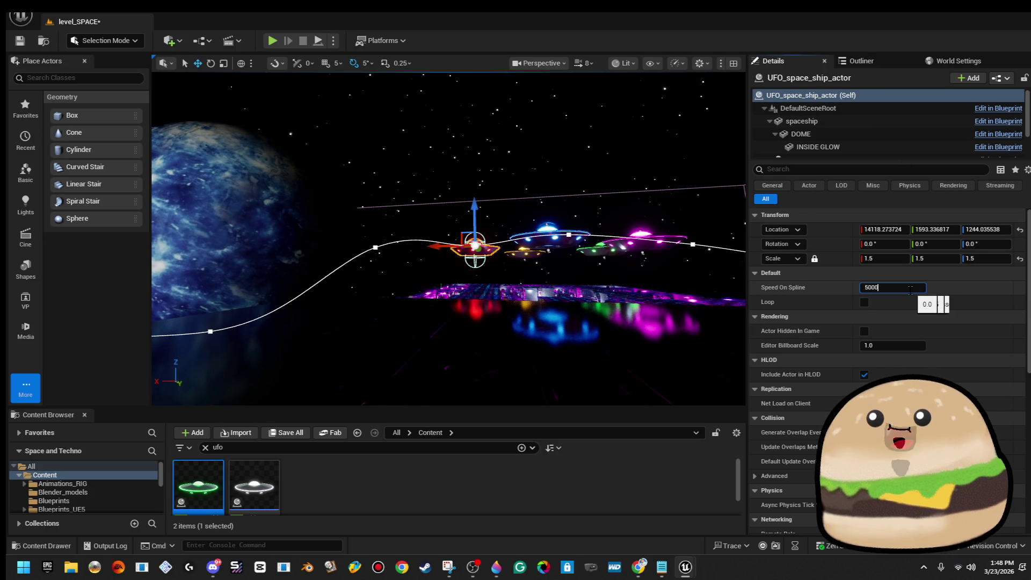
right_click(426, 359)
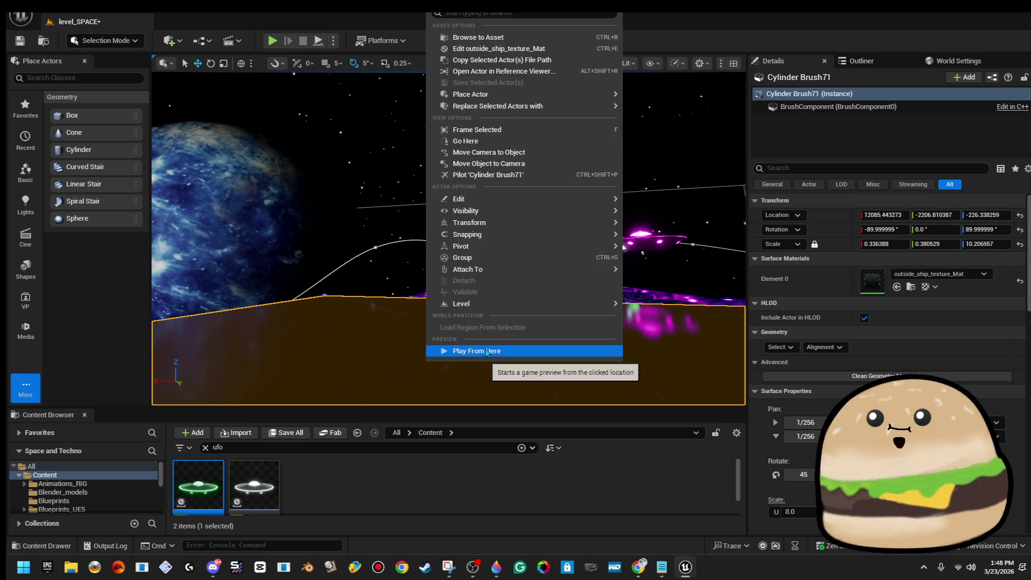
click(485, 349)
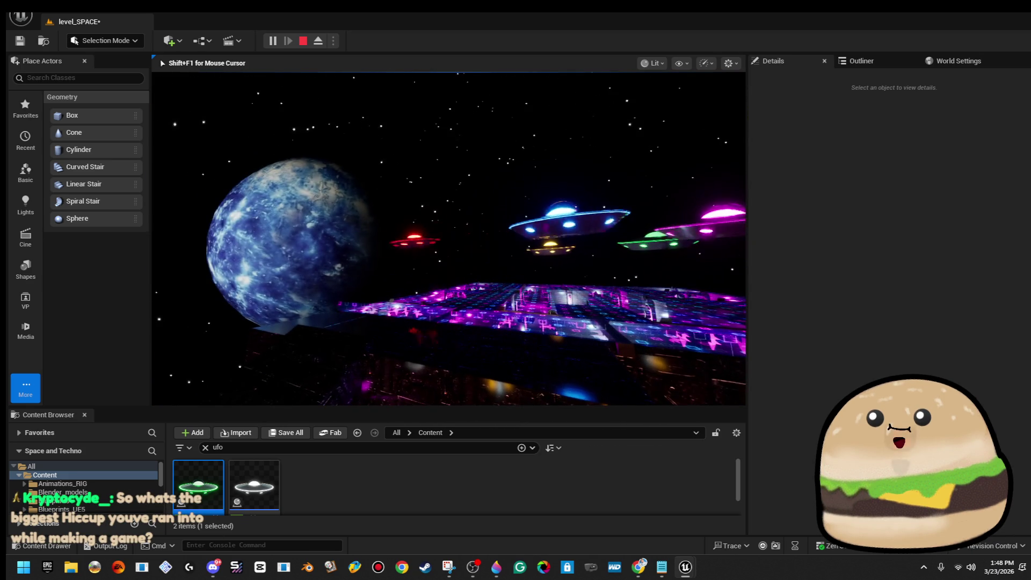
key(Escape)
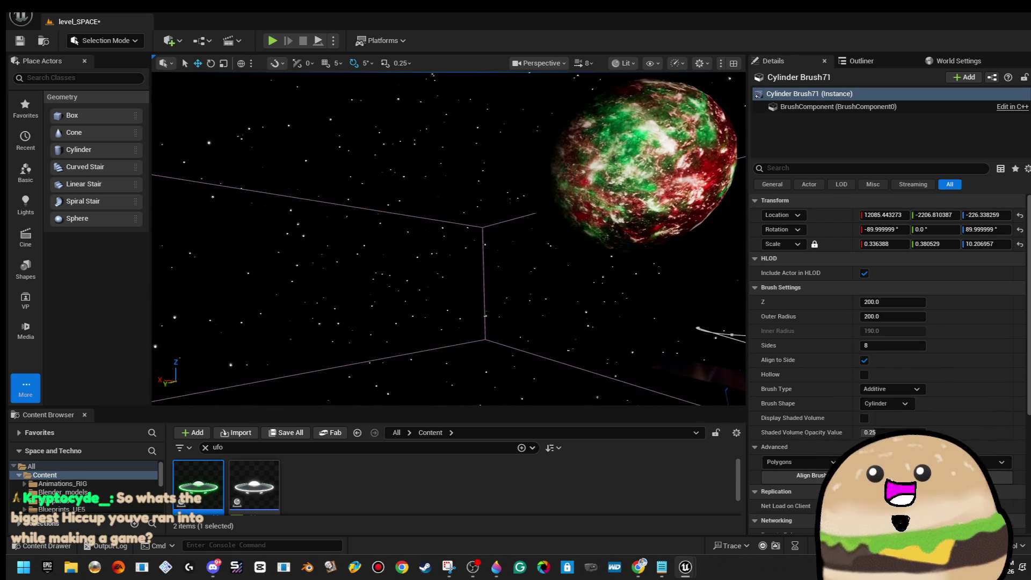
key(f)
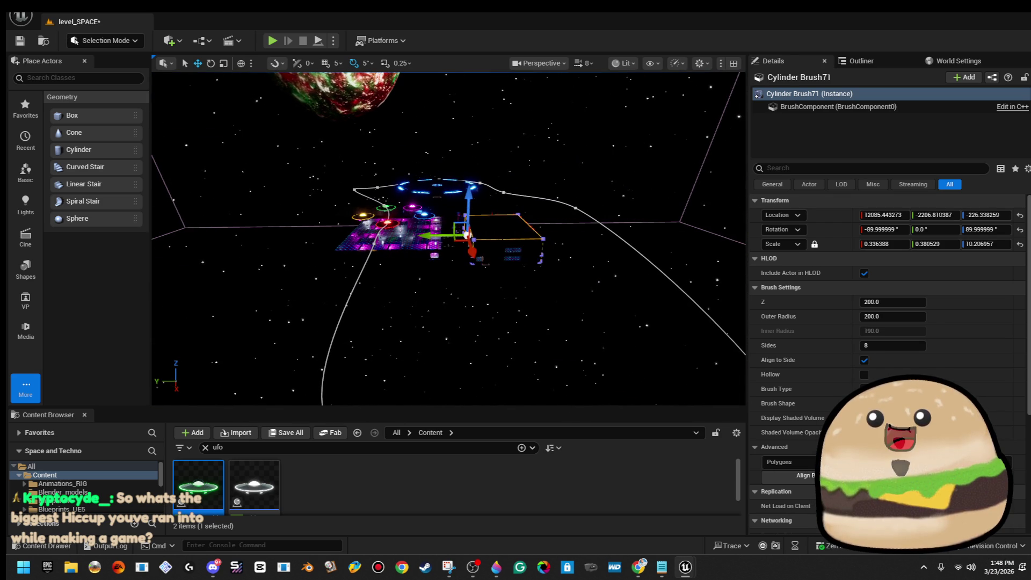
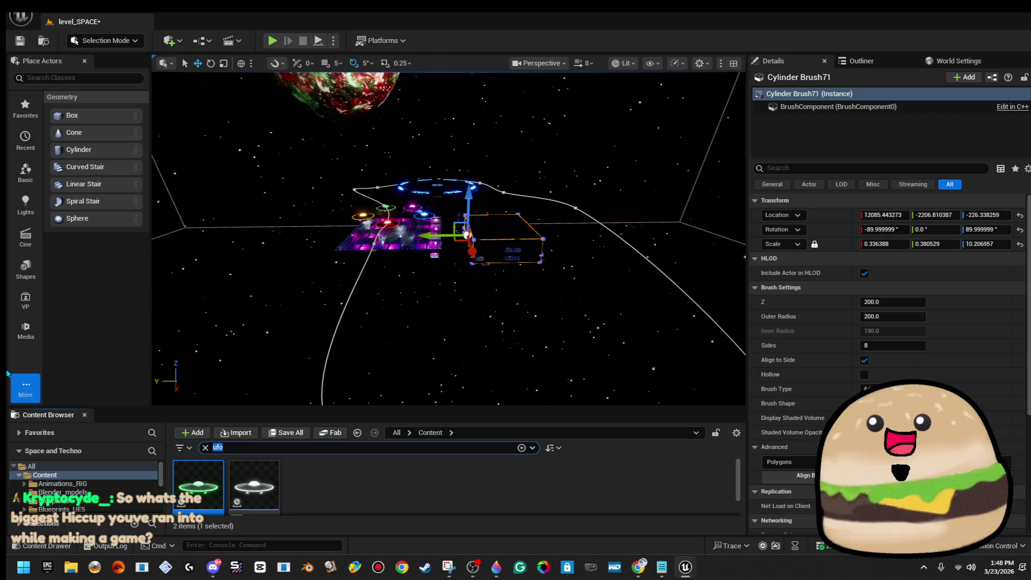
Orbit the level view and finish the 'fps' search in the Content Browser
drag(448, 241, 580, 220)
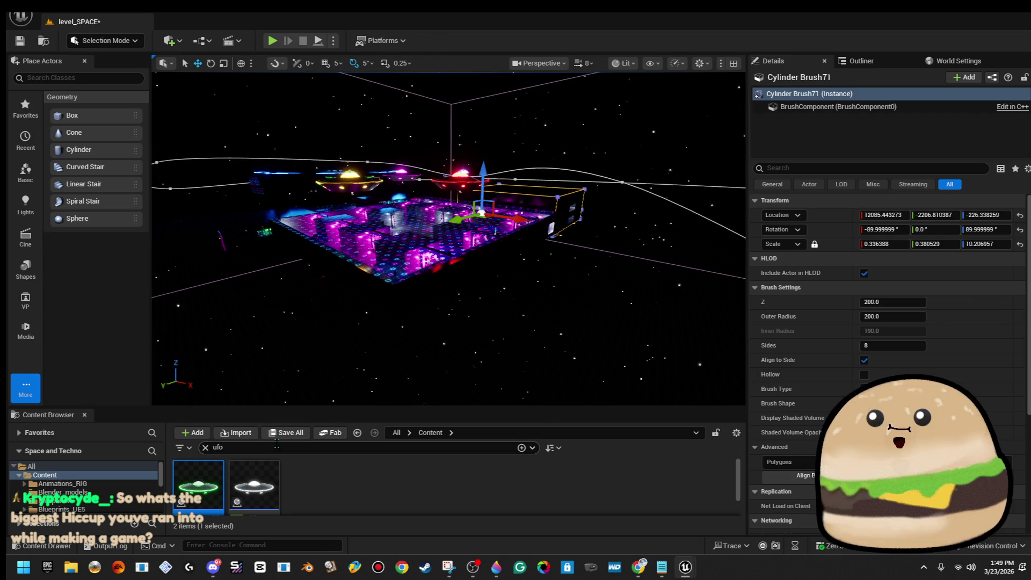
text(fes)
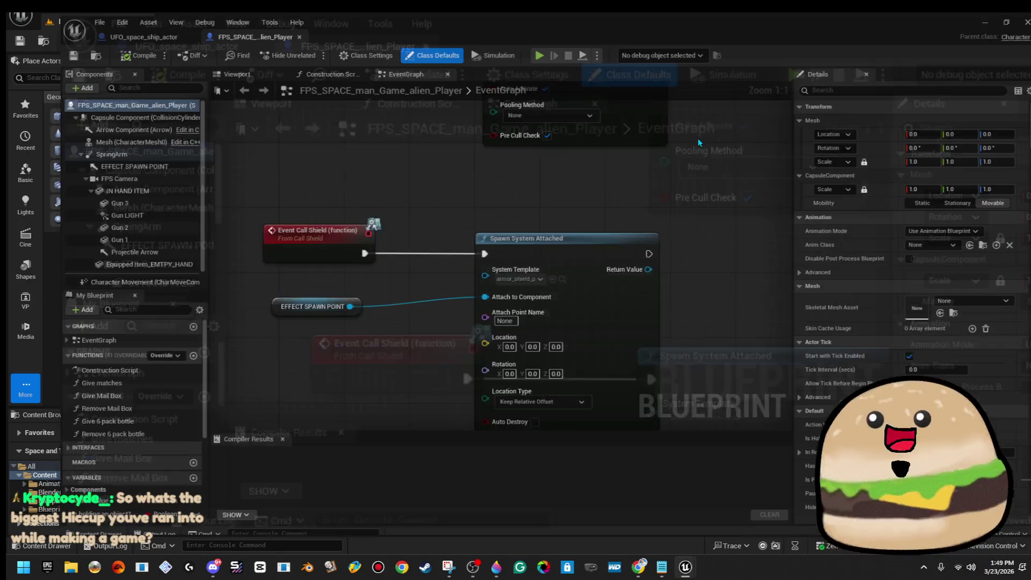
scroll(698, 137, down, 10)
drag(646, 303, 417, 337)
scroll(384, 396, up, 6)
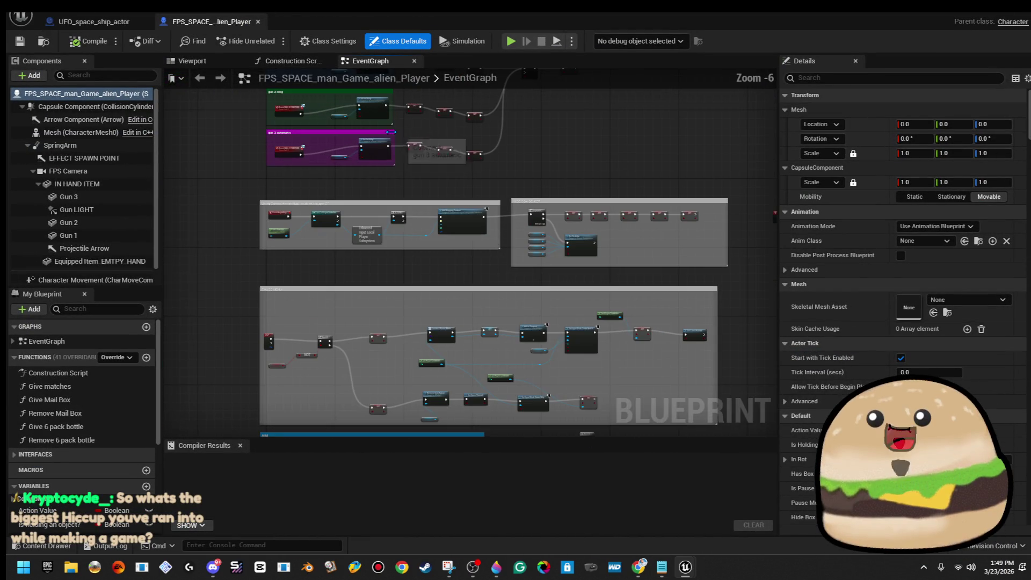
scroll(376, 185, up, 5)
mouse_move(384, 234)
mouse_down()
mouse_move(637, 287)
mouse_move(359, 262)
mouse_up()
scroll(482, 294, down, 4)
drag(482, 295, 312, 293)
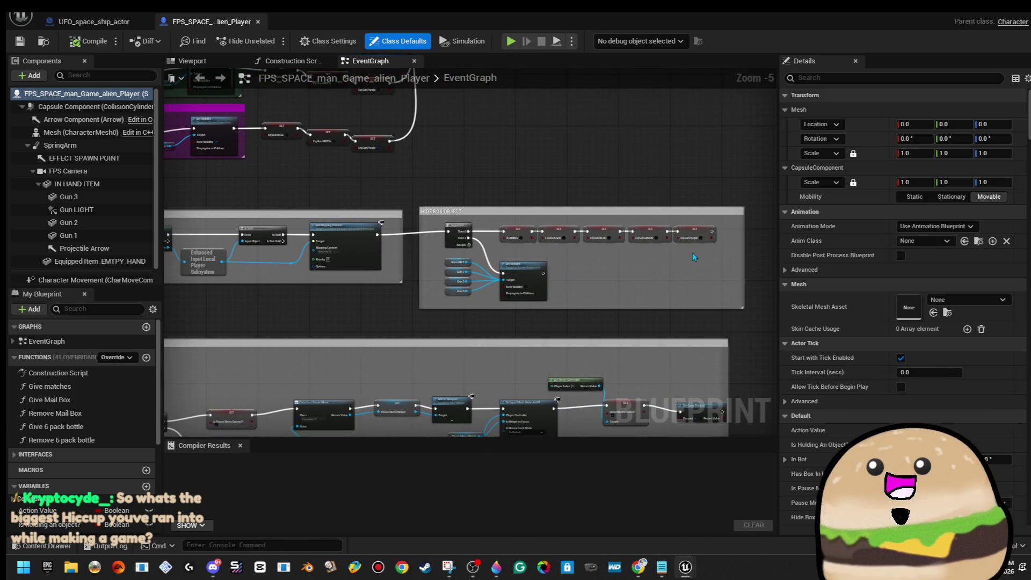
scroll(510, 231, up, 5)
drag(237, 231, 396, 217)
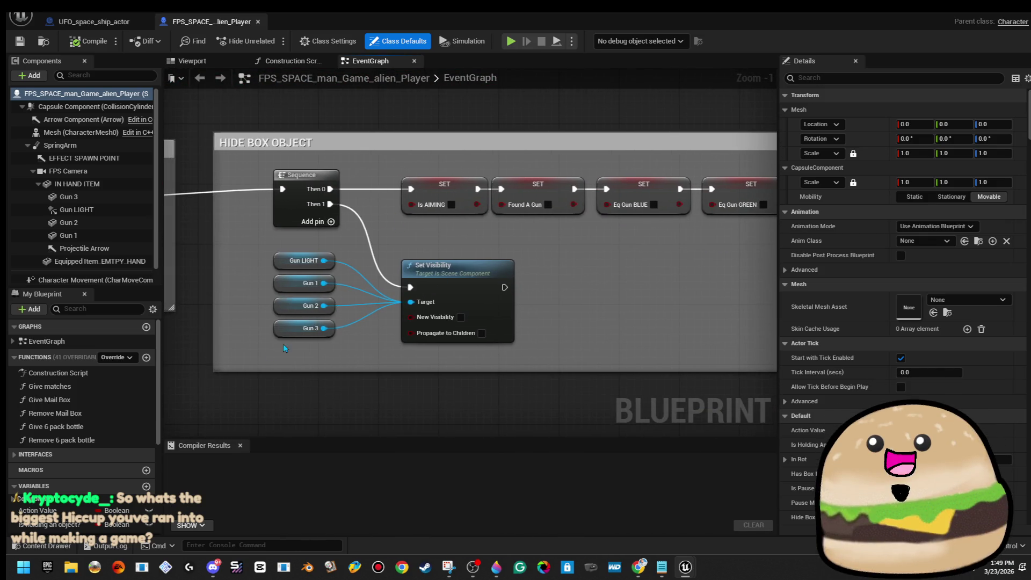
scroll(284, 350, down, 2)
mouse_move(327, 316)
mouse_down()
mouse_move(628, 372)
mouse_move(735, 239)
mouse_up()
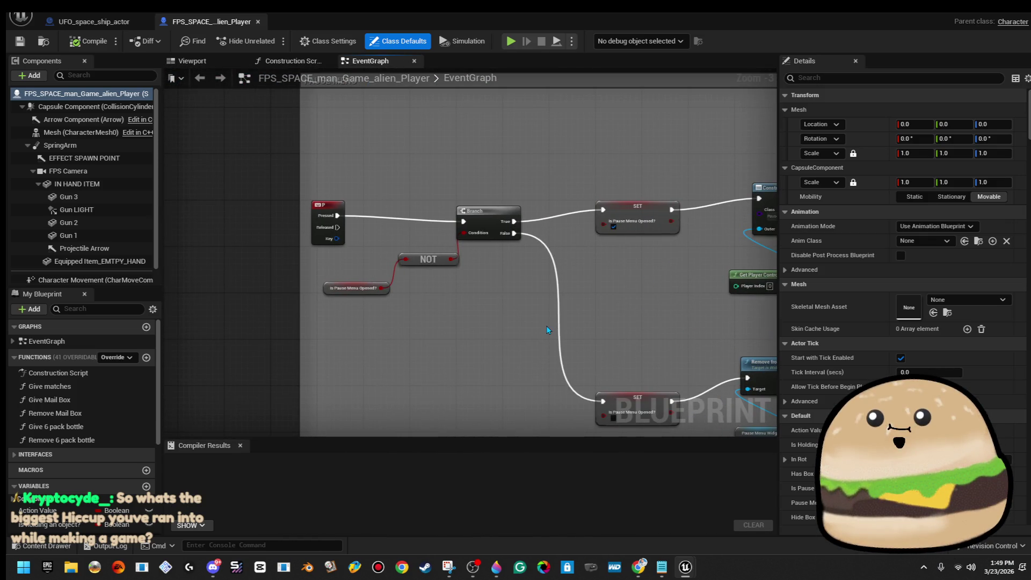
scroll(547, 330, down, 1)
mouse_move(549, 323)
mouse_down()
mouse_move(397, 274)
mouse_move(97, 301)
mouse_move(165, 301)
mouse_up()
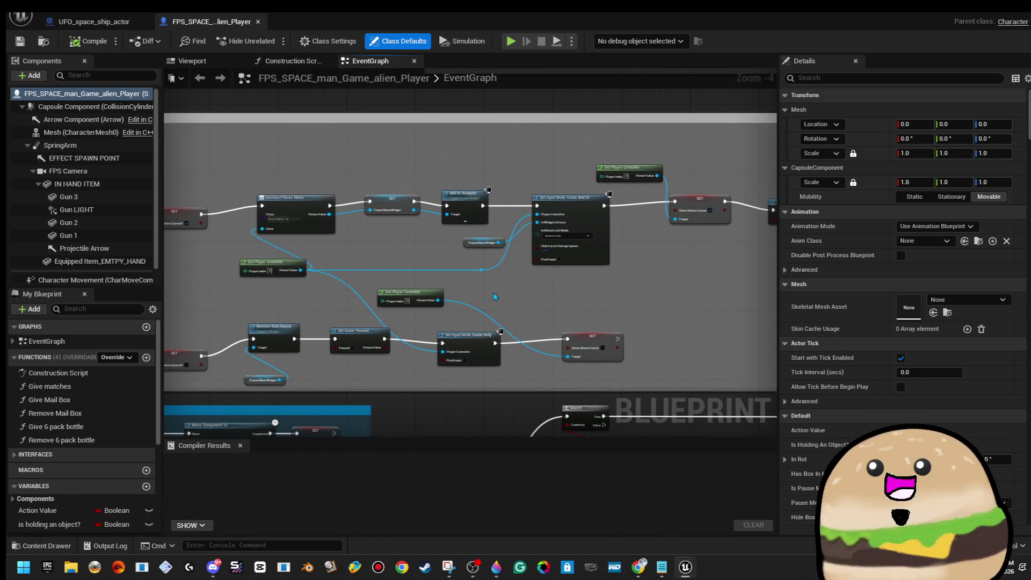
mouse_move(433, 187)
mouse_down()
mouse_move(739, 177)
mouse_move(786, 66)
mouse_move(457, 108)
mouse_move(266, 79)
mouse_up()
drag(402, 171, 375, 99)
drag(350, 293, 360, 145)
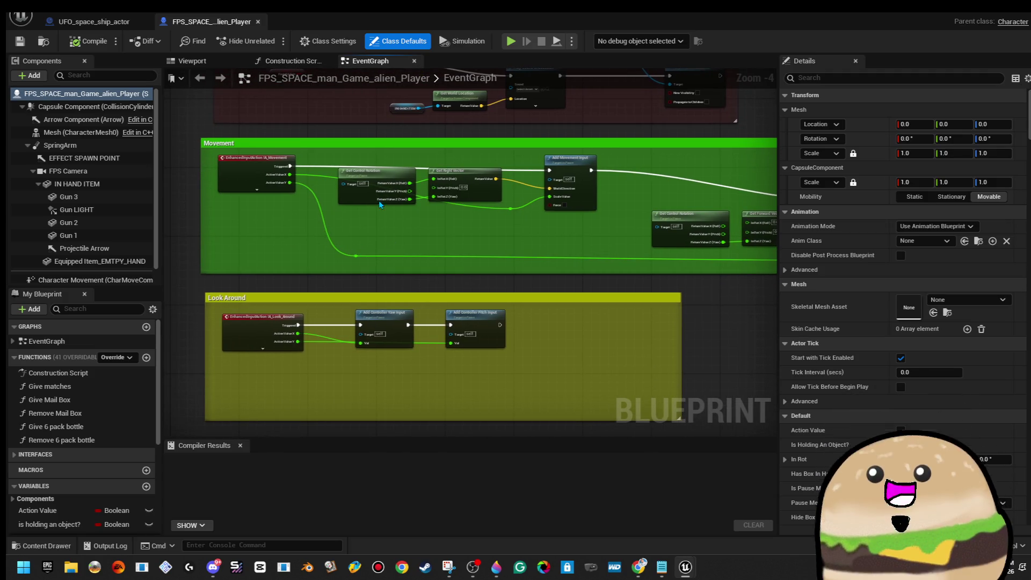
scroll(408, 215, up, 5)
drag(529, 306, 258, 317)
scroll(257, 318, down, 8)
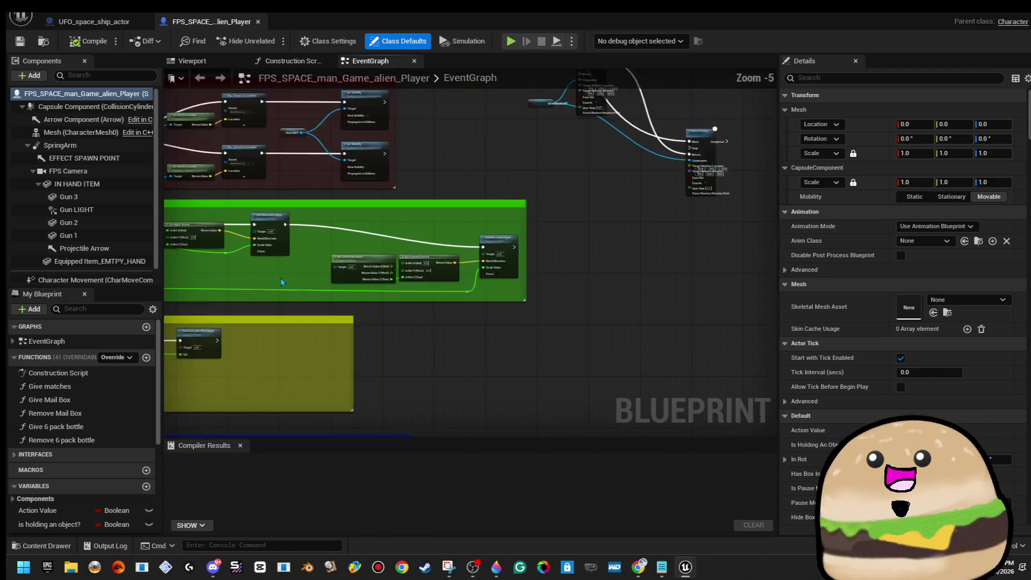
drag(344, 317, 620, 136)
drag(610, 278, 590, 172)
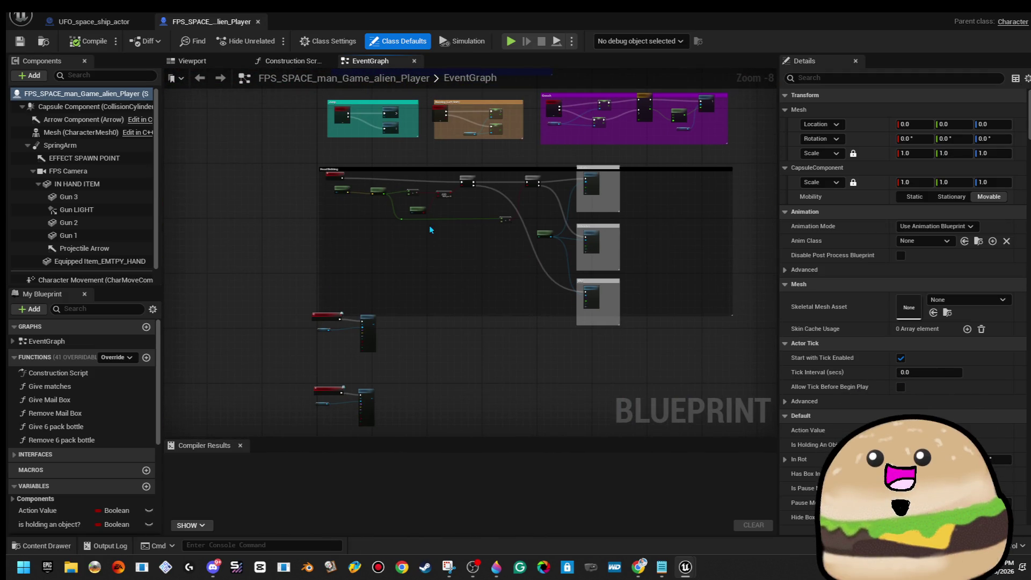
scroll(590, 172, up, 3)
drag(273, 206, 236, 190)
scroll(235, 189, down, 4)
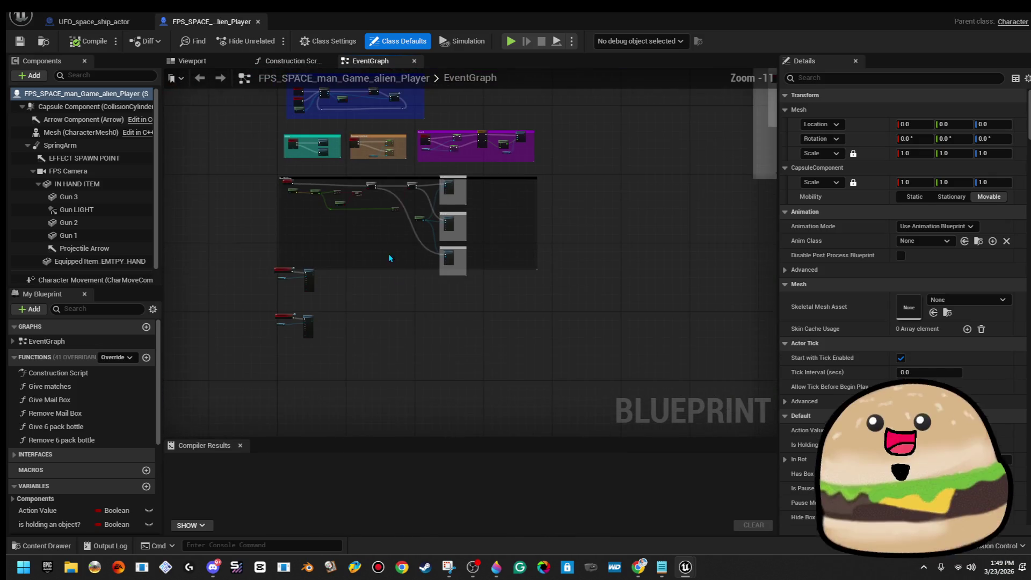
scroll(204, 304, down, 2)
mouse_move(204, 304)
mouse_down()
mouse_move(437, 337)
mouse_move(425, 384)
mouse_up()
scroll(633, 276, up, 4)
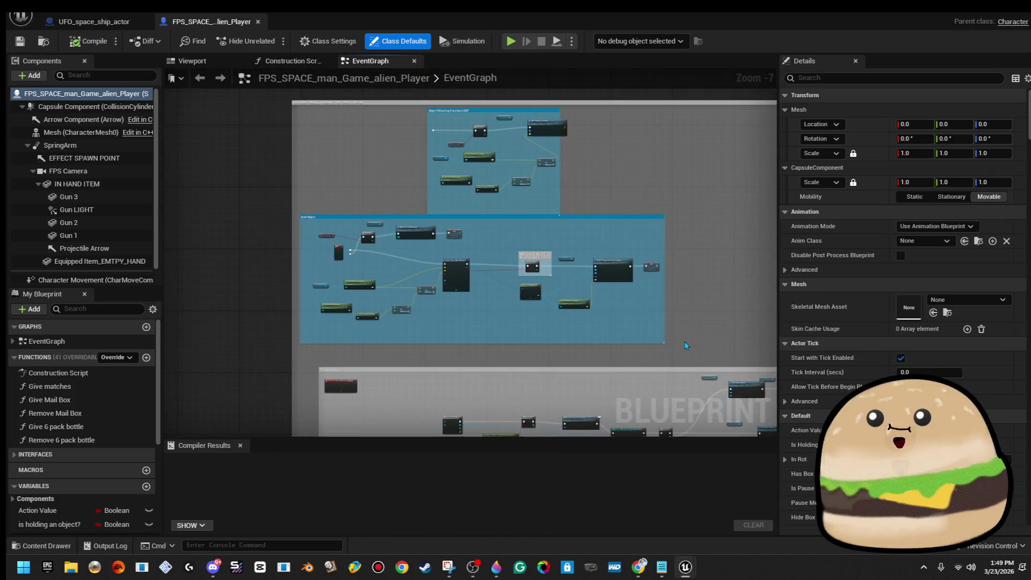
drag(687, 350, 592, 229)
scroll(591, 230, down, 5)
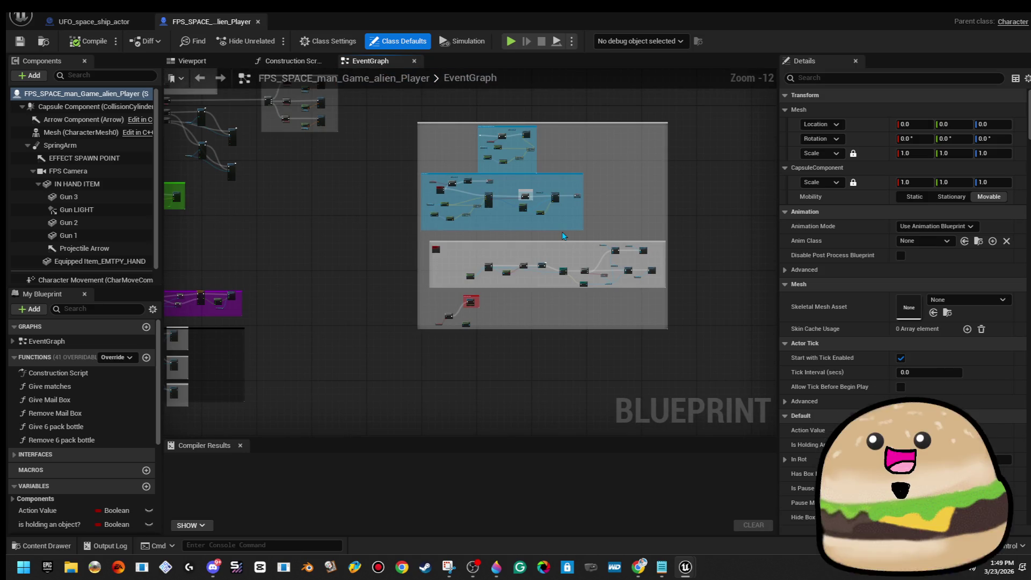
drag(480, 191, 611, 400)
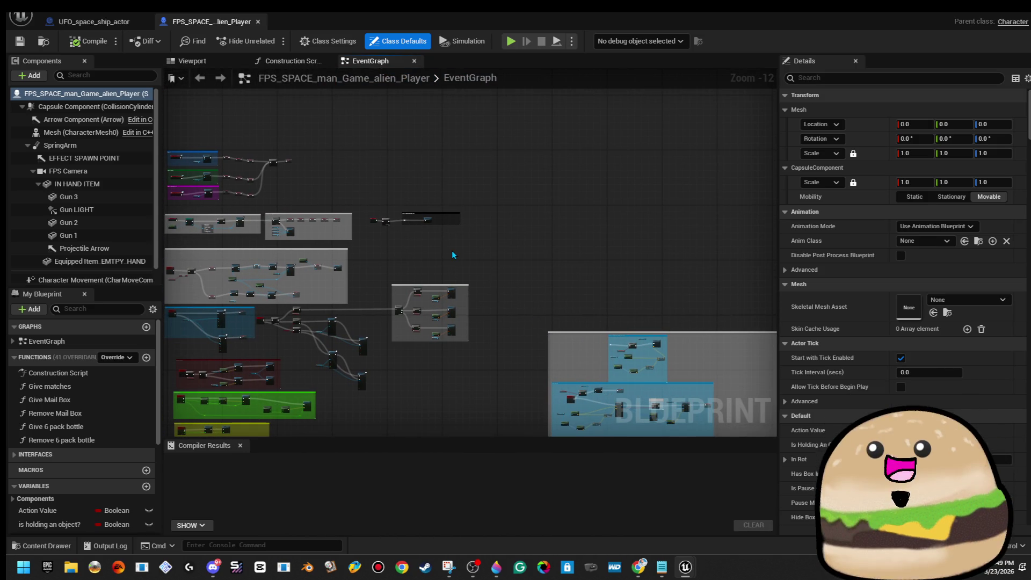
scroll(301, 362, up, 7)
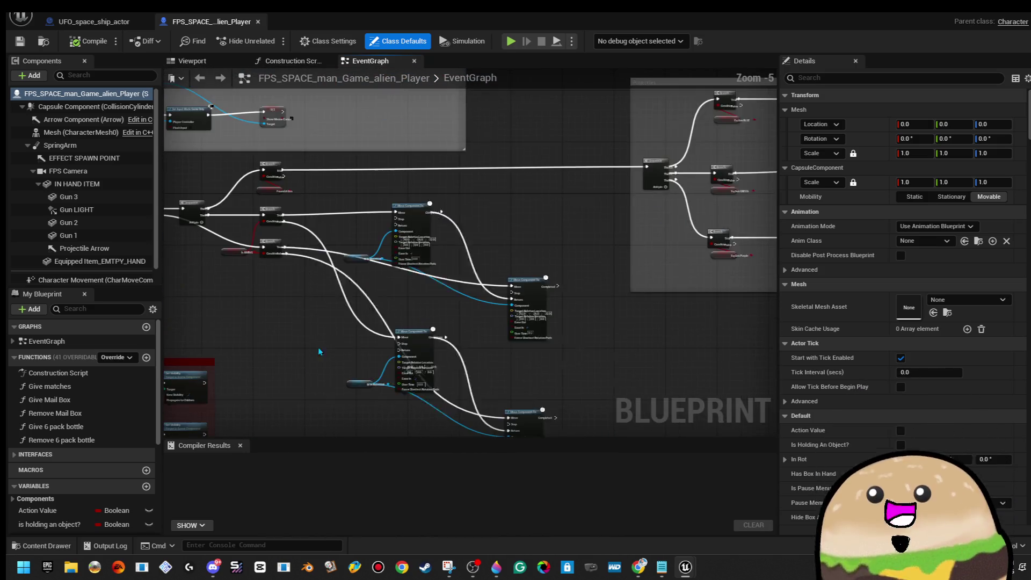
click(260, 26)
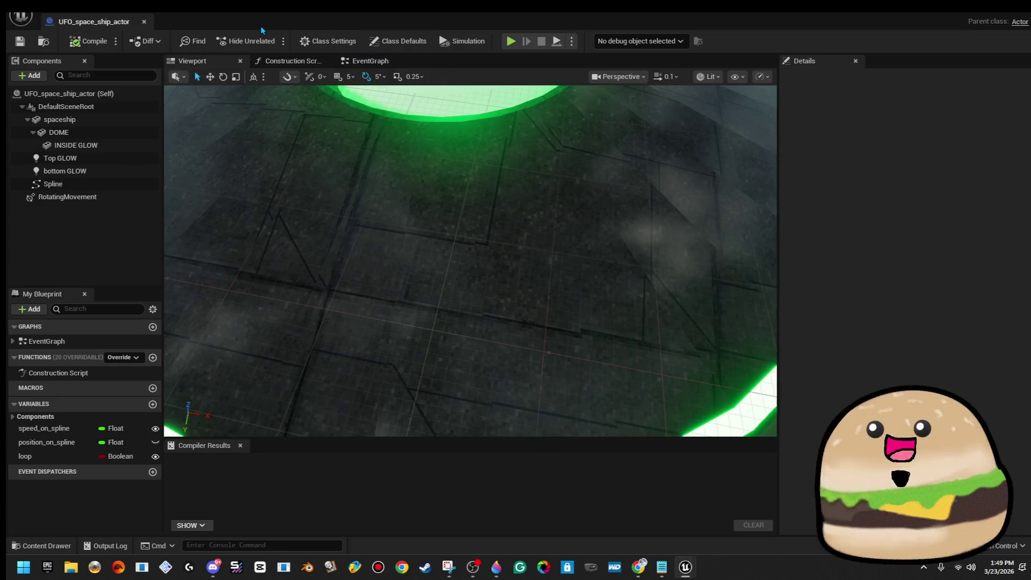
drag(470, 260, 470, 237)
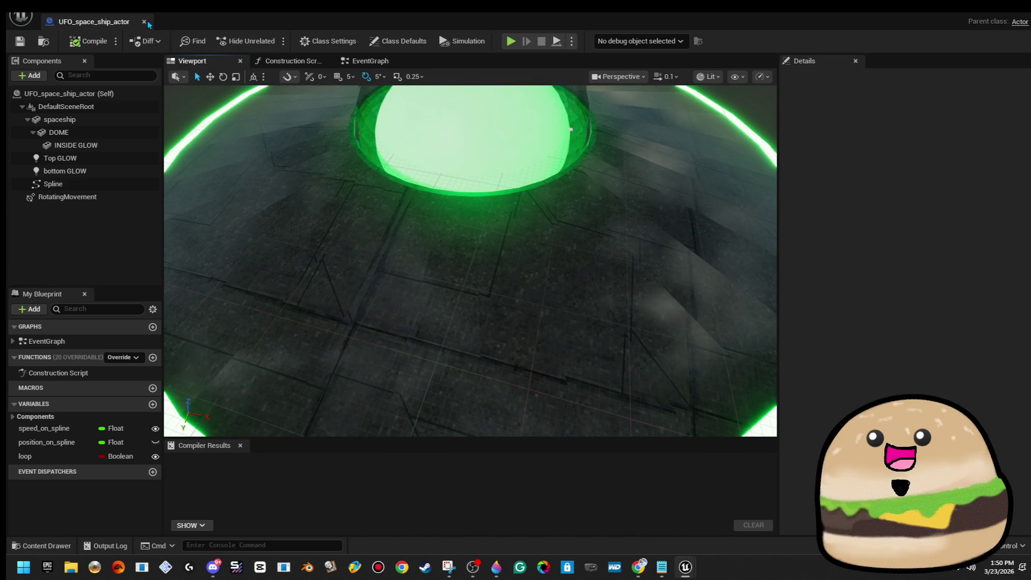
click(144, 21)
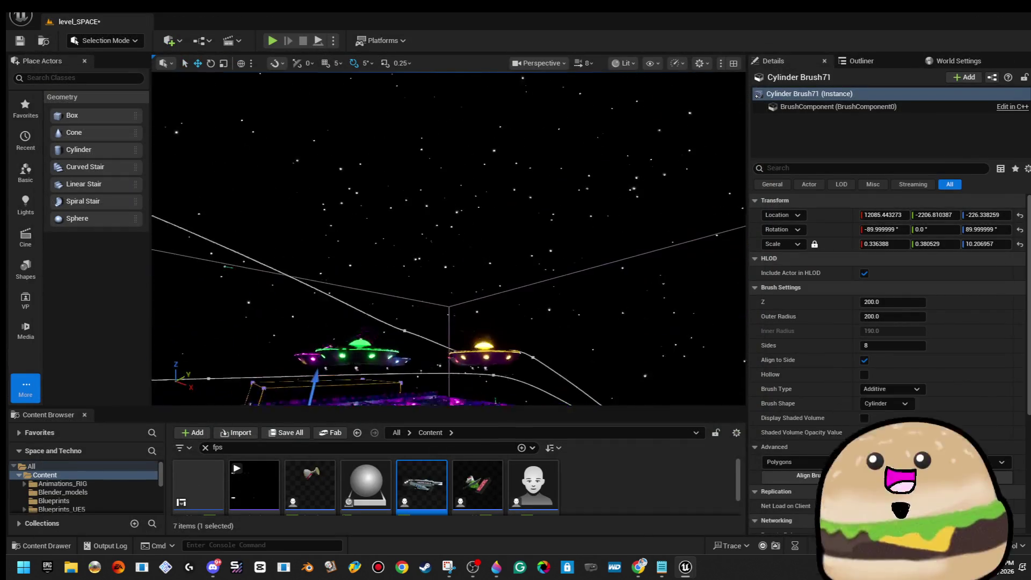
Select the yellow-domed UFO in the level and focus the view on it
click(483, 352)
key(f)
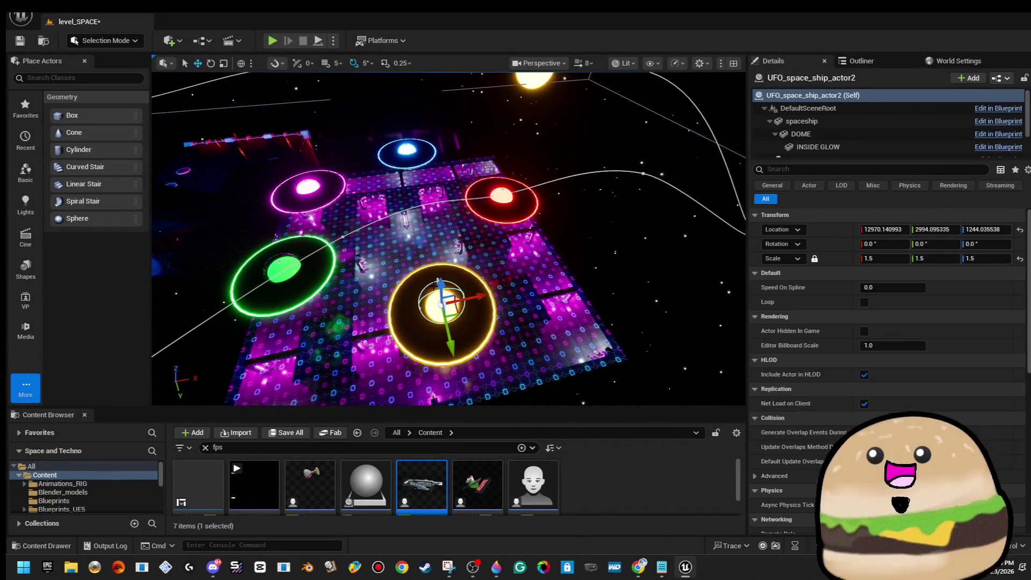
scroll(434, 286, up, 5)
scroll(434, 285, down, 2)
scroll(434, 285, up, 4)
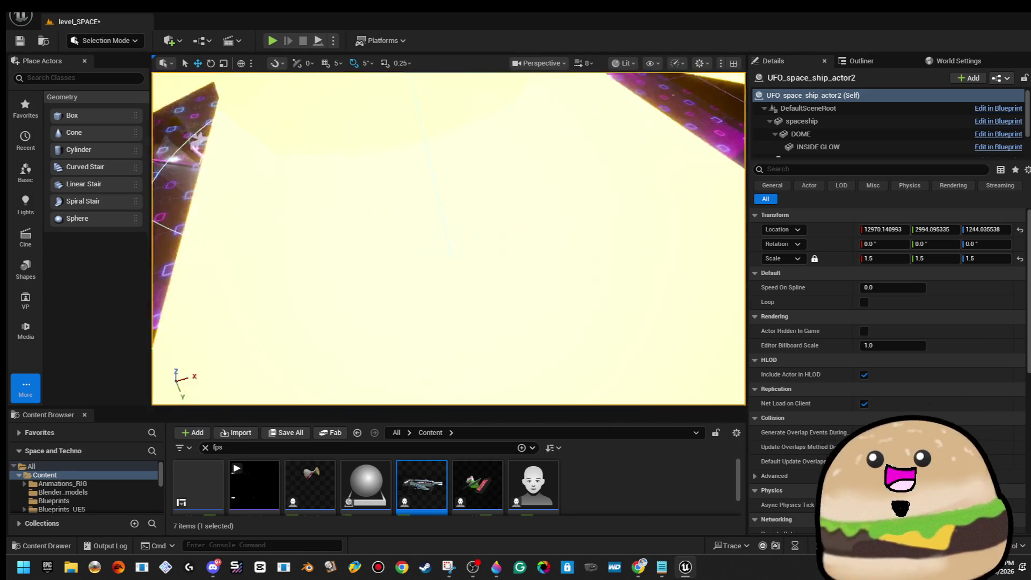
scroll(484, 296, down, 6)
Frame the whole UFO and select its Spline component for editing
scroll(485, 296, up, 3)
scroll(485, 296, up, 3)
scroll(485, 296, down, 5)
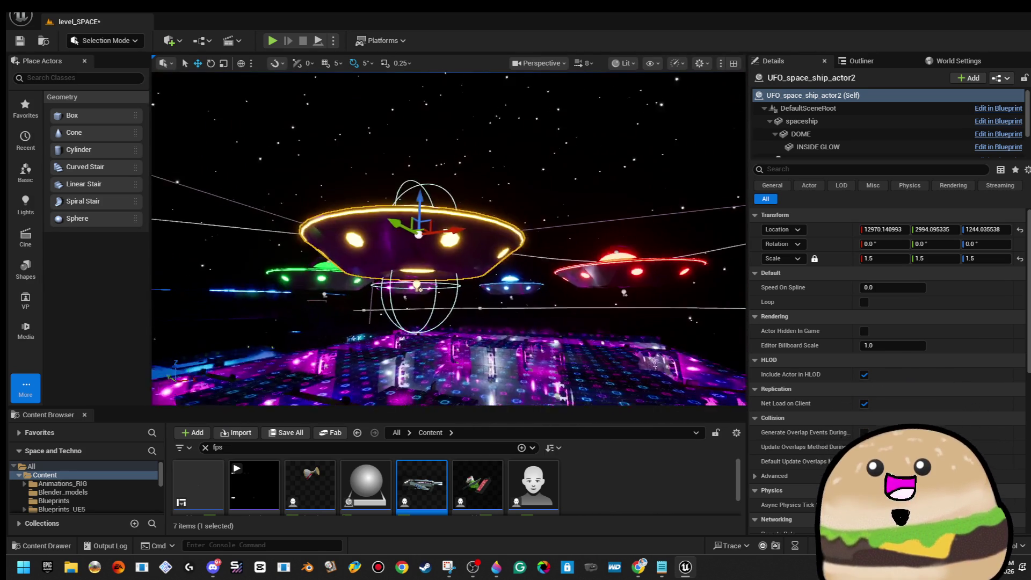
scroll(449, 239, up, 5)
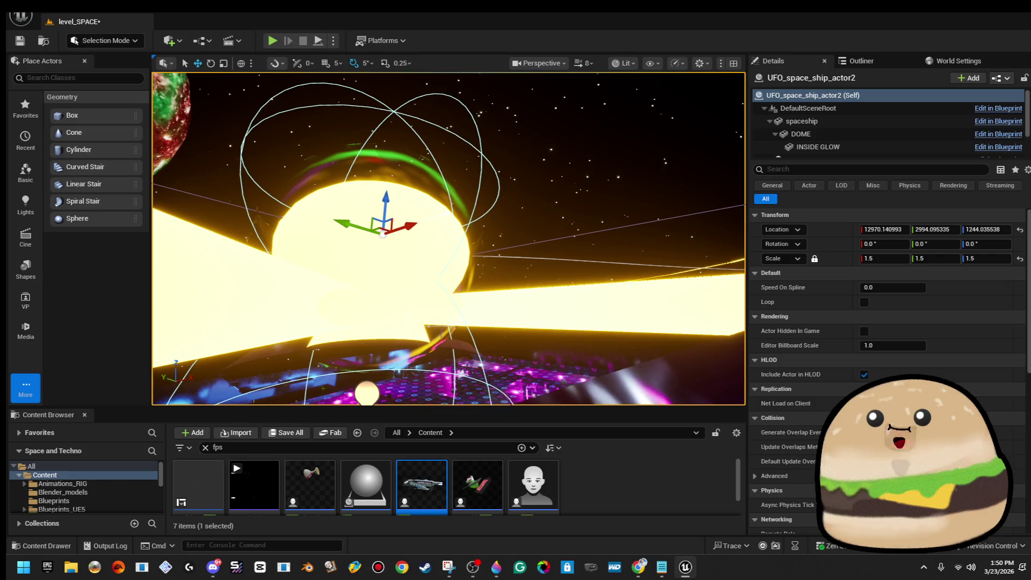
drag(449, 239, 434, 268)
key(f)
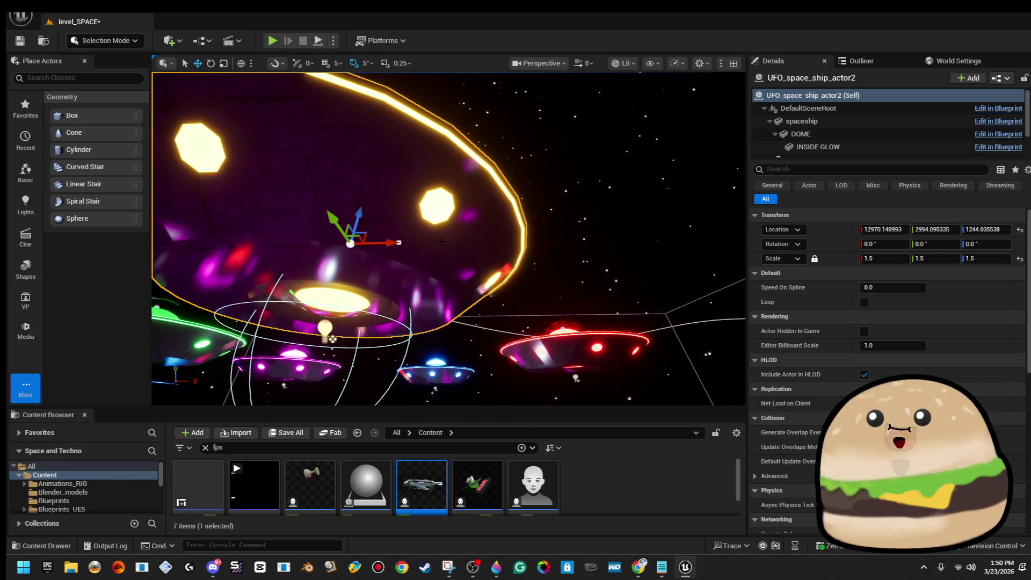
click(398, 243)
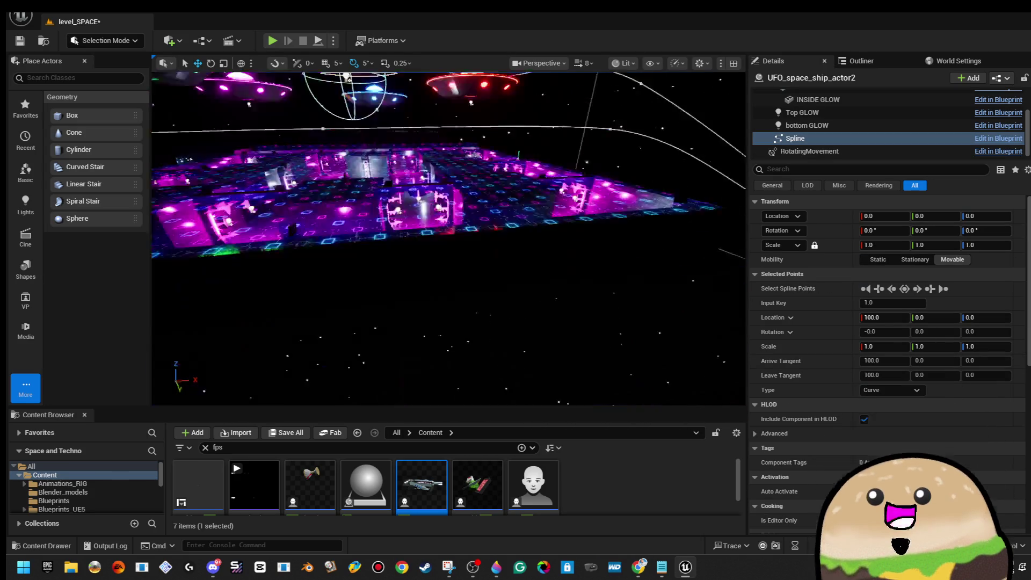
Rotate the first spline point to 35 degrees and move it away from the UFO
drag(408, 342, 409, 342)
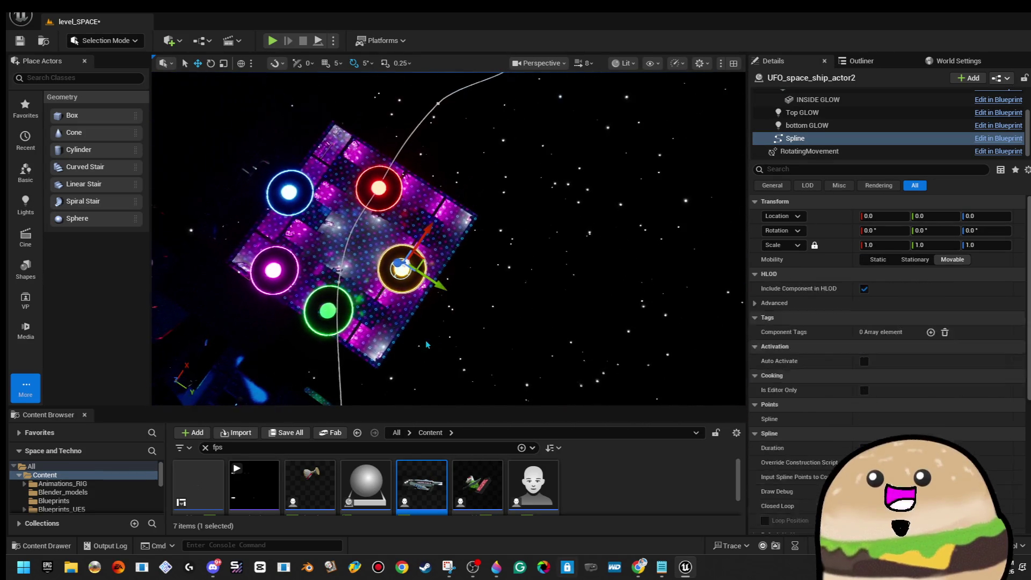
drag(464, 256, 456, 222)
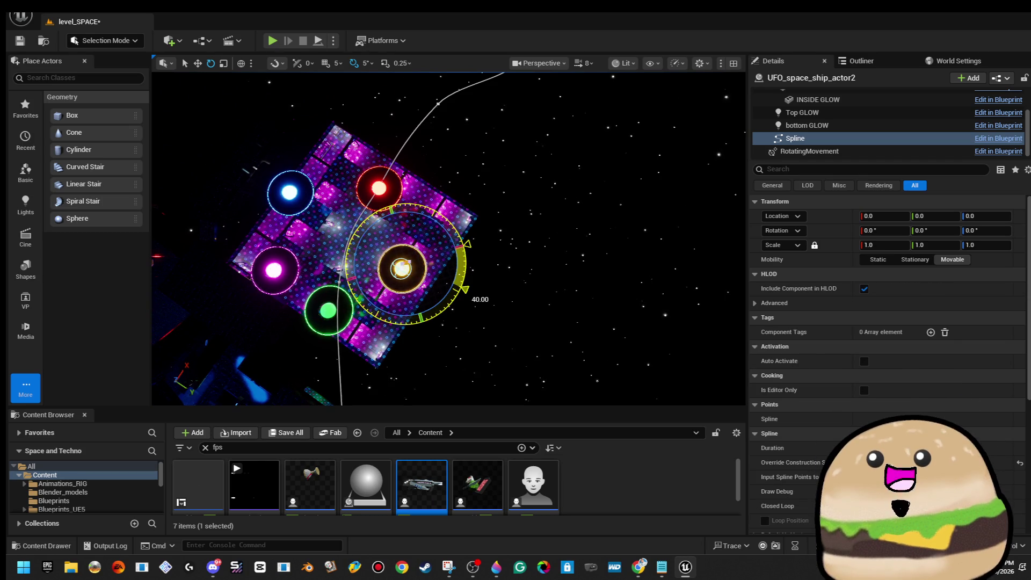
drag(467, 277, 466, 269)
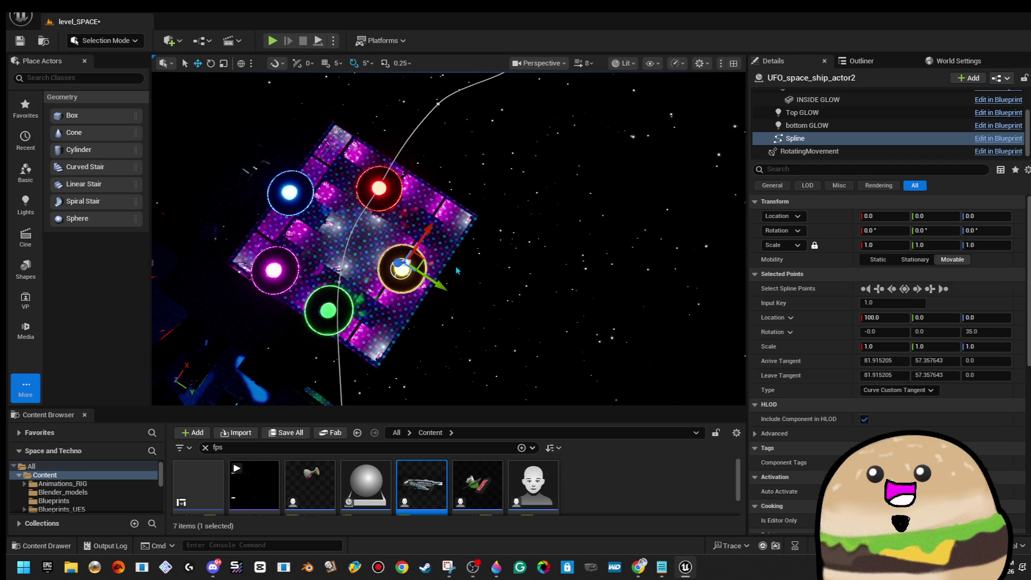
mouse_move(403, 267)
mouse_down()
mouse_move(593, 173)
mouse_move(553, 263)
mouse_up()
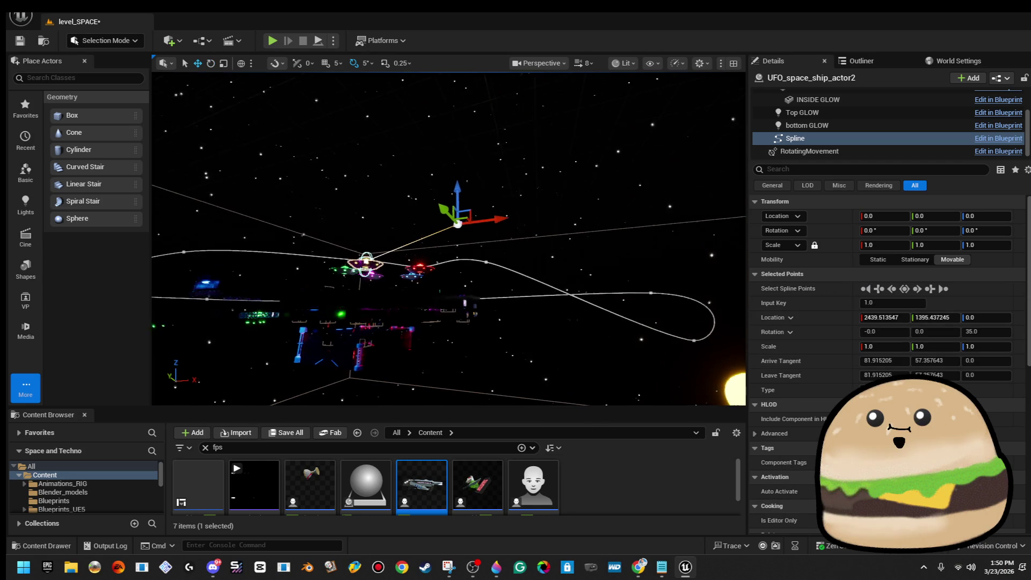
drag(578, 209, 510, 260)
Add two new spline points, below and to the left, and raise one higher
mouse_move(465, 230)
mouse_down()
mouse_move(472, 303)
mouse_move(459, 307)
mouse_up()
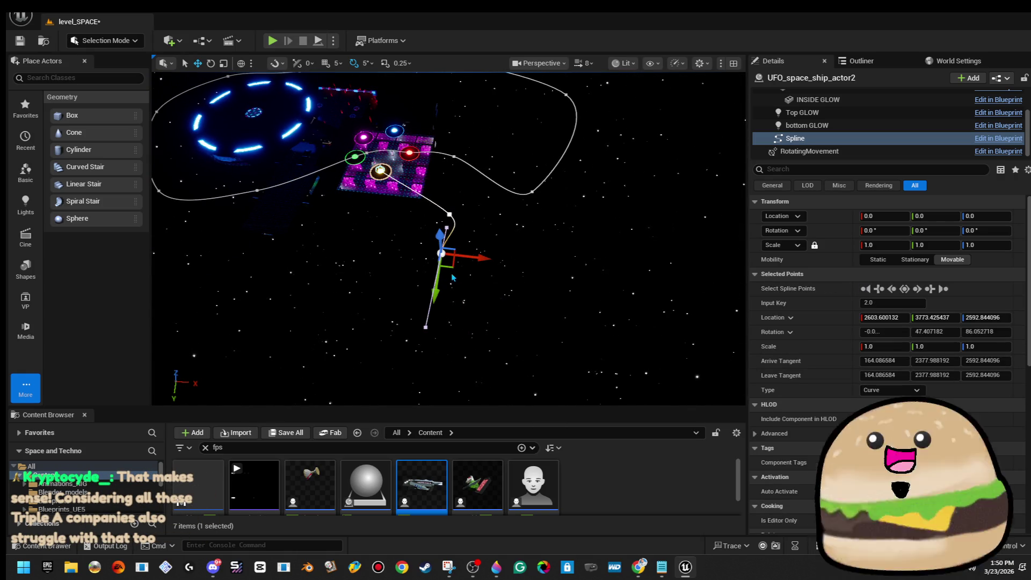
mouse_move(450, 268)
mouse_down()
mouse_move(264, 229)
mouse_move(253, 224)
mouse_move(264, 180)
mouse_up()
drag(376, 242, 376, 188)
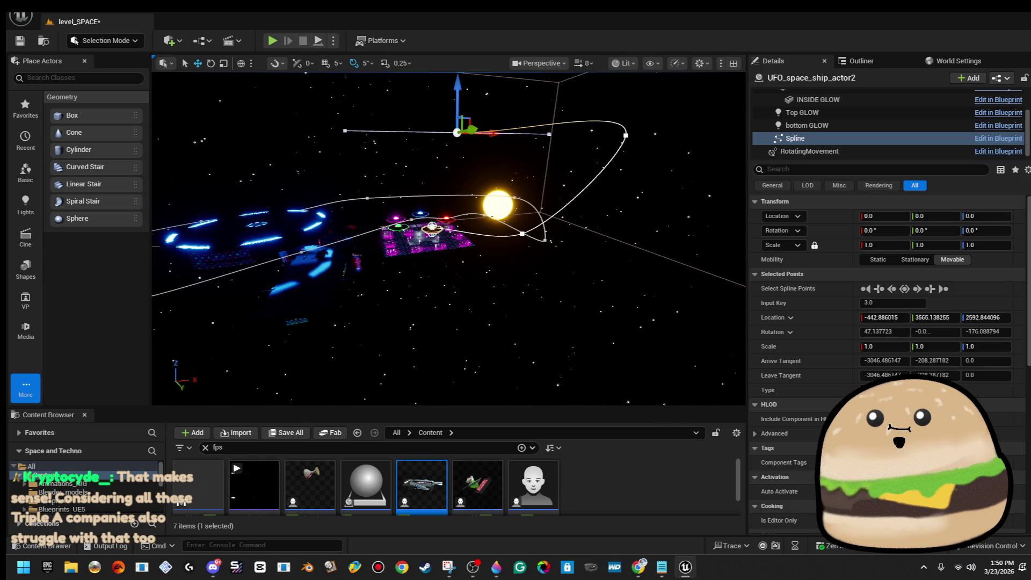
mouse_move(449, 239)
mouse_down()
mouse_move(499, 237)
mouse_move(473, 204)
mouse_move(408, 237)
mouse_up()
mouse_move(294, 231)
mouse_down()
mouse_move(299, 121)
mouse_move(365, 124)
mouse_up()
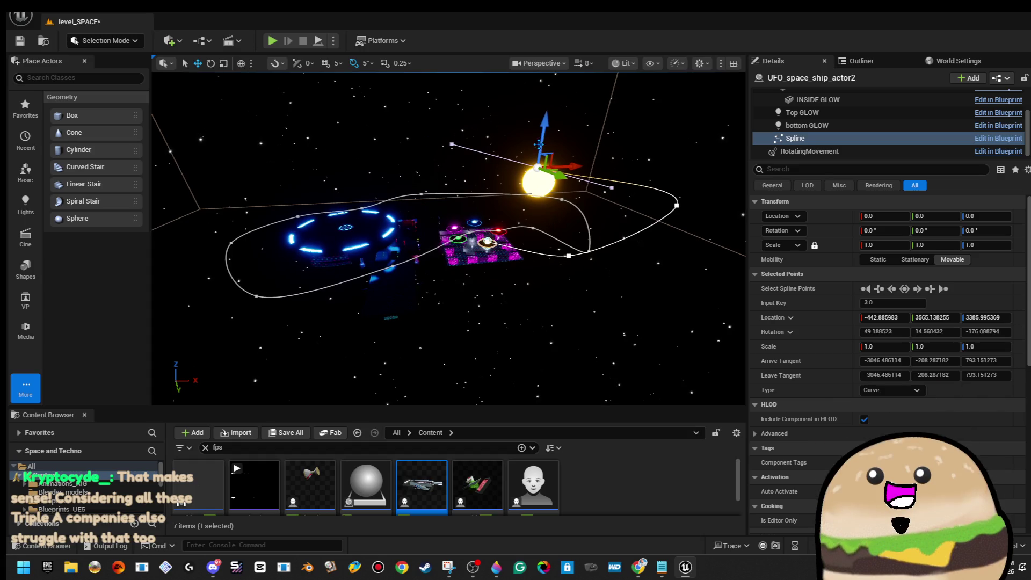
Move the next spline point along Y and lower it, keeping it after a trial delete
click(362, 208)
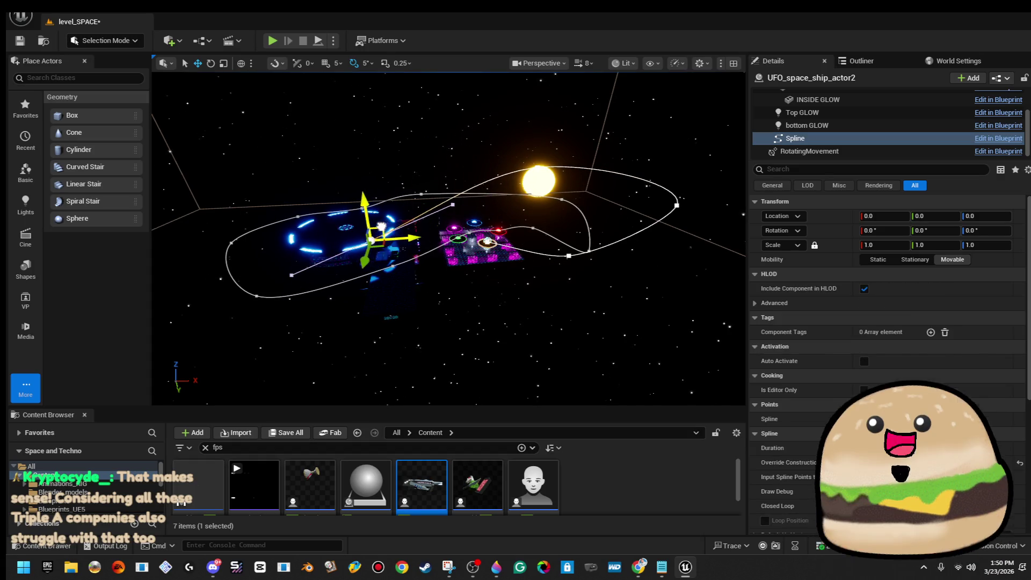
scroll(449, 236, up, 3)
key(f)
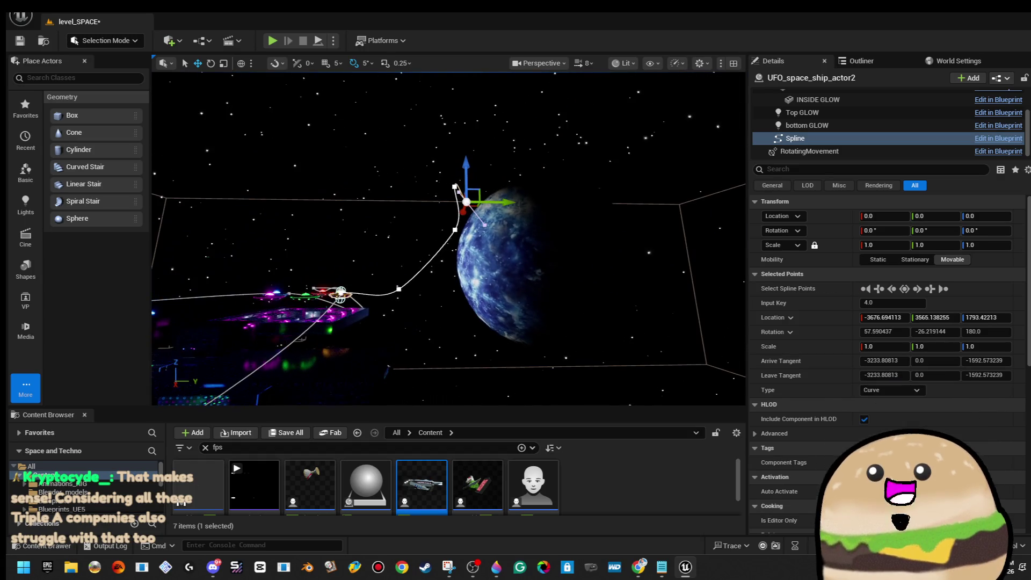
mouse_move(499, 202)
mouse_down()
mouse_move(385, 184)
mouse_move(359, 213)
mouse_move(360, 194)
mouse_up()
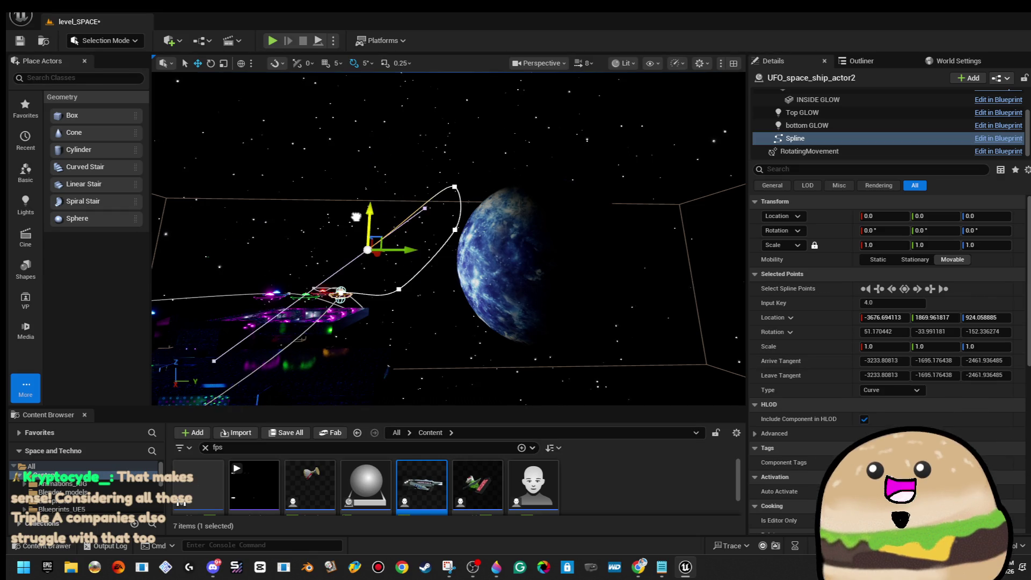
key(f)
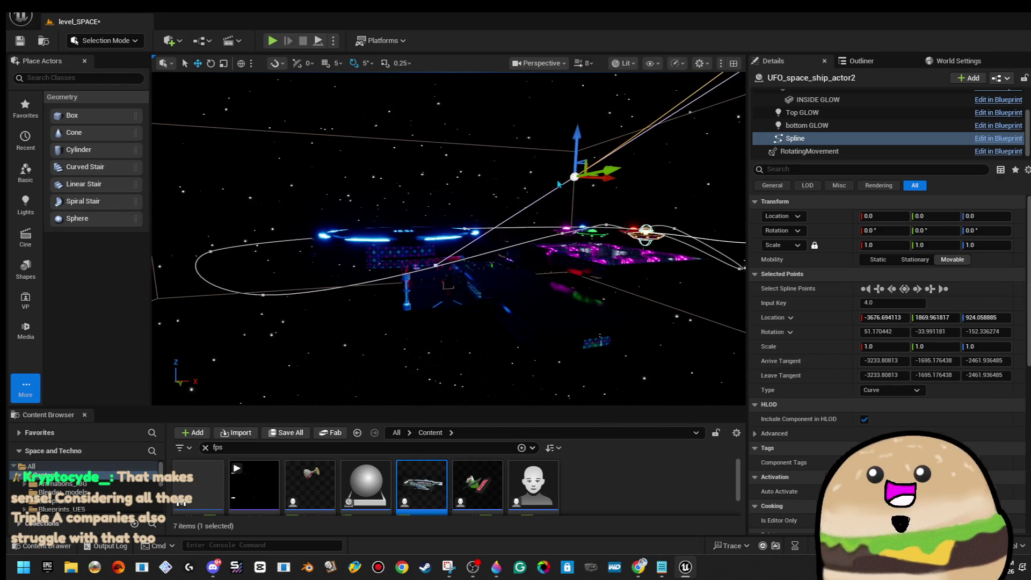
drag(607, 175, 563, 240)
key(Delete)
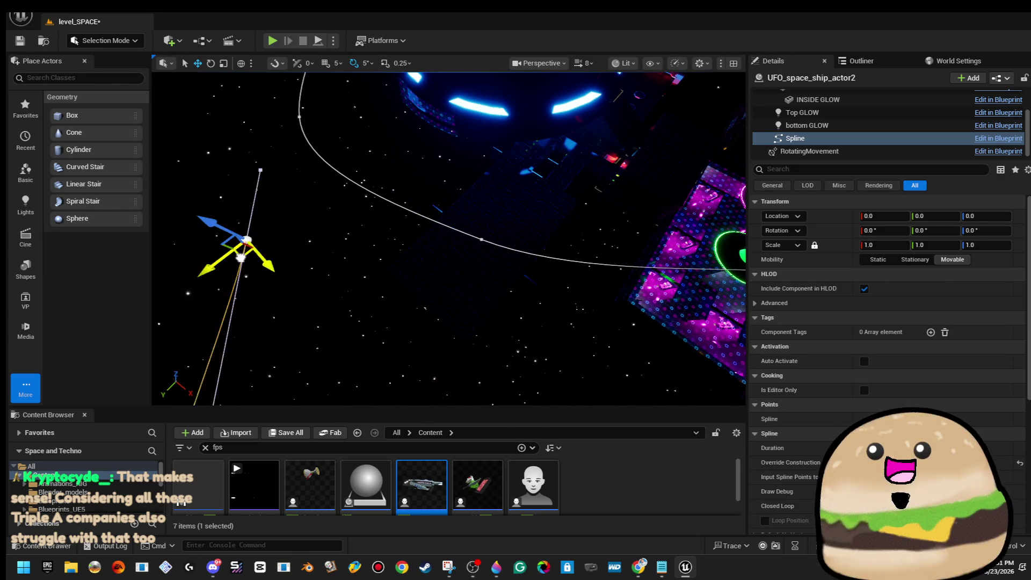
key(ctrl+z)
key(f)
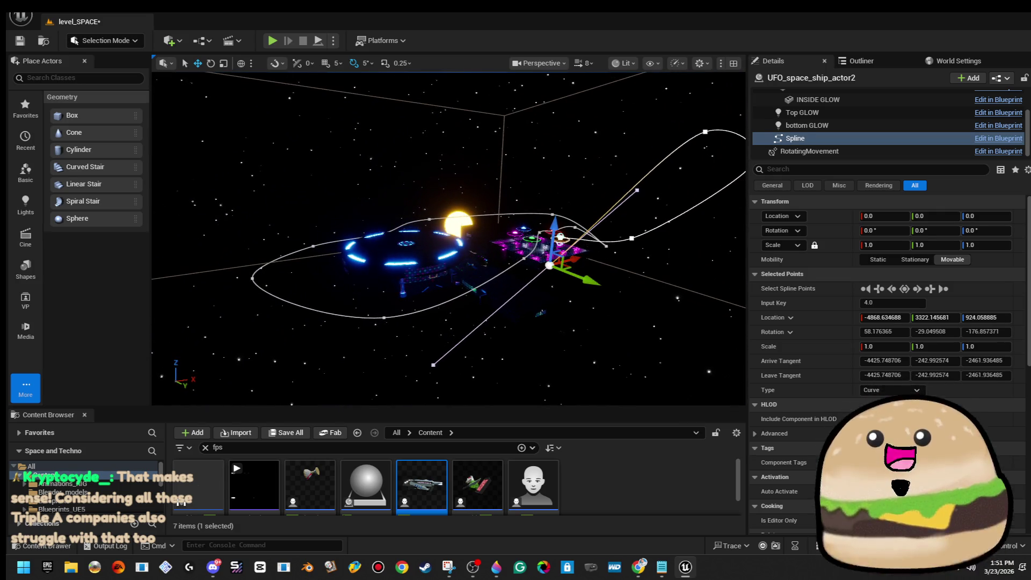
Extend the path with a new spline point moved down and to the left
drag(559, 260, 311, 333)
key(f)
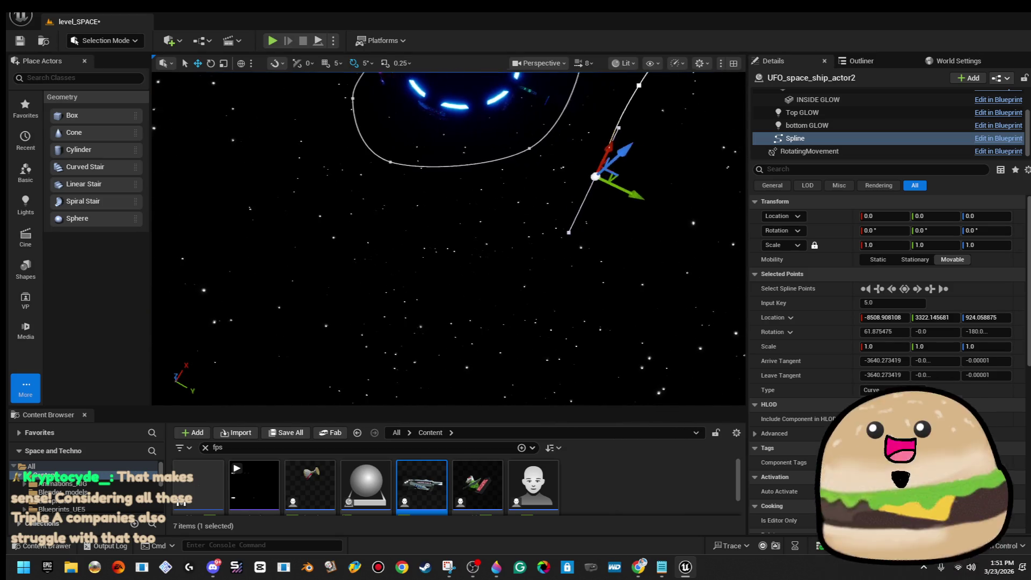
mouse_move(529, 226)
mouse_down()
mouse_move(392, 200)
mouse_move(380, 248)
mouse_move(293, 128)
mouse_up()
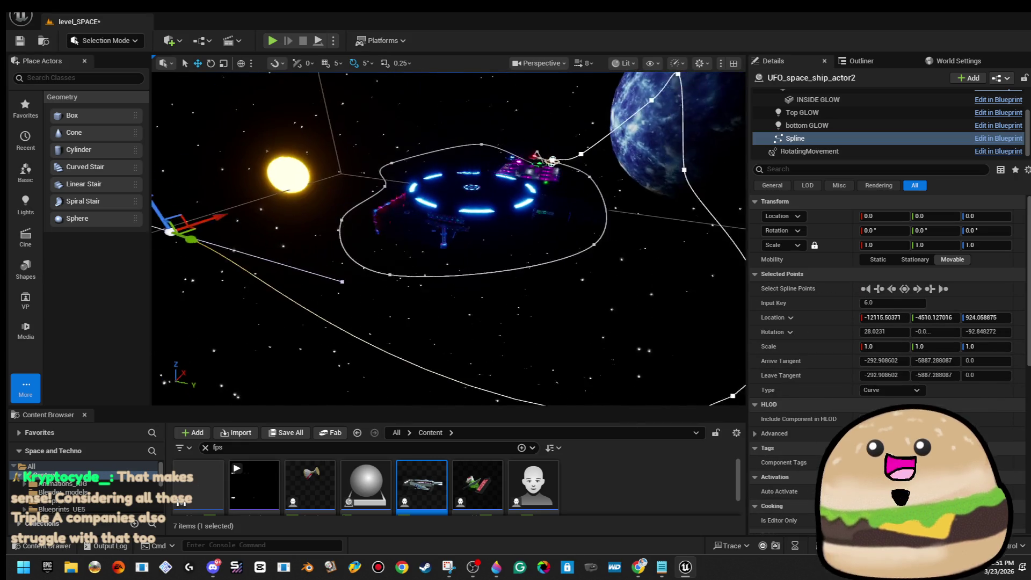
drag(544, 180, 483, 262)
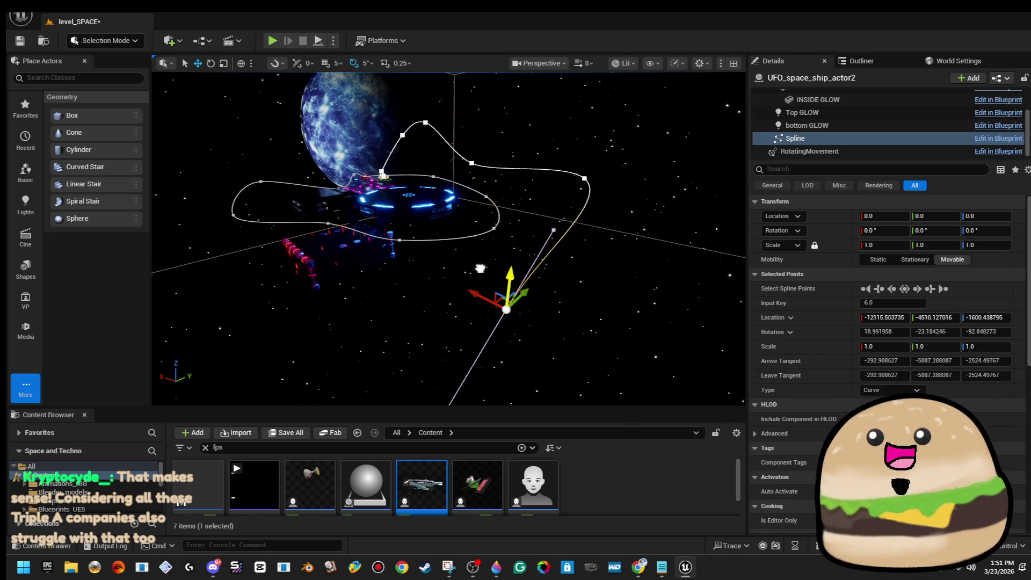
Add a spline point pulled out along X, then shift, raise and move it further left
drag(558, 232, 367, 233)
mouse_move(389, 171)
mouse_down()
mouse_move(324, 194)
mouse_move(295, 241)
mouse_up()
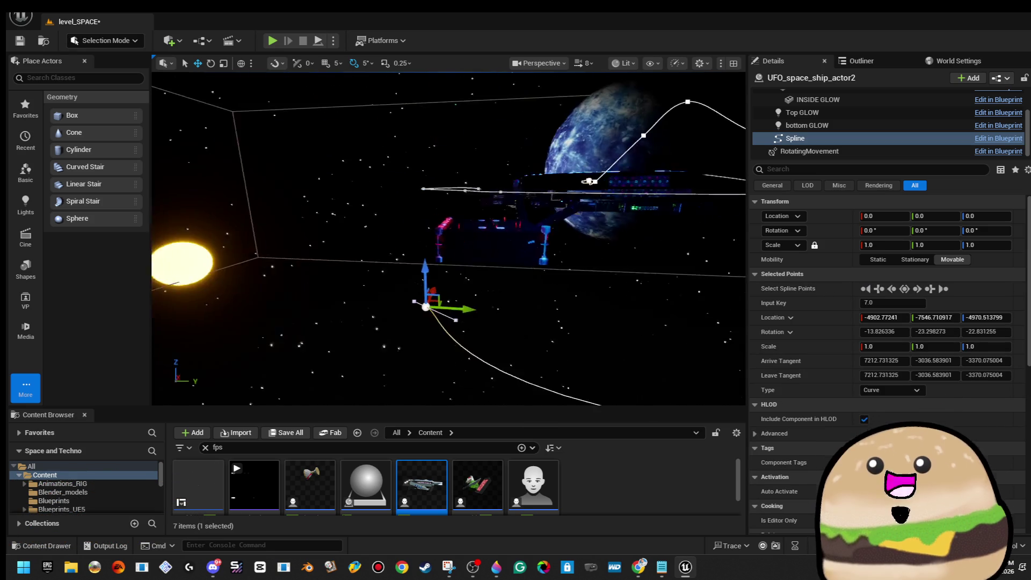
drag(376, 246, 371, 191)
drag(414, 225, 394, 210)
click(579, 187)
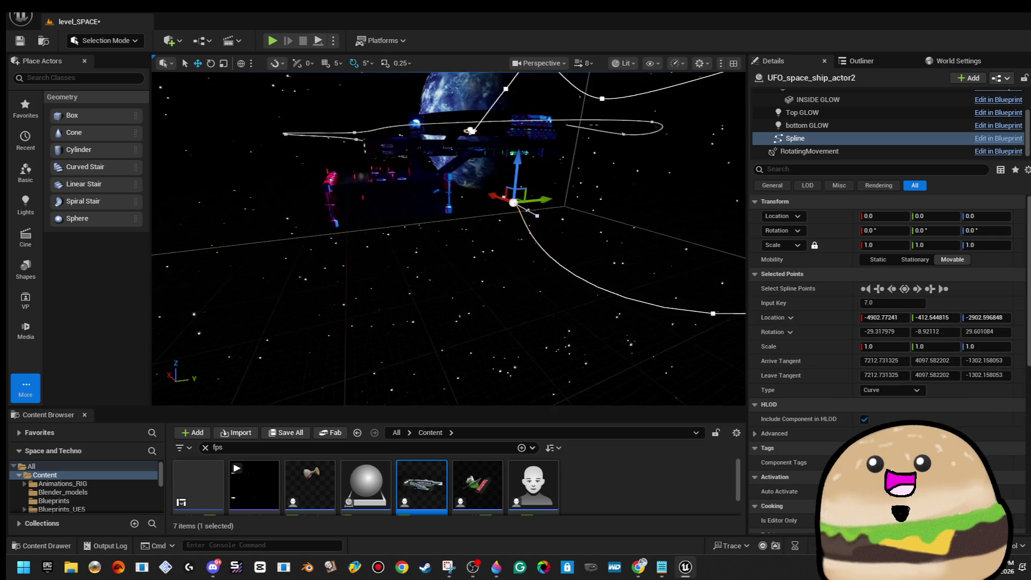
key(f)
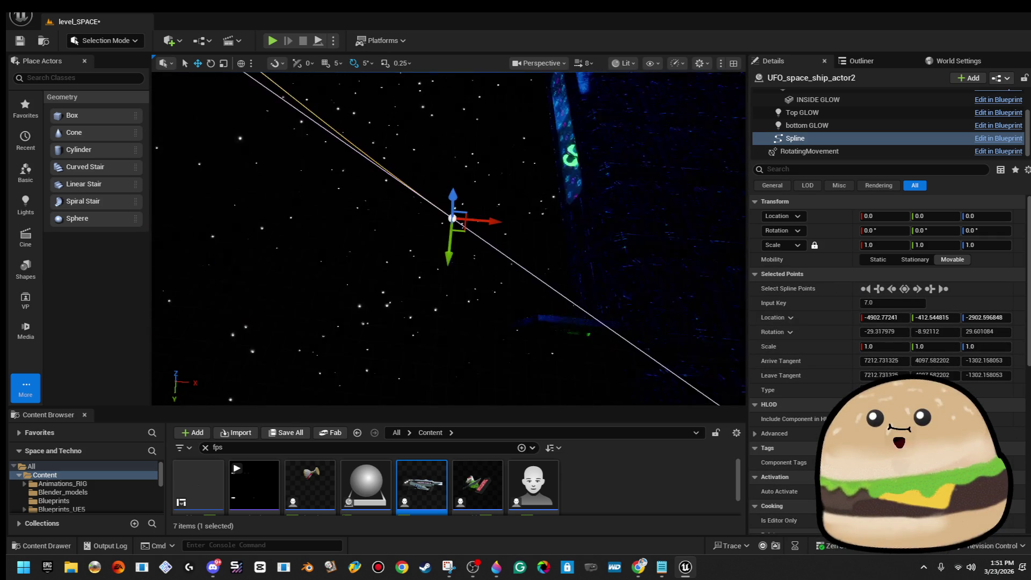
mouse_move(451, 225)
mouse_down()
mouse_move(404, 229)
mouse_move(314, 172)
mouse_up()
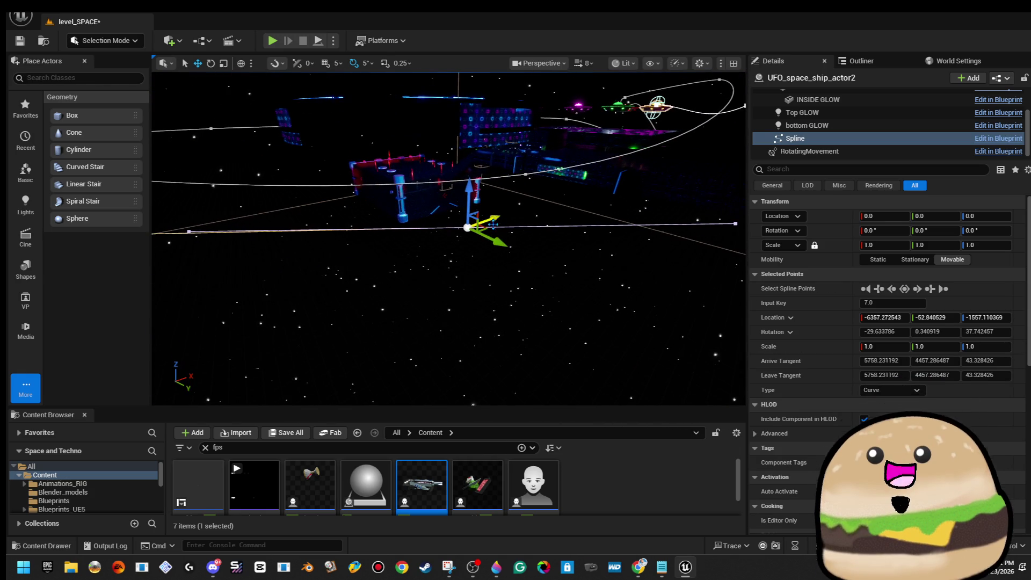
Add another point up-right, then move spline point 8 to about X -6246, Z -1103
mouse_move(467, 227)
mouse_down()
mouse_move(350, 202)
mouse_move(593, 152)
mouse_up()
drag(567, 259, 559, 260)
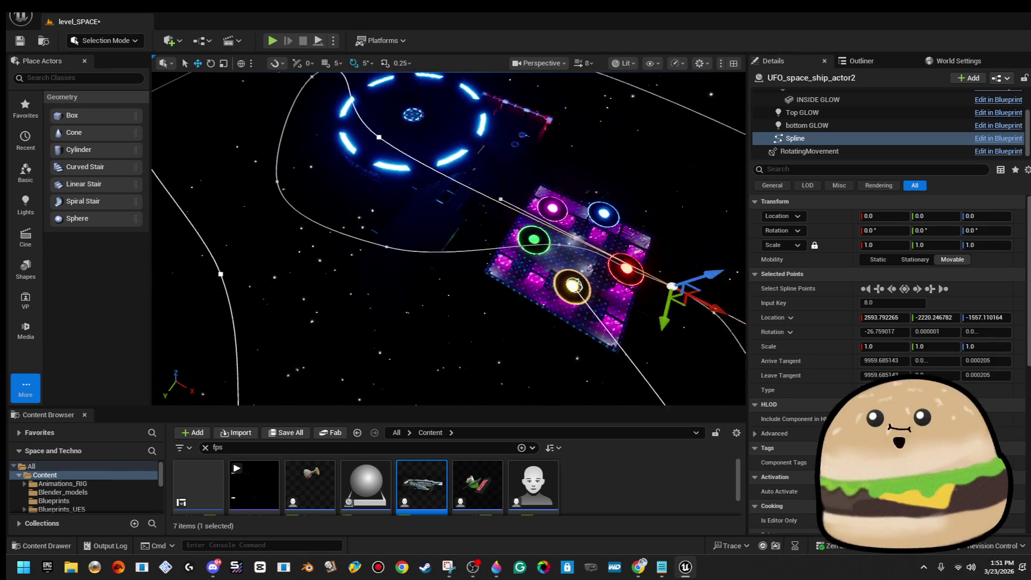
drag(658, 301, 395, 311)
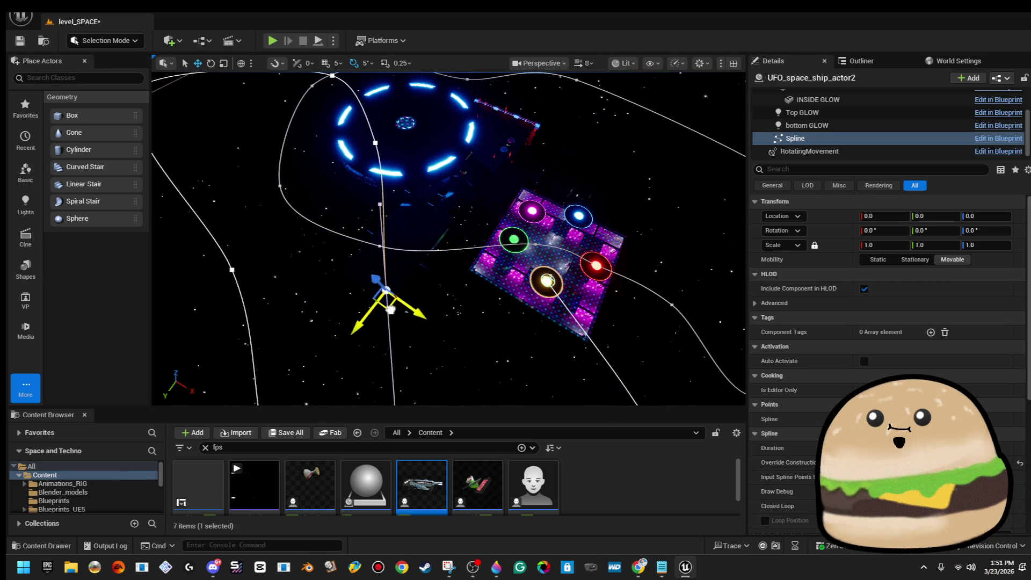
click(346, 279)
key(f)
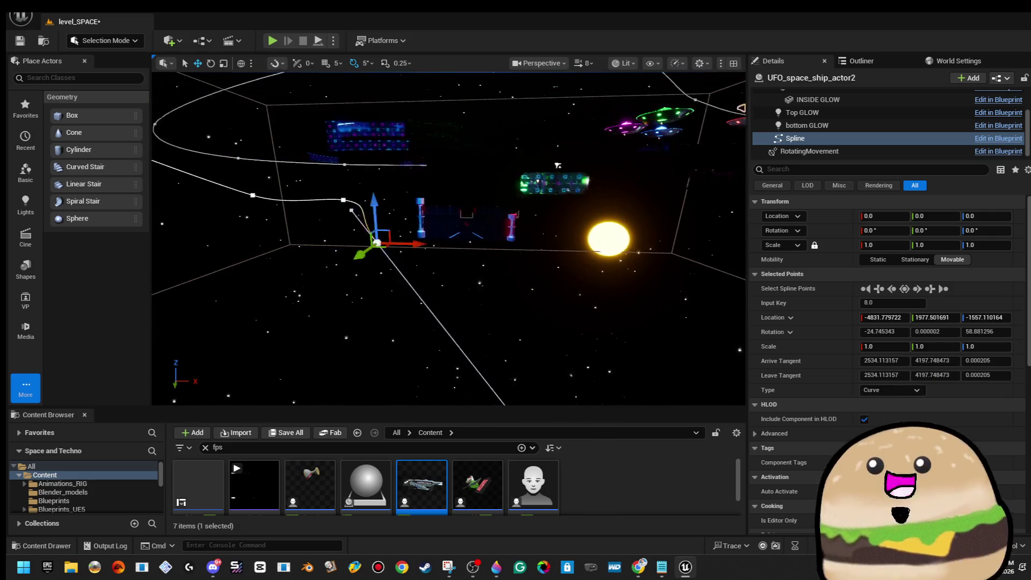
drag(379, 219, 385, 157)
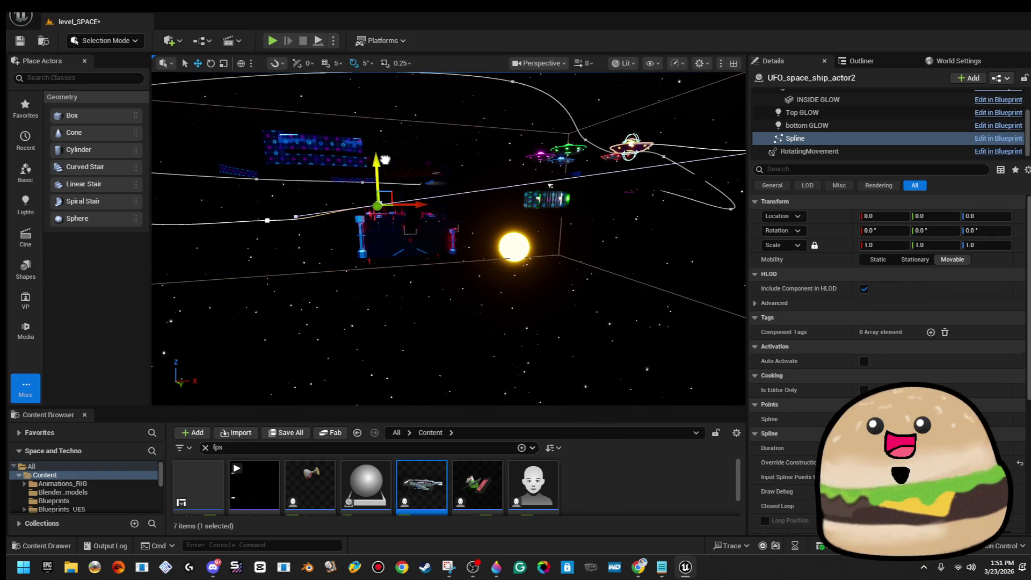
key(f)
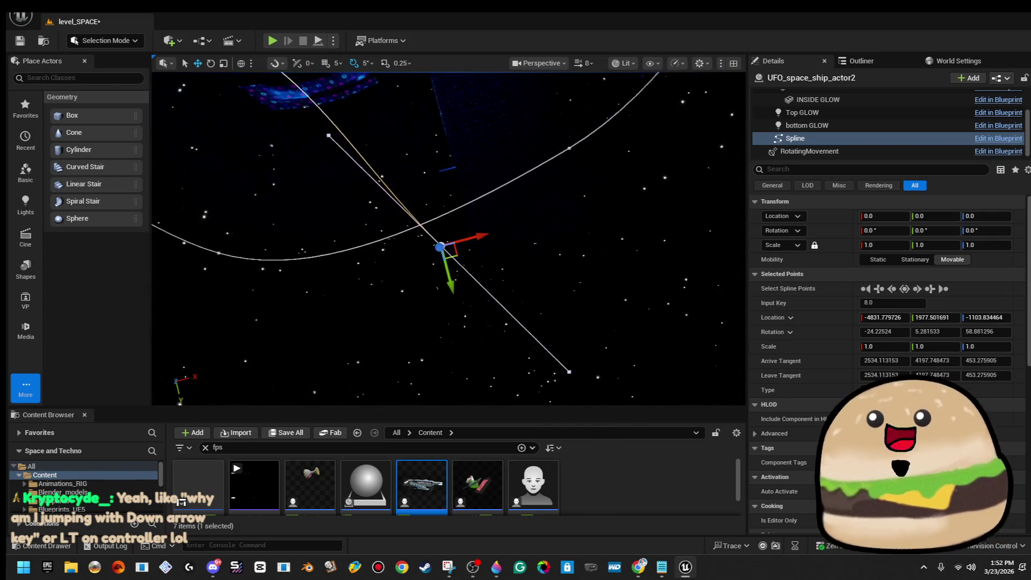
mouse_move(498, 227)
mouse_down()
mouse_move(406, 297)
mouse_move(497, 225)
mouse_up()
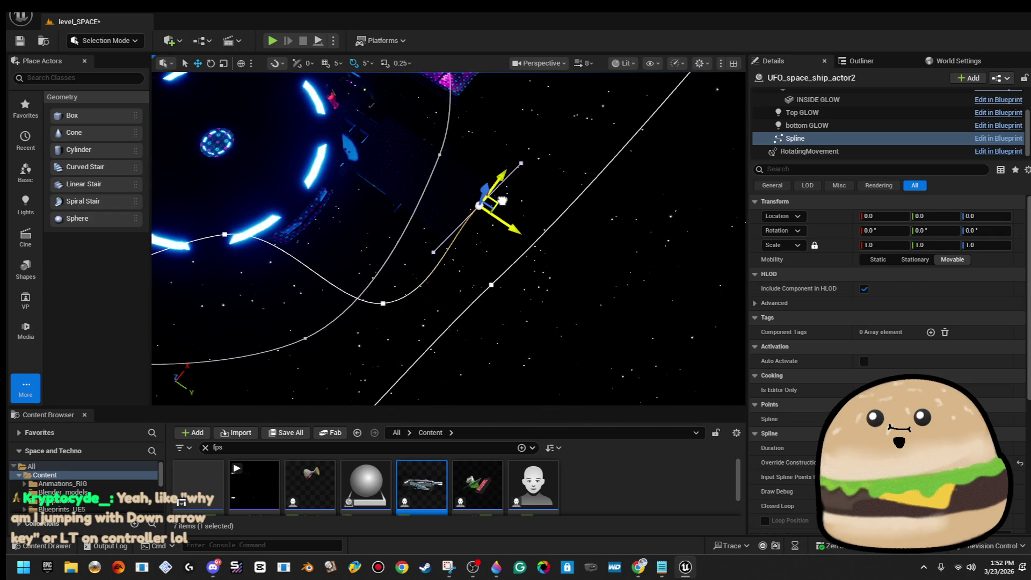
Rotate spline points by -60 and -25 degrees and reposition them to redirect the curve
key(e)
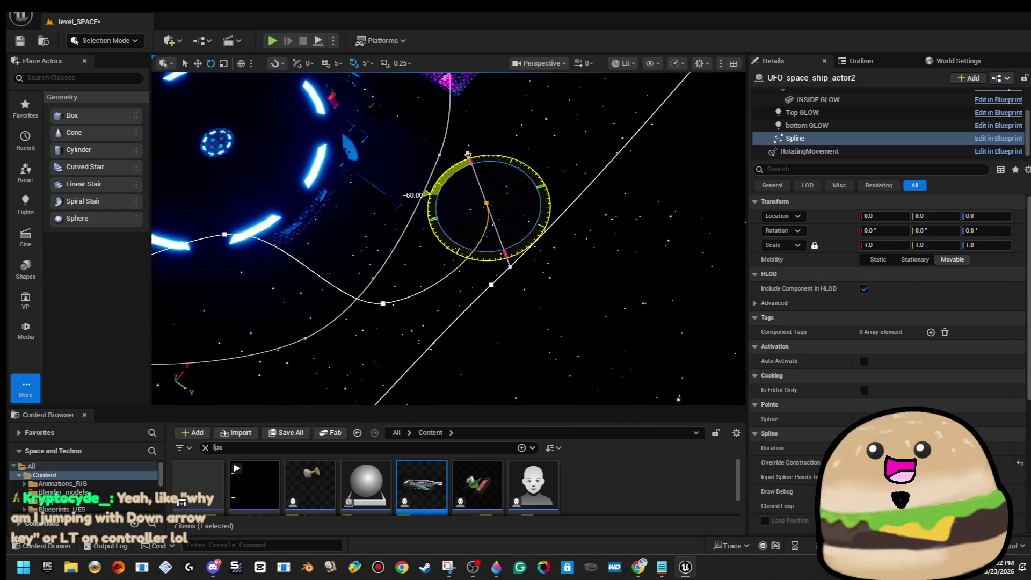
drag(469, 155, 543, 235)
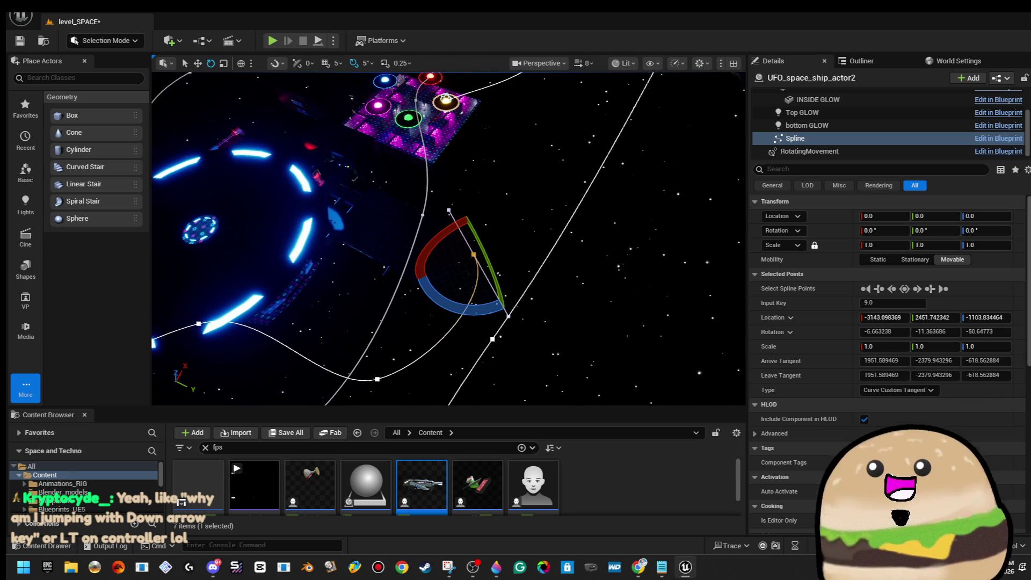
drag(471, 310, 429, 355)
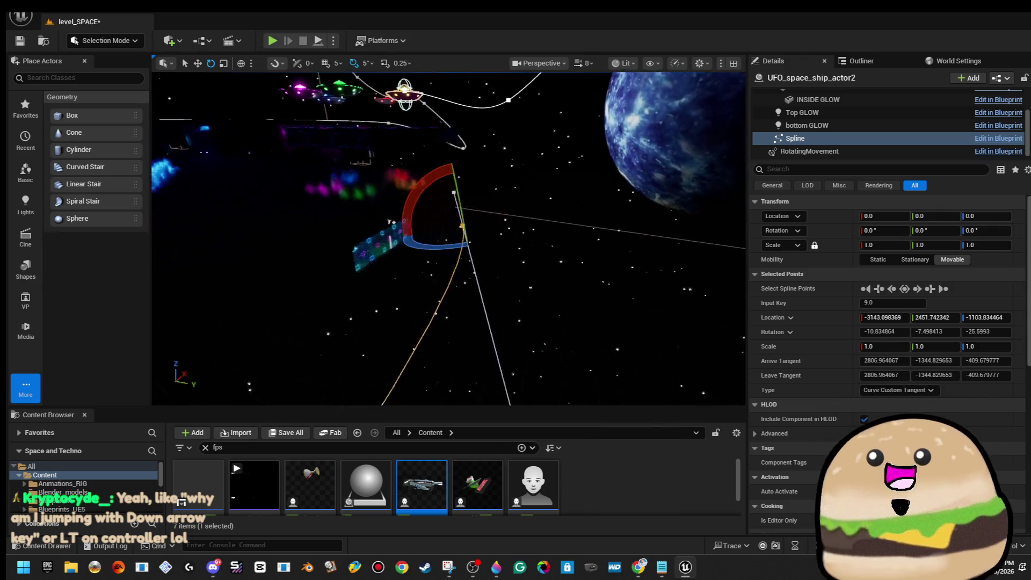
drag(336, 239, 475, 242)
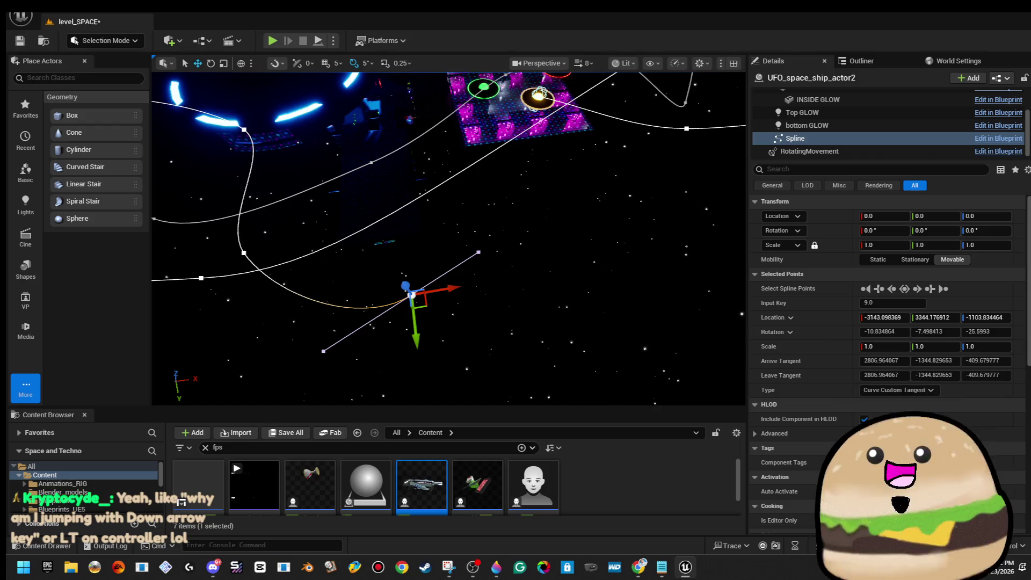
mouse_move(426, 304)
mouse_down()
mouse_move(477, 169)
mouse_move(455, 161)
mouse_move(445, 115)
mouse_up()
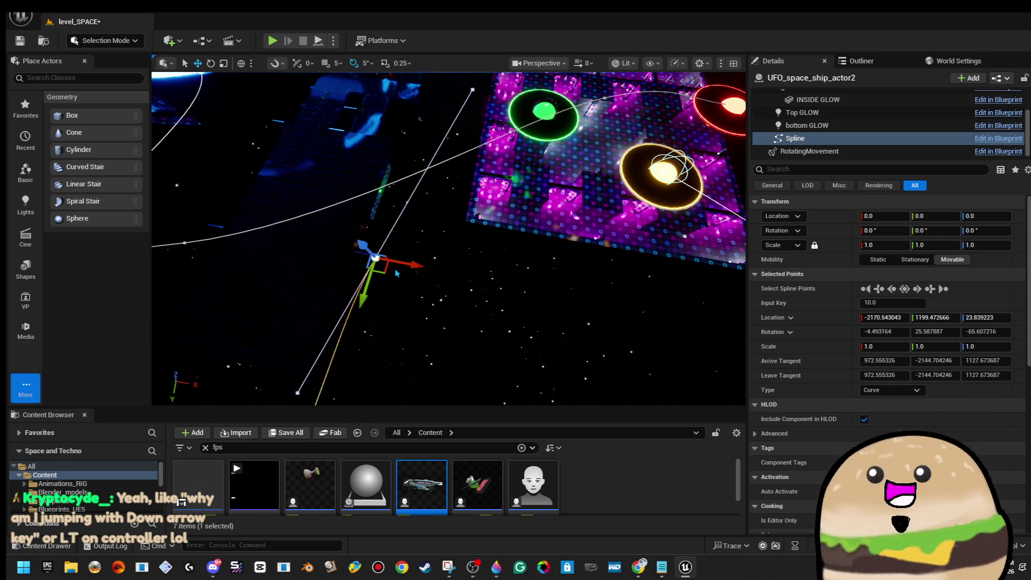
mouse_move(380, 212)
mouse_down()
mouse_move(513, 288)
mouse_move(437, 269)
mouse_move(384, 224)
mouse_move(386, 239)
mouse_up()
mouse_move(400, 201)
mouse_down()
mouse_move(397, 226)
mouse_move(495, 330)
mouse_up()
Add a new spline point over the glowing platform at Z 760, undoing the last extra edit
mouse_move(510, 279)
mouse_down()
mouse_move(426, 208)
mouse_move(416, 182)
mouse_move(300, 215)
mouse_up()
drag(483, 258, 484, 196)
mouse_move(483, 196)
mouse_down()
mouse_move(392, 226)
mouse_move(365, 204)
mouse_up()
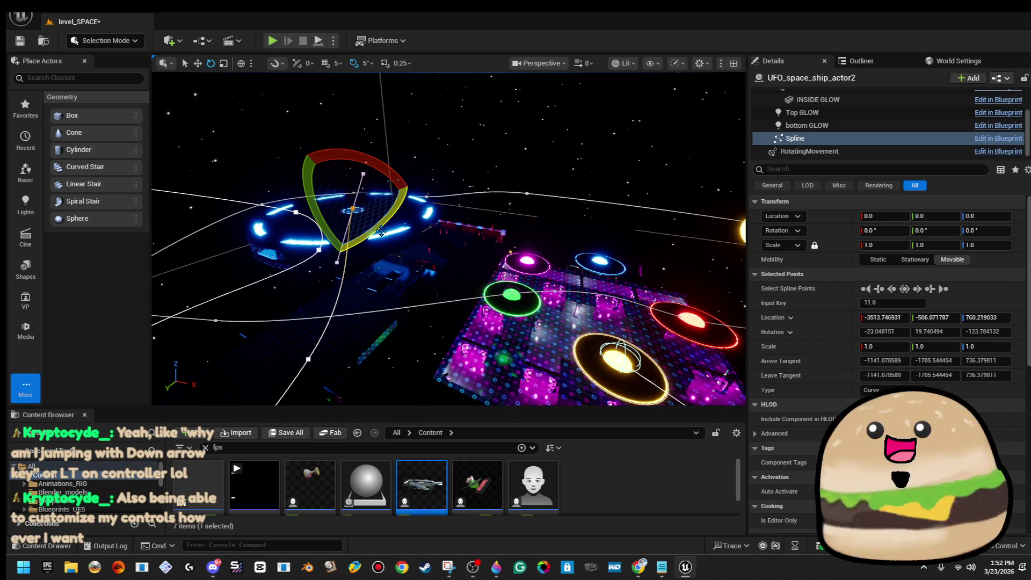
key(ctrl+z)
key(ctrl+z)
key(ctrl+z)
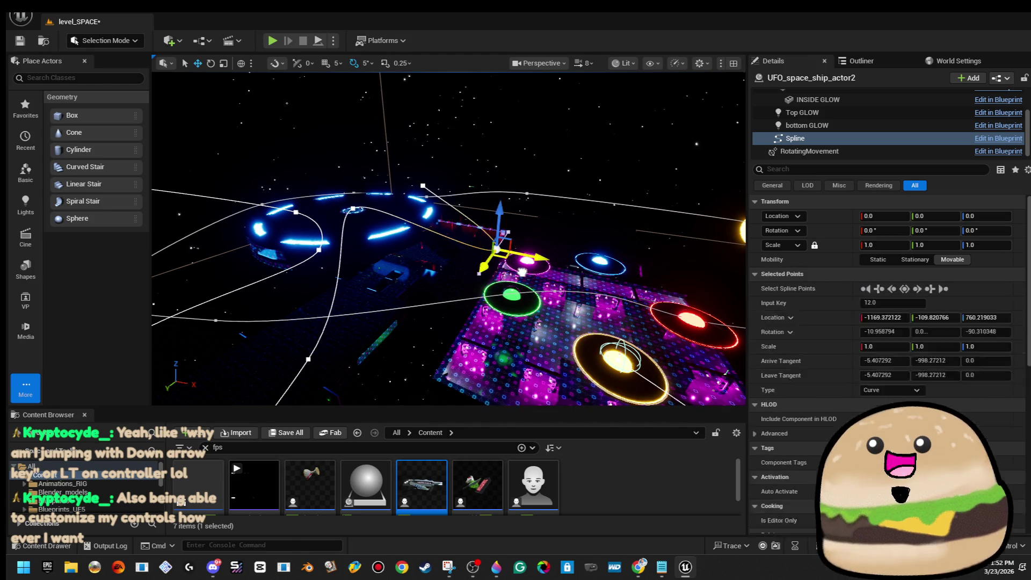
Lower the spline point's Location Z from 760 toward about 255, above the neon platform
key(ctrl+z)
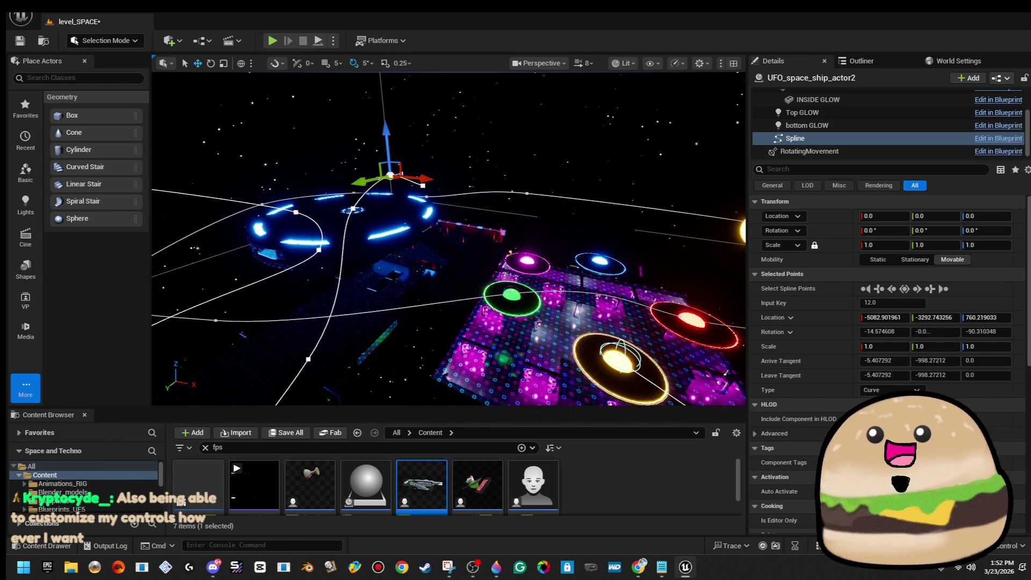
key(ctrl+z)
key(ctrl+z)
scroll(255, 283, down, 1)
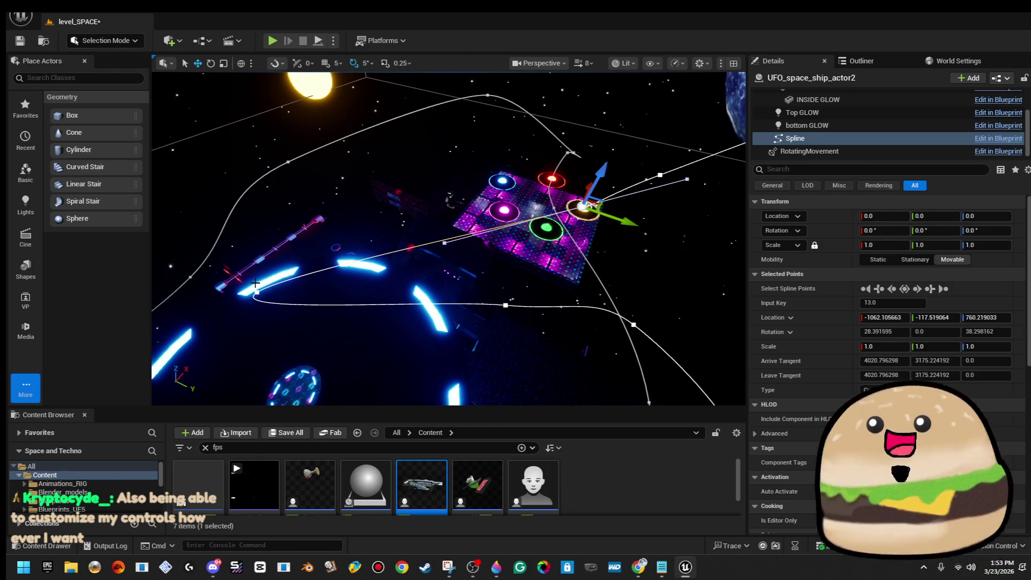
key(f)
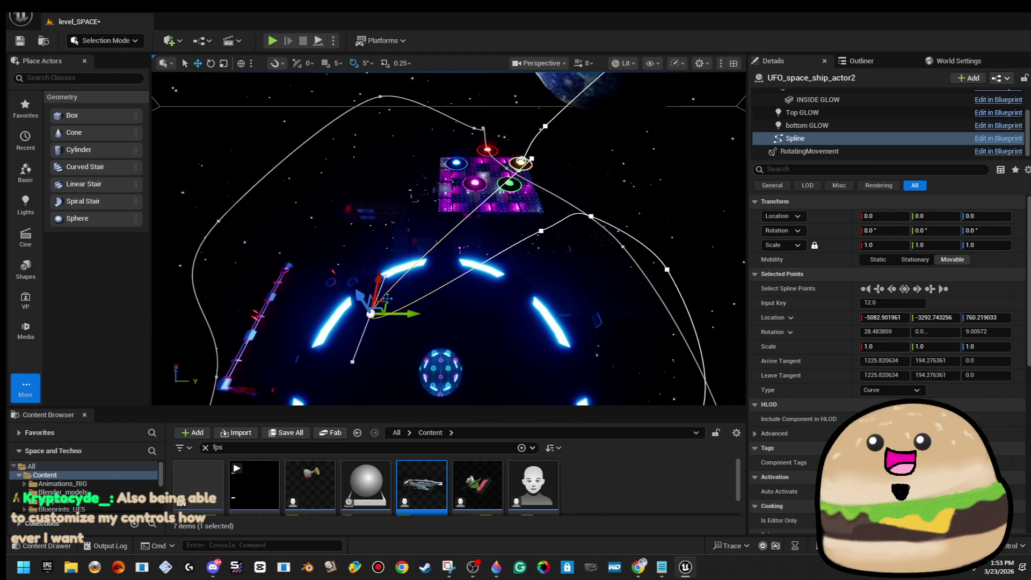
key(ctrl+z)
key(ctrl+z)
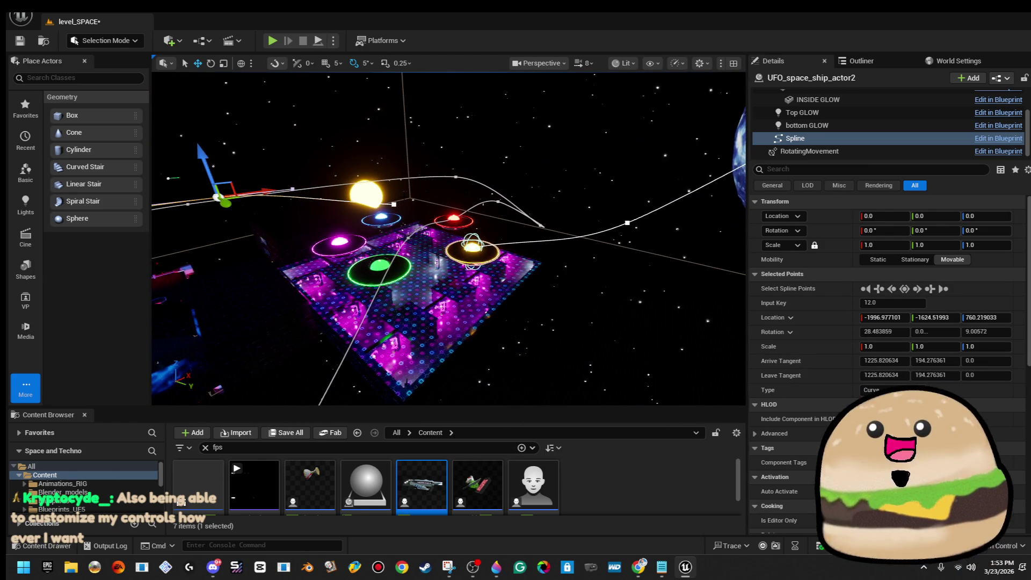
drag(203, 153, 210, 183)
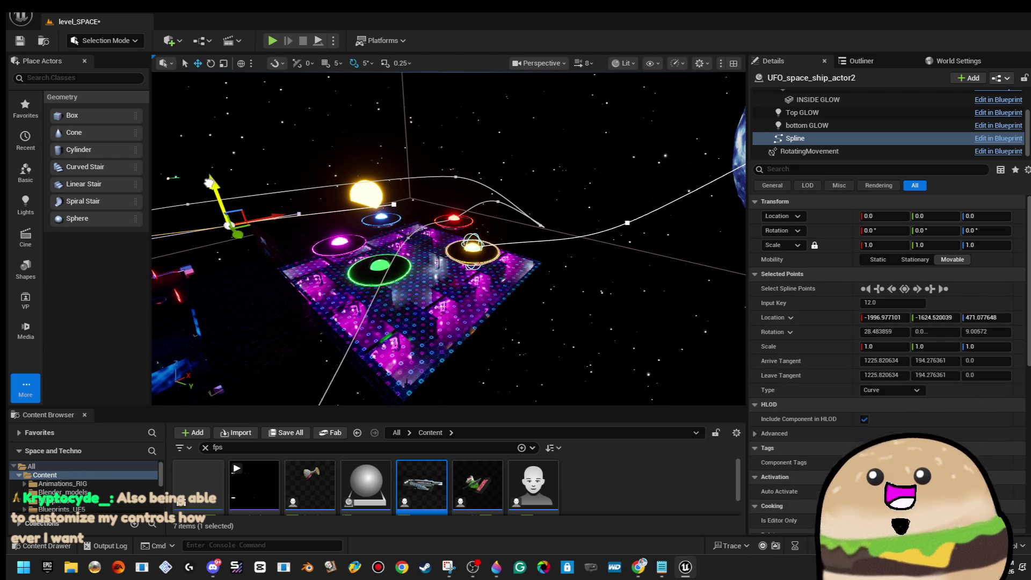
key(ctrl+z)
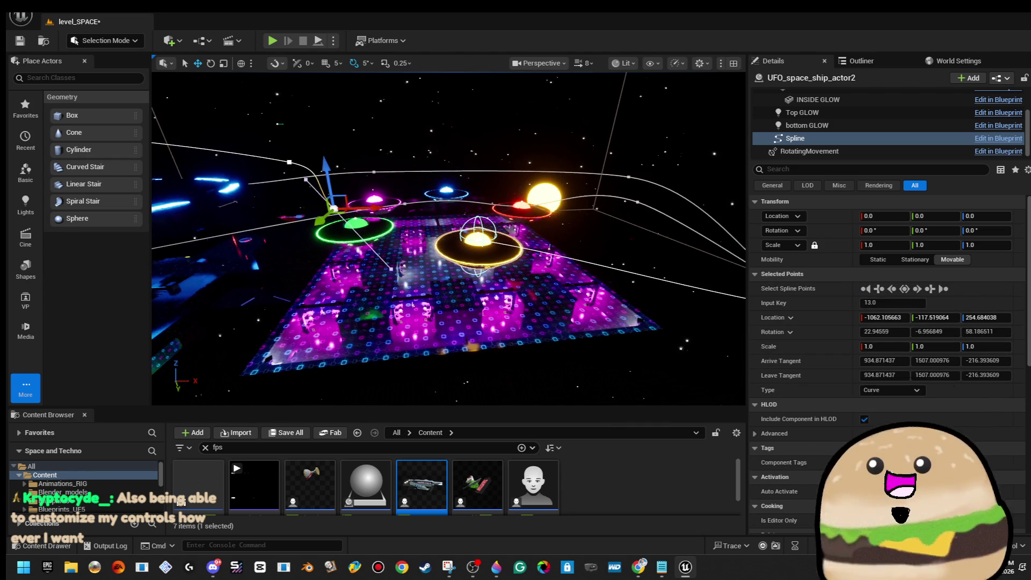
scroll(952, 412, down, 4)
scroll(886, 375, down, 3)
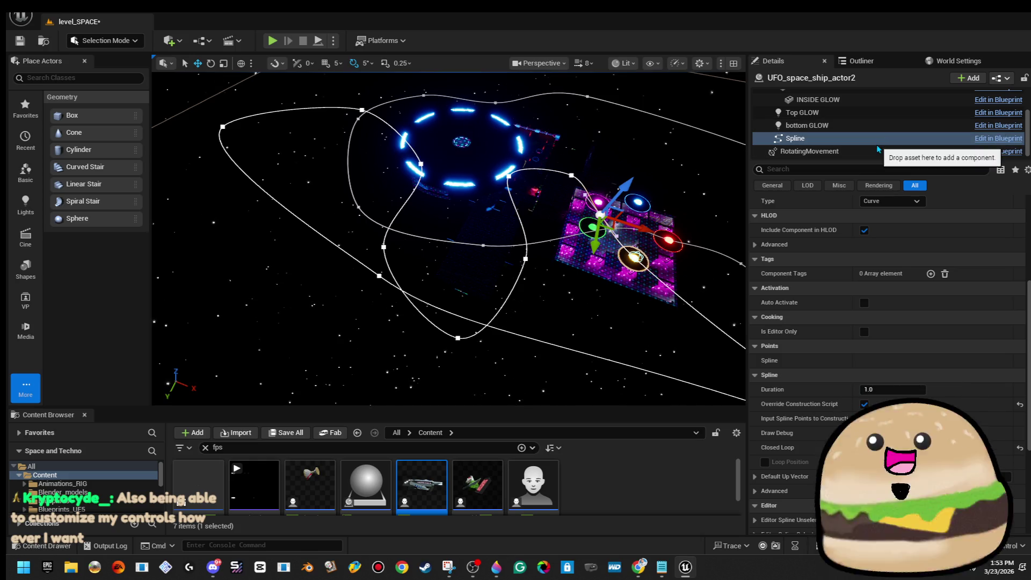
scroll(894, 126, up, 3)
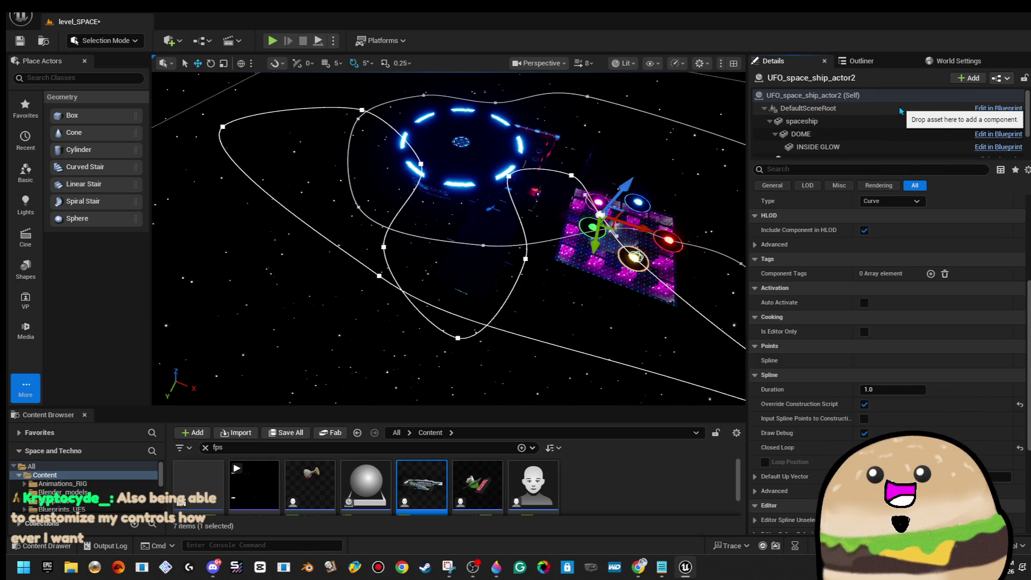
Show UFO_space_ship_actor2 (Self) properties, confirming Speed On Spline 2000.0
click(899, 110)
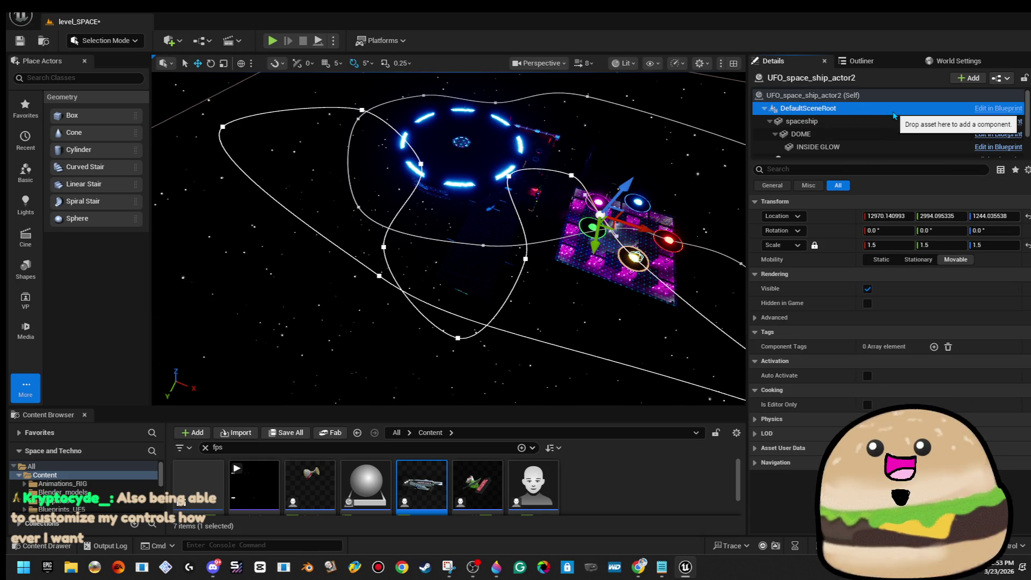
click(894, 95)
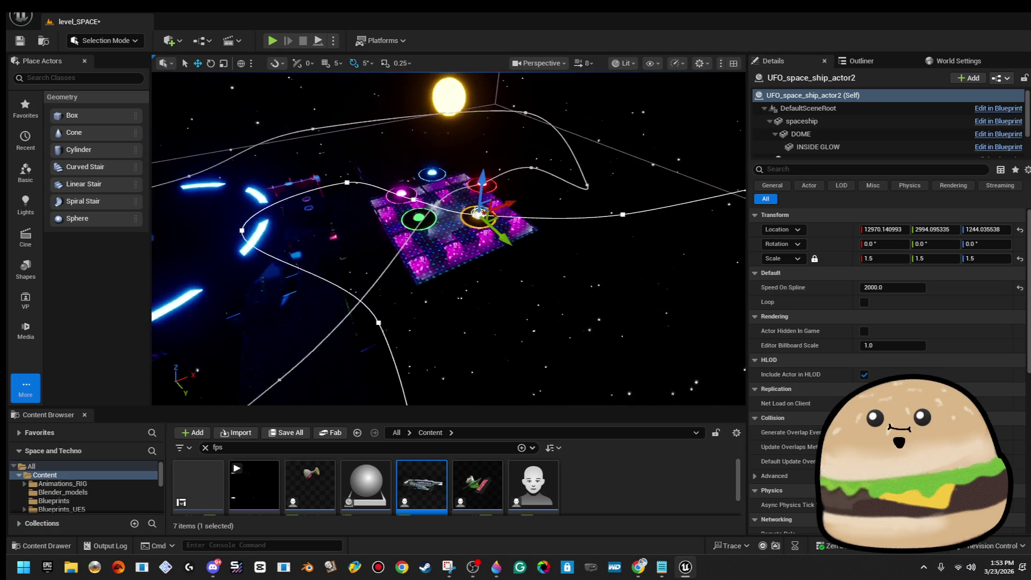
right_click(387, 196)
Play From Here on the platform, stop, then play from the Box Brush in fullscreen
mouse_move(483, 461)
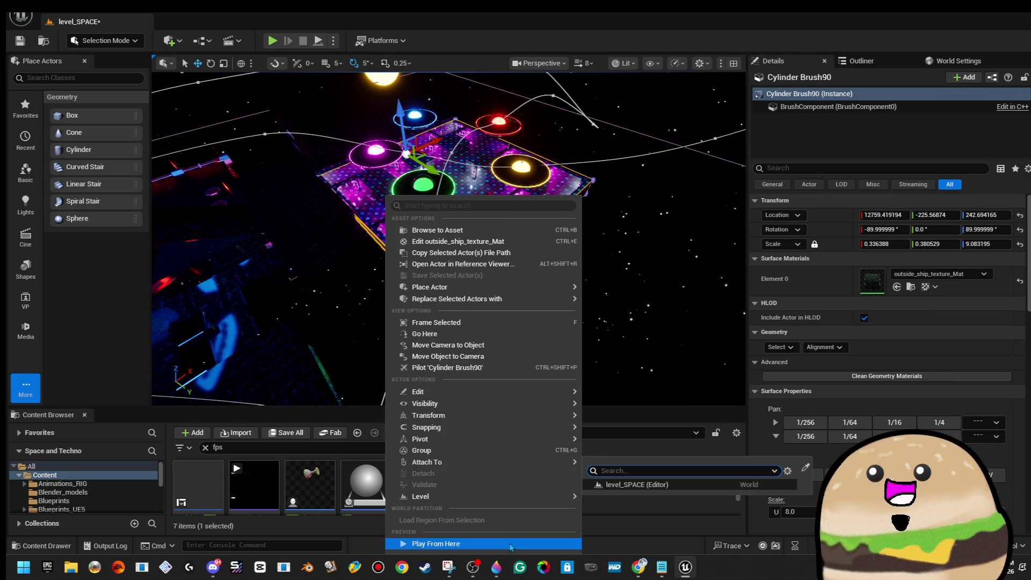
click(429, 543)
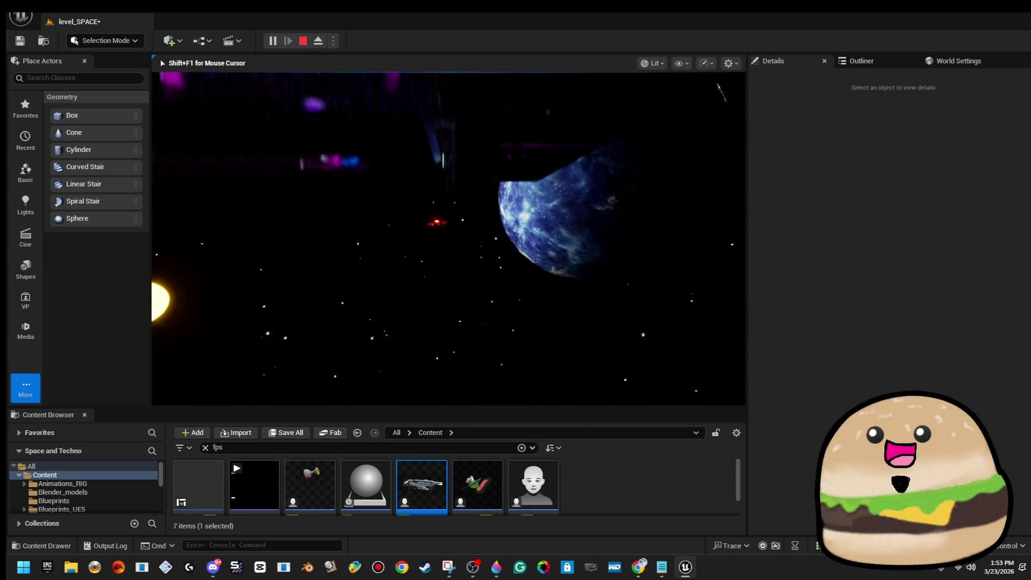
key(Escape)
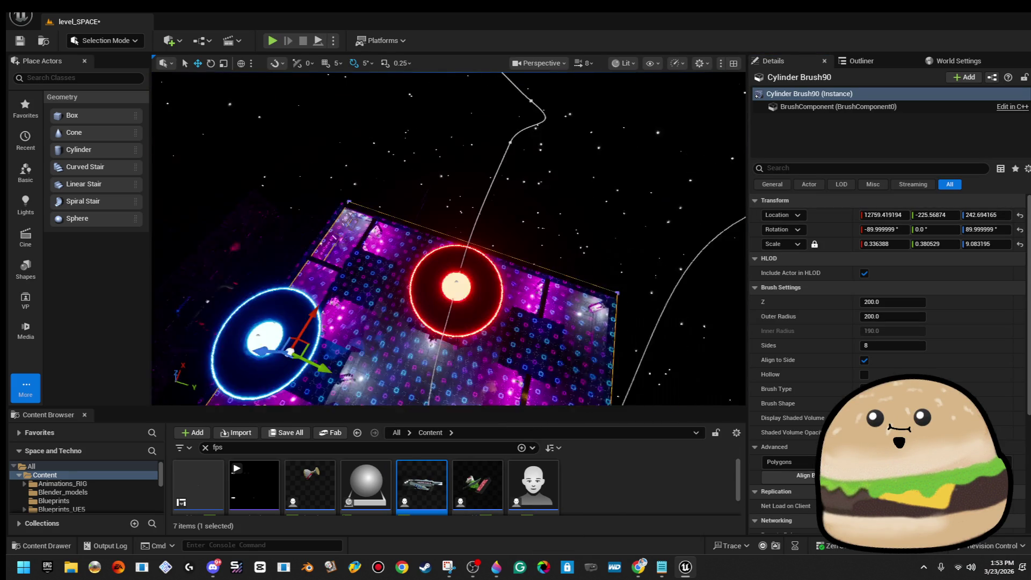
right_click(564, 197)
mouse_move(645, 439)
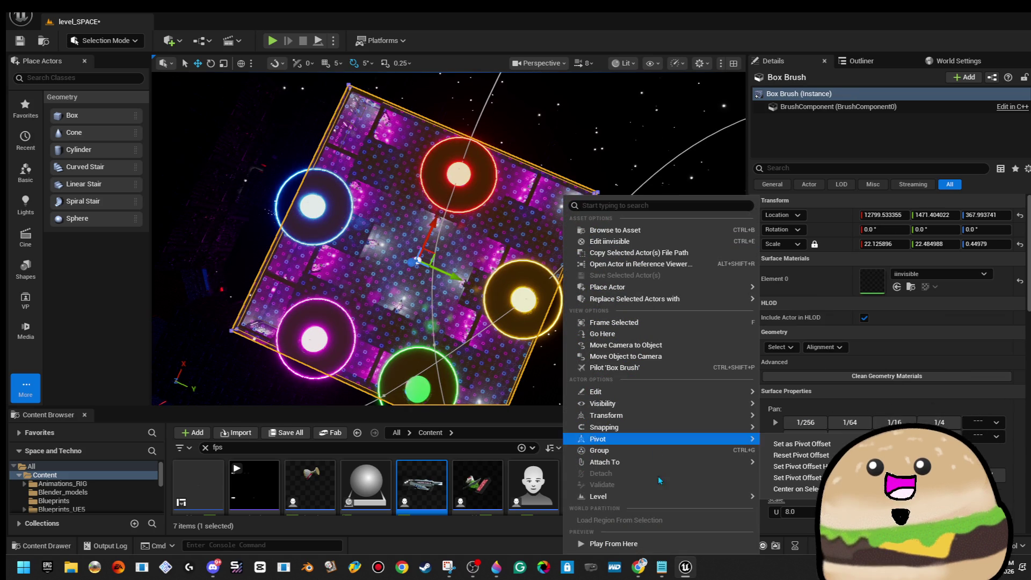
click(651, 543)
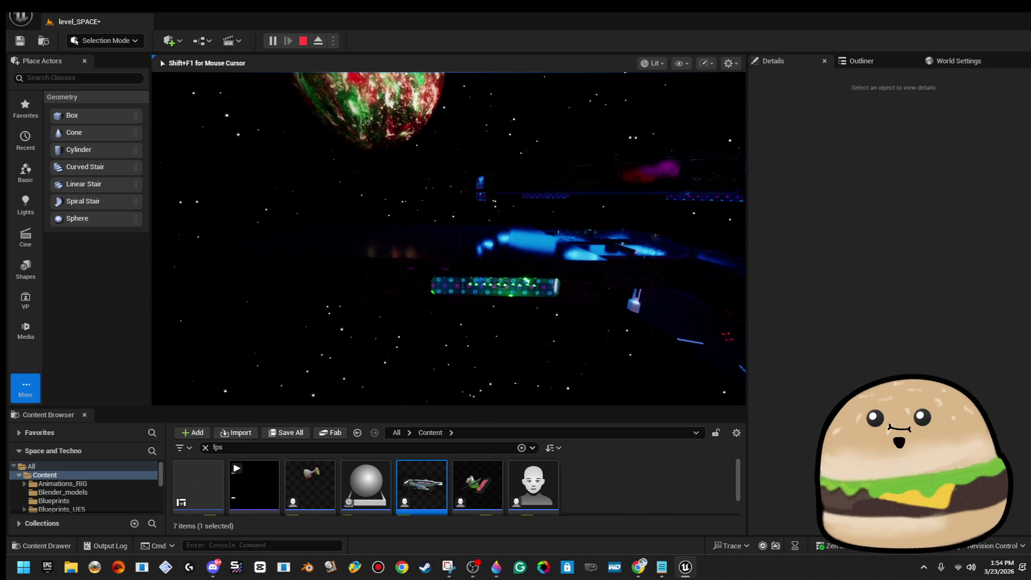
key(F11)
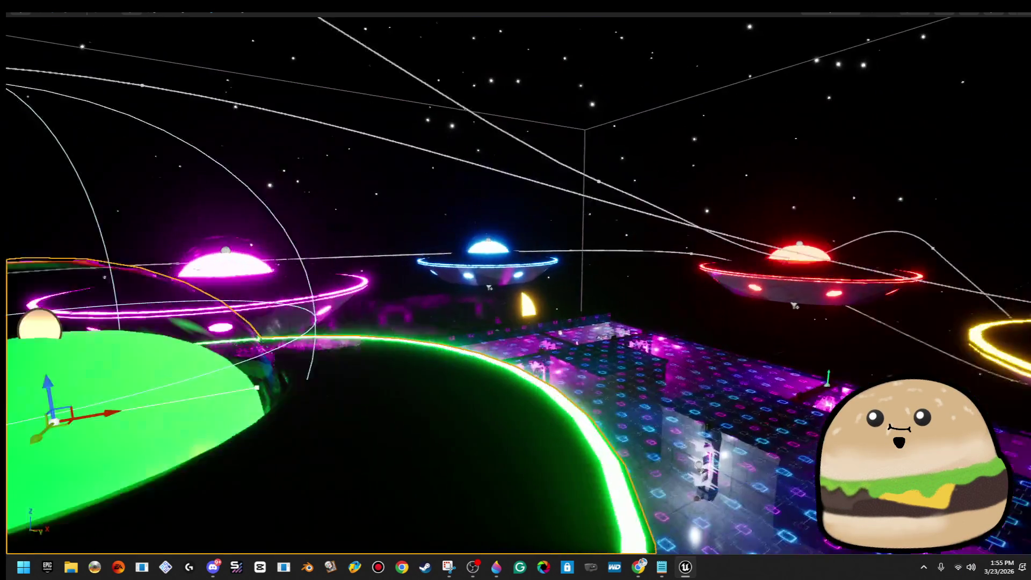
Move spline points up-left, toward the red UFO, and left-down
scroll(502, 347, down, 2)
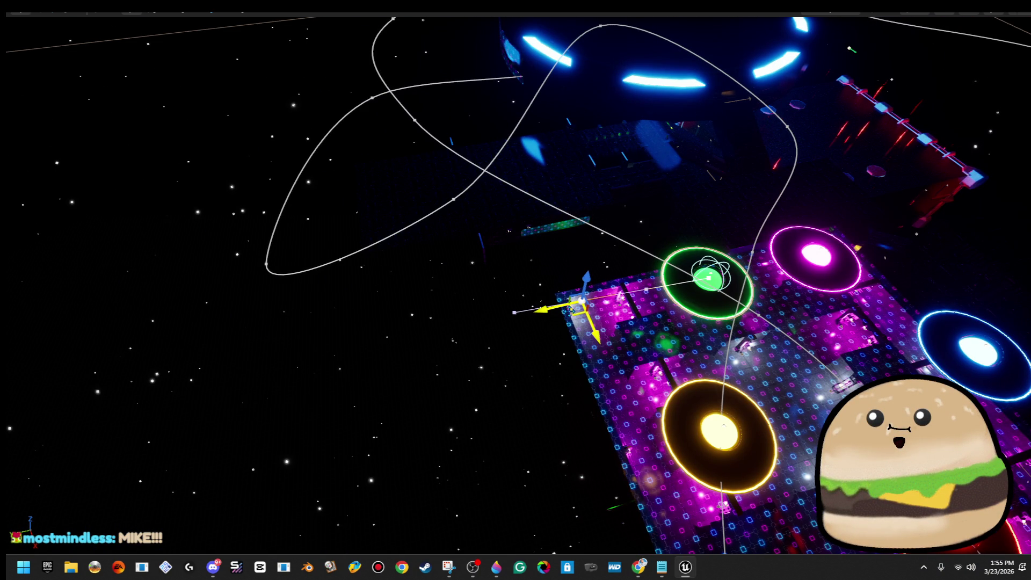
mouse_move(286, 324)
mouse_down()
mouse_move(227, 224)
mouse_move(266, 245)
mouse_up()
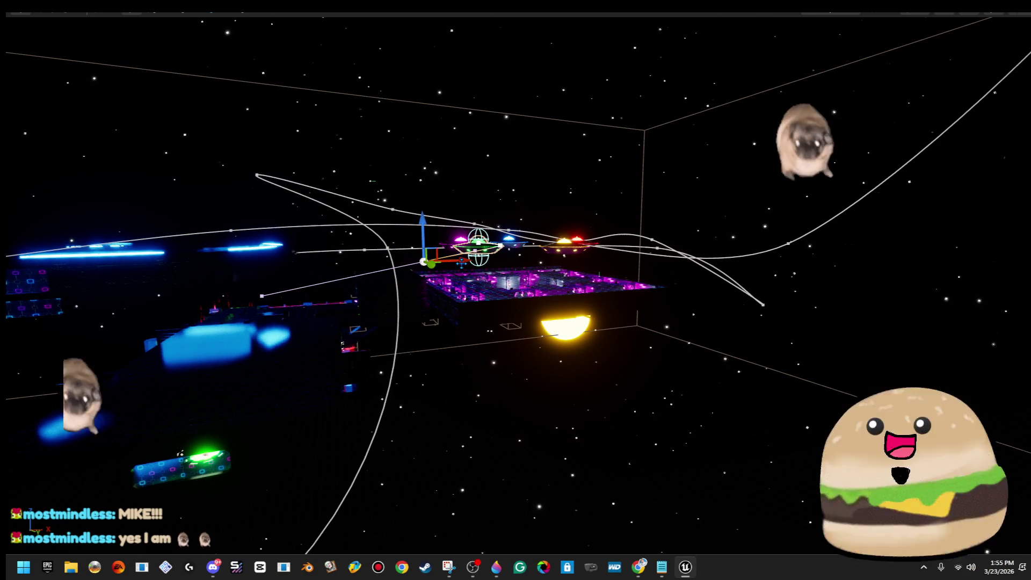
mouse_move(433, 233)
mouse_down()
mouse_move(565, 230)
mouse_move(558, 345)
mouse_move(664, 253)
mouse_move(639, 237)
mouse_move(623, 183)
mouse_move(699, 257)
mouse_move(554, 281)
mouse_up()
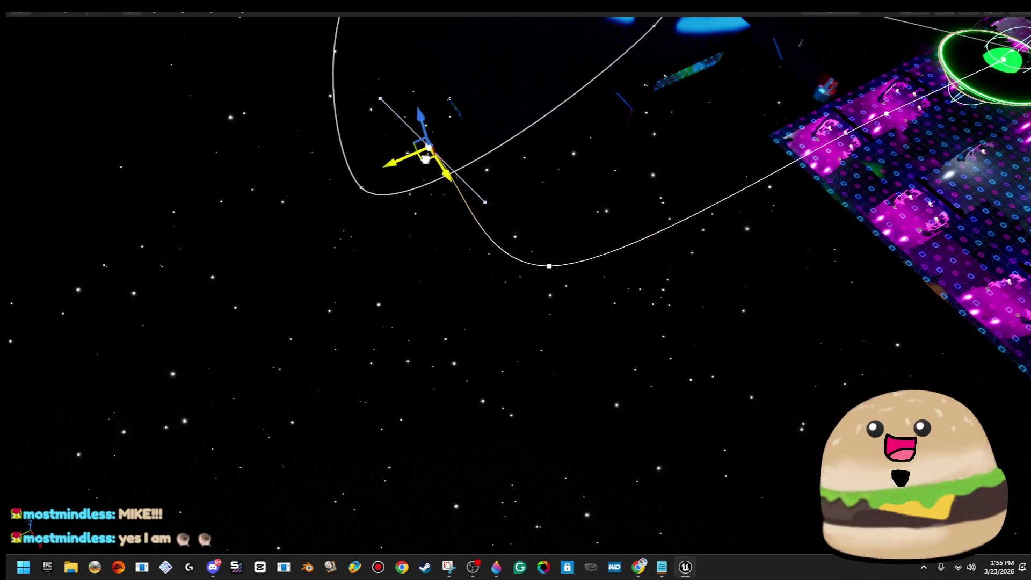
mouse_move(425, 159)
mouse_down()
mouse_move(311, 150)
mouse_move(360, 185)
mouse_up()
drag(355, 144, 446, 180)
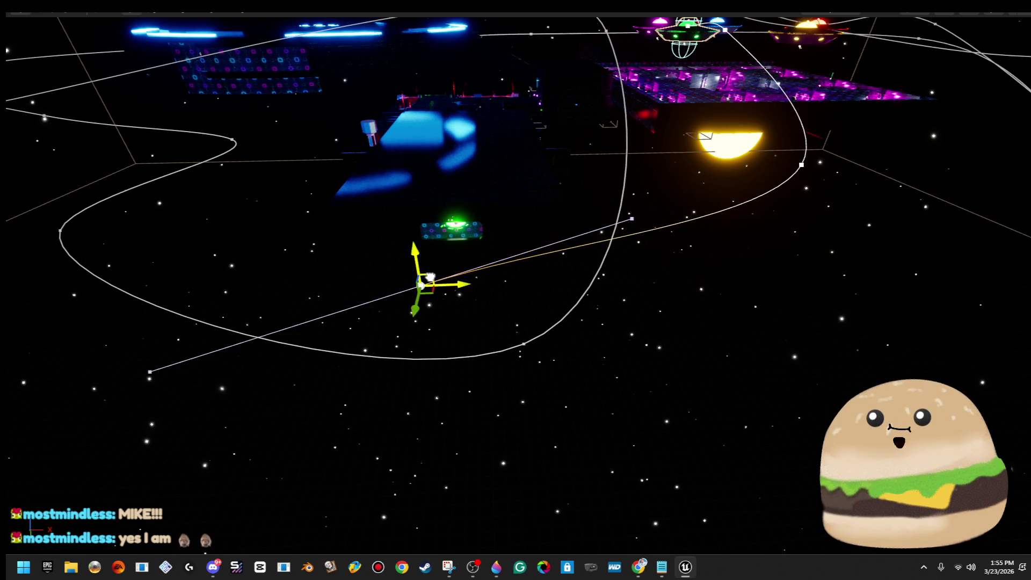
Drag another spline point far to the left, stretching the path into open space
mouse_move(449, 288)
mouse_down()
mouse_move(460, 335)
mouse_move(541, 372)
mouse_up()
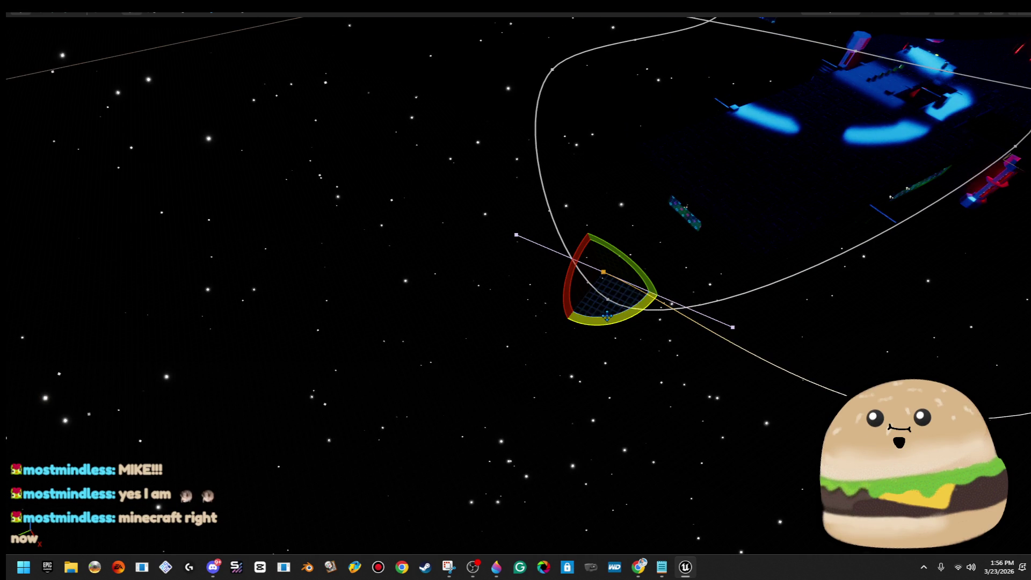
drag(644, 290, 672, 297)
key(w)
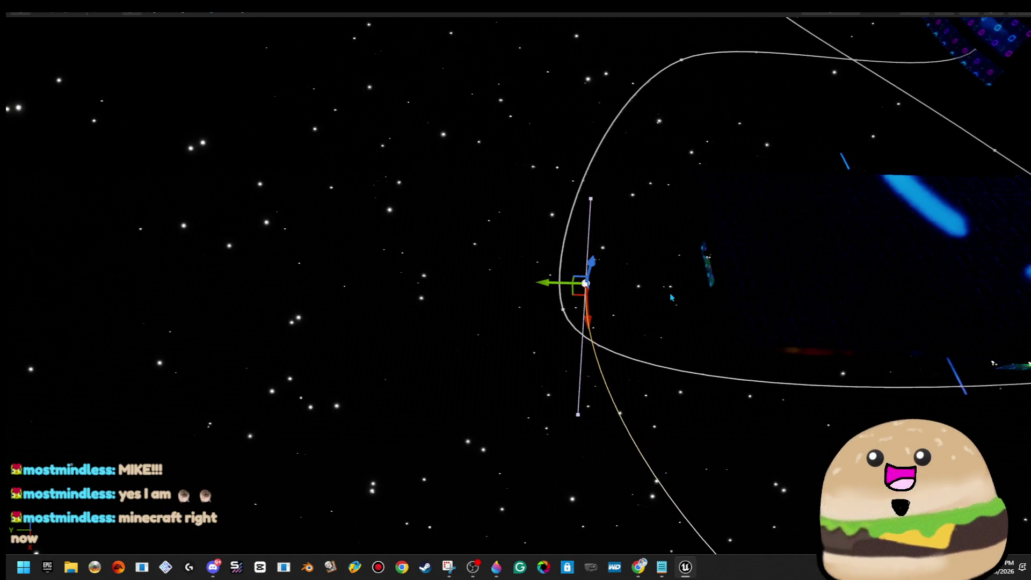
drag(454, 276, 492, 157)
drag(483, 398, 494, 399)
drag(567, 386, 343, 343)
drag(525, 251, 548, 255)
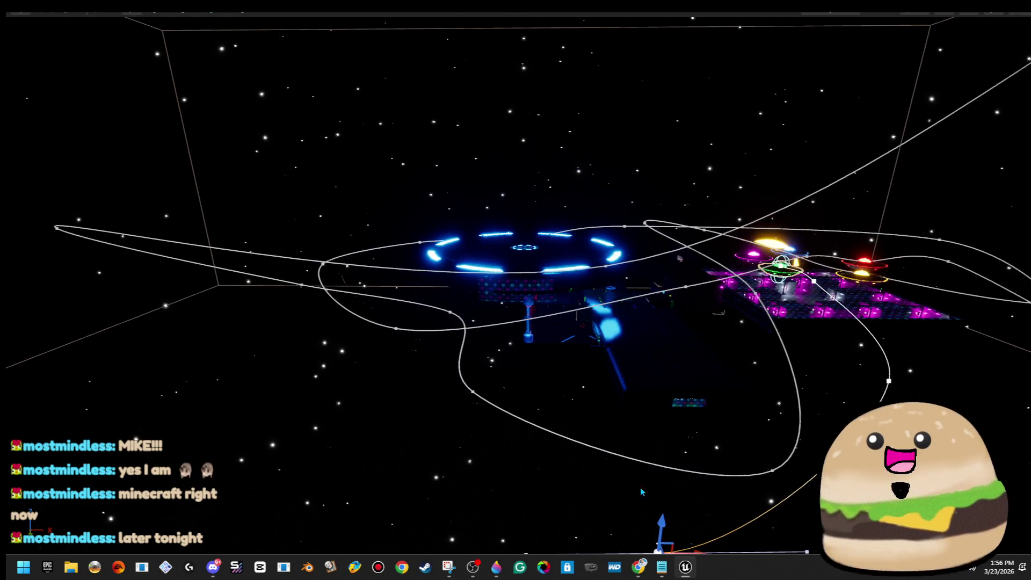
mouse_move(622, 425)
mouse_down()
mouse_move(446, 307)
mouse_move(382, 301)
mouse_move(378, 262)
mouse_up()
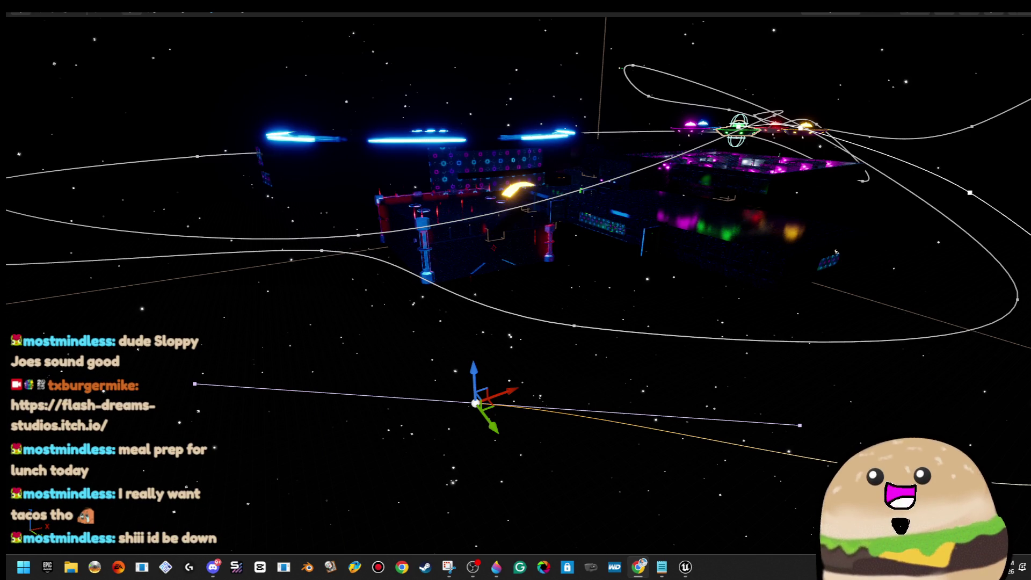
Move a spline point down, left and up to the blue-ring platform's edge
mouse_move(574, 256)
mouse_down()
mouse_move(516, 248)
mouse_move(500, 335)
mouse_move(484, 322)
mouse_move(477, 274)
mouse_move(430, 263)
mouse_move(413, 231)
mouse_move(667, 202)
mouse_move(643, 127)
mouse_up()
mouse_move(610, 202)
mouse_down()
mouse_move(599, 252)
mouse_move(606, 224)
mouse_up()
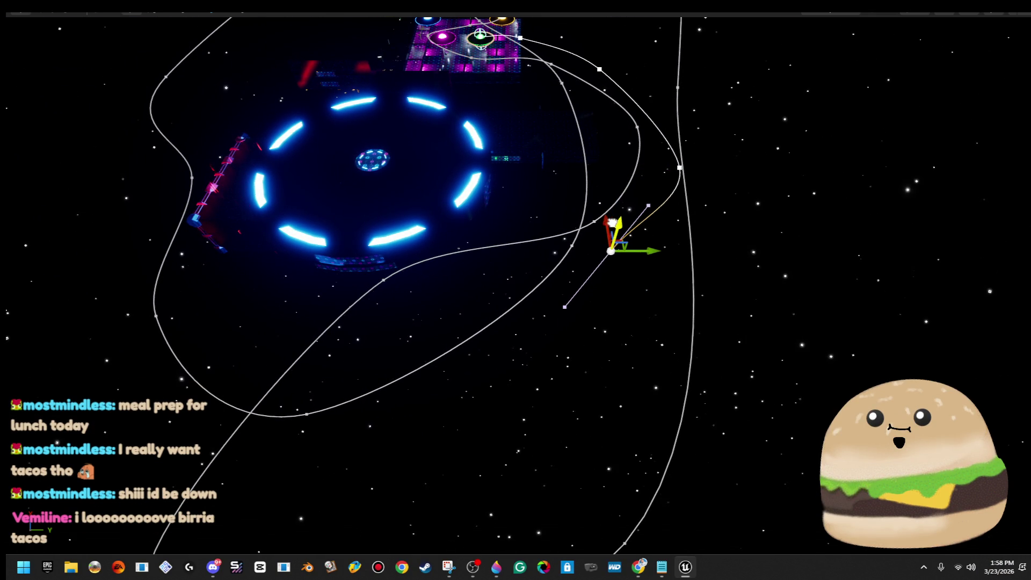
mouse_move(606, 222)
mouse_down()
mouse_move(679, 324)
mouse_move(668, 325)
mouse_move(606, 433)
mouse_move(380, 341)
mouse_move(404, 274)
mouse_move(485, 259)
mouse_move(489, 221)
mouse_move(472, 252)
mouse_move(500, 279)
mouse_move(536, 290)
mouse_move(539, 199)
mouse_move(540, 269)
mouse_move(402, 337)
mouse_move(398, 296)
mouse_up()
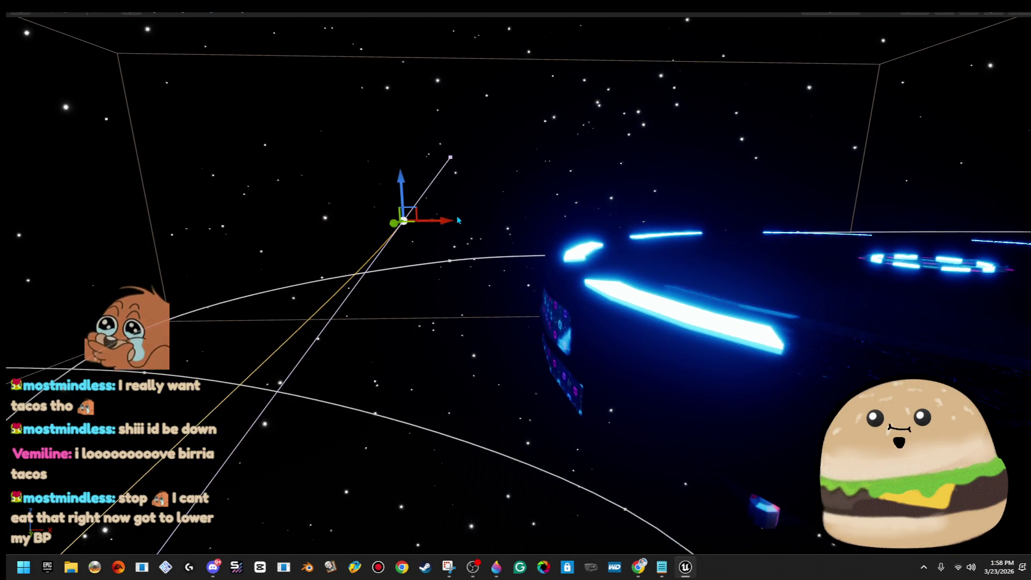
mouse_move(430, 220)
mouse_down()
mouse_move(279, 212)
mouse_move(322, 218)
mouse_move(327, 204)
mouse_move(322, 226)
mouse_move(344, 204)
mouse_move(306, 236)
mouse_move(465, 318)
mouse_up()
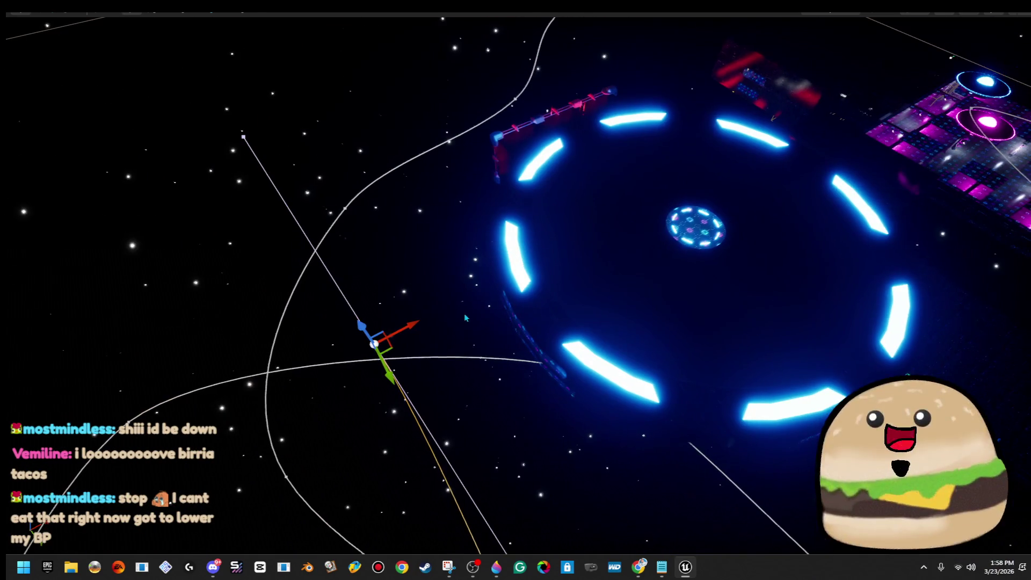
mouse_move(392, 349)
mouse_down()
mouse_move(634, 121)
mouse_move(607, 128)
mouse_move(516, 290)
mouse_move(642, 185)
mouse_up()
key(e)
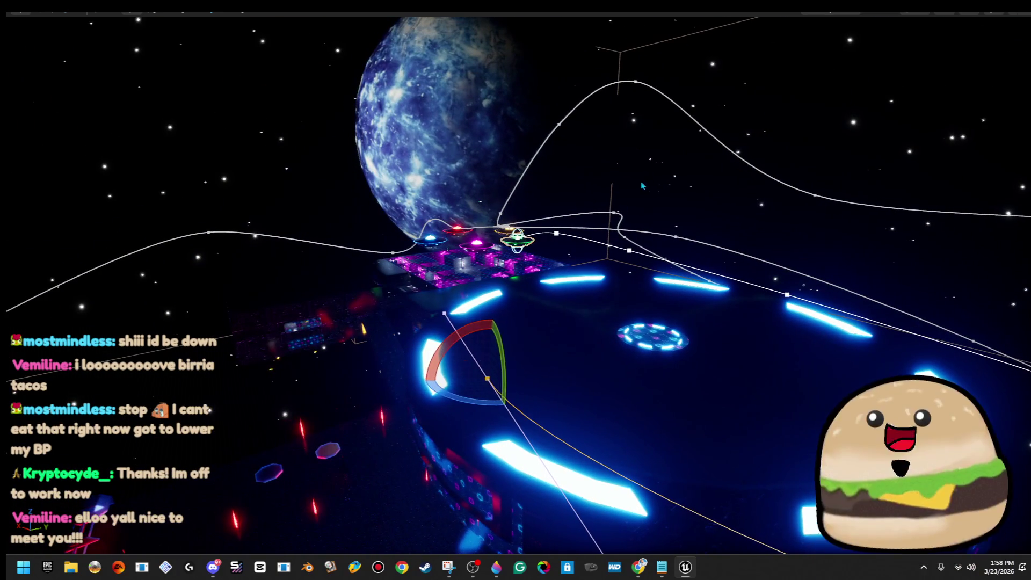
drag(485, 343, 144, 402)
Move a spline point across the light ring and turn its tangent about 50° clockwise
drag(471, 250, 499, 376)
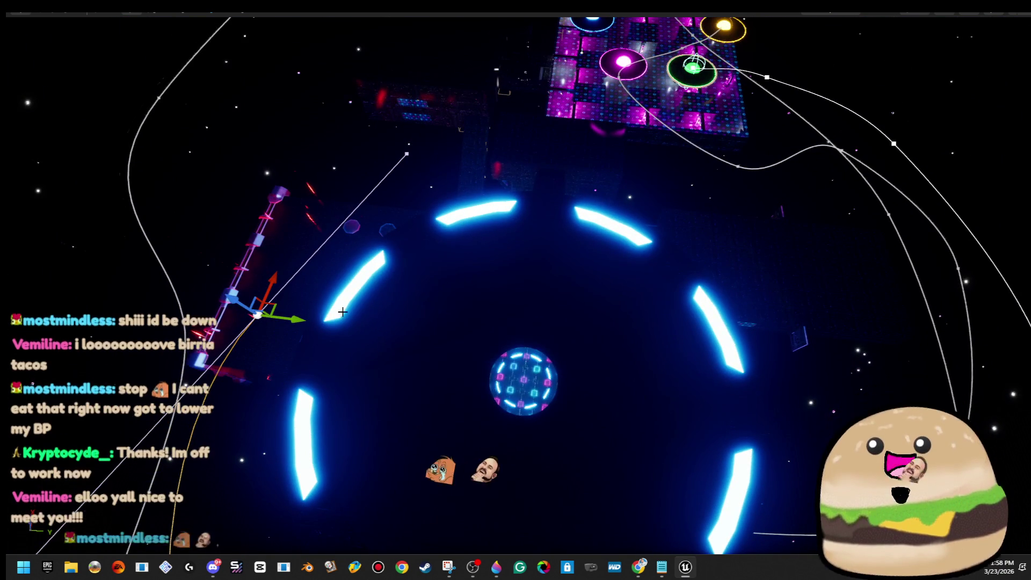
drag(290, 318, 793, 366)
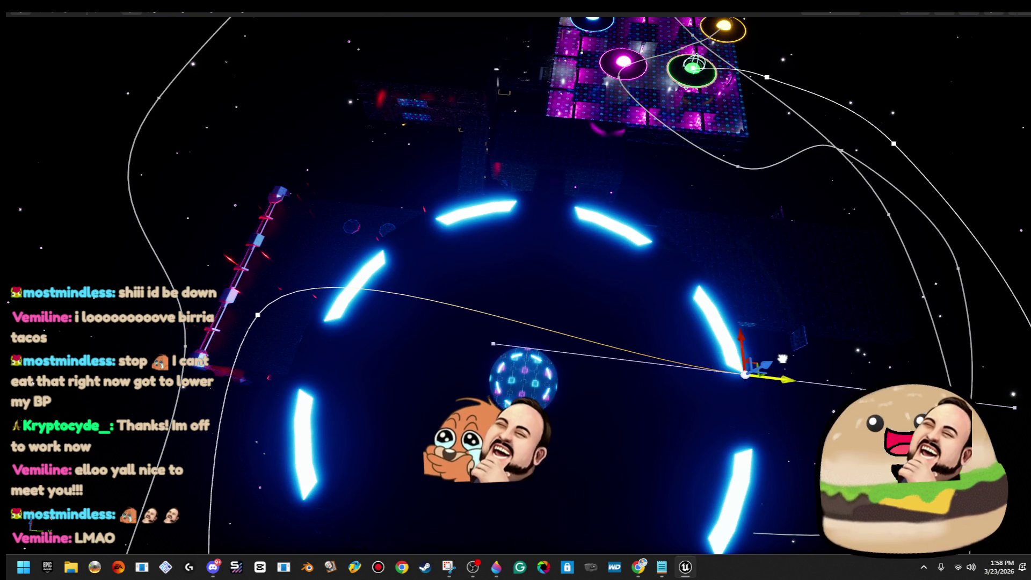
key(e)
drag(698, 349, 722, 328)
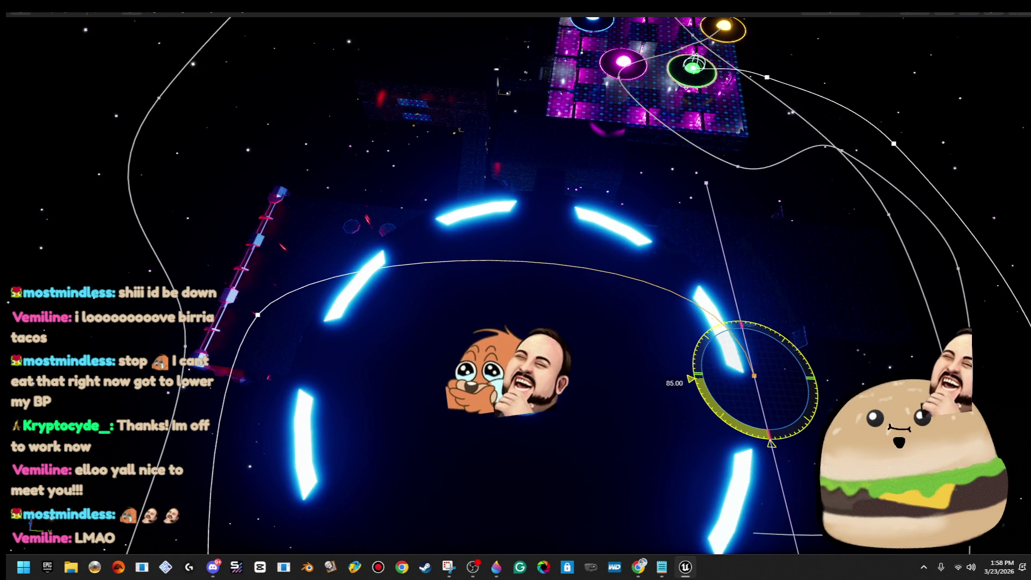
key(w)
Move the spline point up and right and rotate its tangent by 60 degrees
drag(515, 290, 301, 290)
mouse_move(426, 443)
mouse_down()
mouse_move(547, 350)
mouse_move(574, 290)
mouse_move(586, 293)
mouse_move(403, 397)
mouse_move(241, 449)
mouse_move(329, 423)
mouse_move(395, 379)
mouse_up()
mouse_move(436, 267)
mouse_down()
mouse_move(413, 276)
mouse_move(376, 236)
mouse_move(424, 215)
mouse_move(440, 226)
mouse_up()
key(w)
Add a new spline point upward, rotate its tangent about 35 degrees, and move it right
drag(644, 269, 537, 296)
mouse_move(508, 334)
mouse_down()
mouse_move(410, 223)
mouse_move(410, 131)
mouse_move(397, 130)
mouse_up()
key(e)
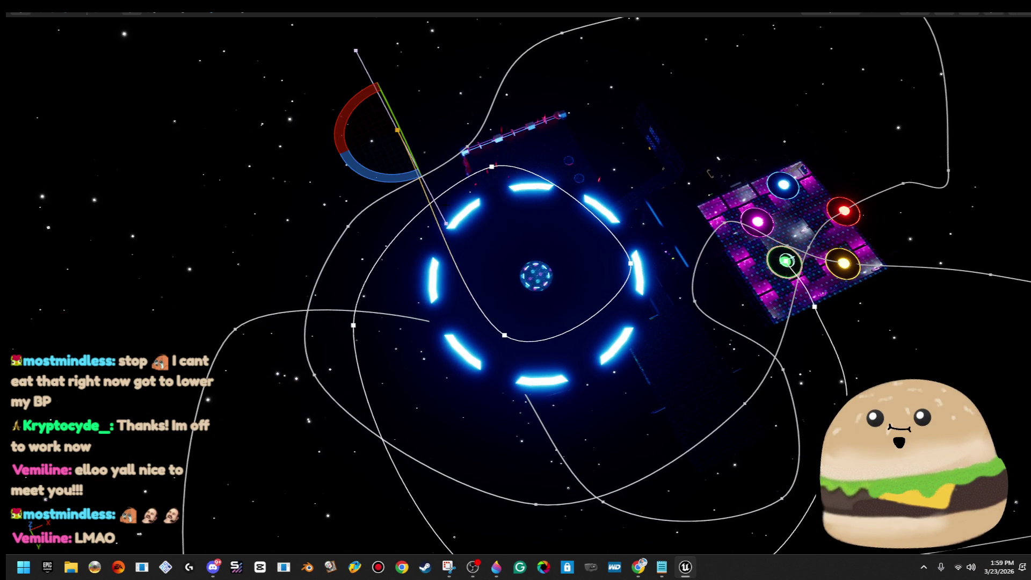
mouse_move(400, 175)
mouse_down()
mouse_move(479, 182)
mouse_move(480, 167)
mouse_up()
key(w)
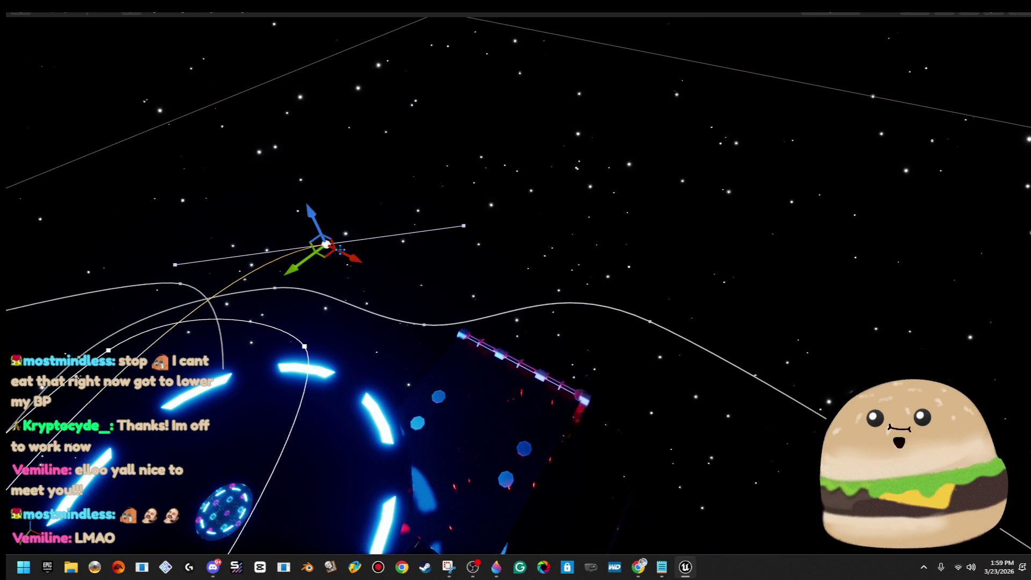
mouse_move(328, 251)
mouse_down()
mouse_move(530, 271)
mouse_move(578, 214)
mouse_move(638, 350)
mouse_move(619, 328)
mouse_up()
Lower the spline point toward the platforms and drop it below the station
key(f)
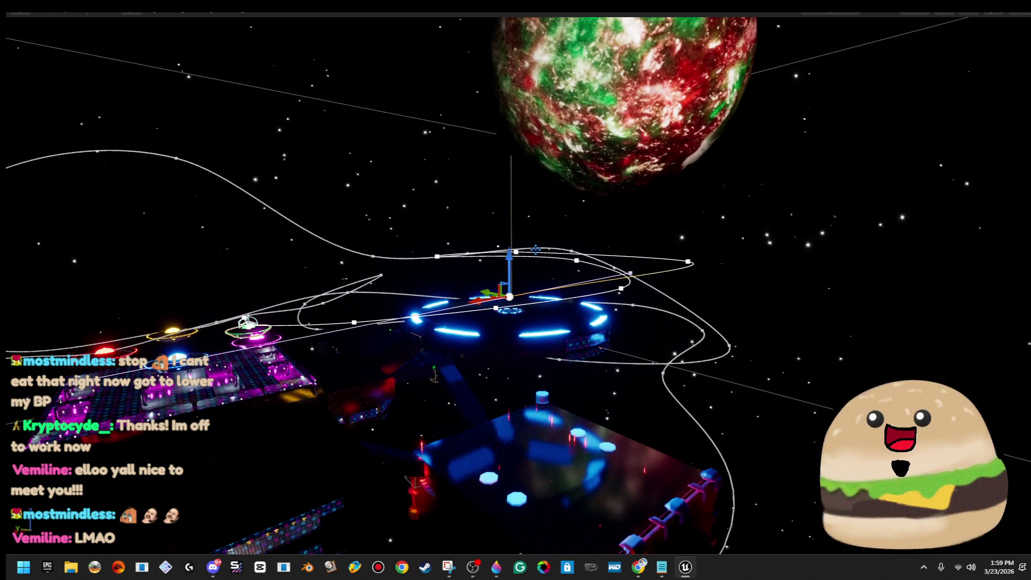
mouse_move(509, 269)
mouse_down()
mouse_move(494, 392)
mouse_move(509, 425)
mouse_up()
key(f)
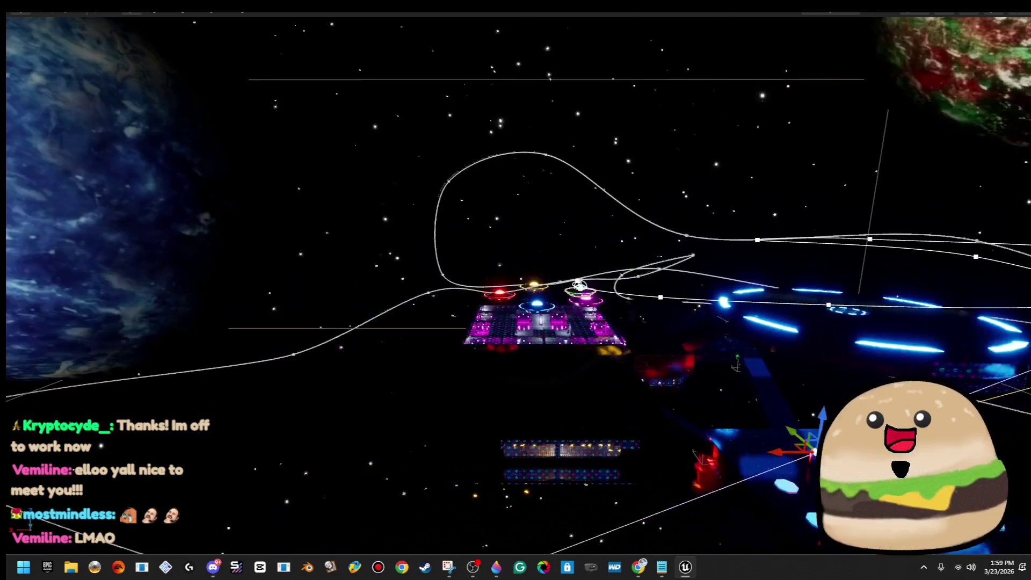
mouse_move(688, 314)
mouse_down()
mouse_move(684, 299)
mouse_move(684, 322)
mouse_up()
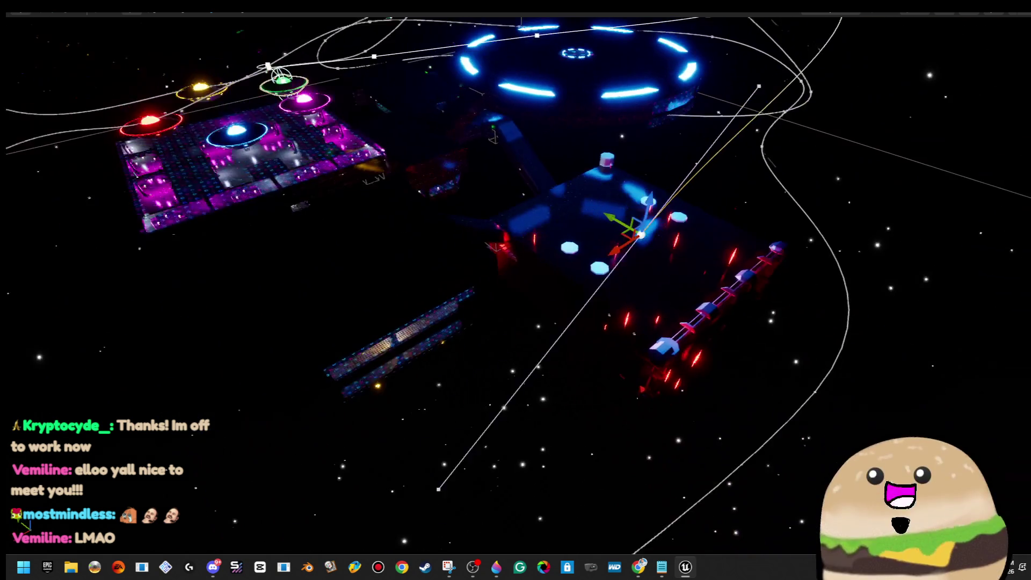
mouse_move(585, 247)
mouse_down()
mouse_move(343, 223)
mouse_move(258, 196)
mouse_move(418, 212)
mouse_move(454, 379)
mouse_move(575, 379)
mouse_up()
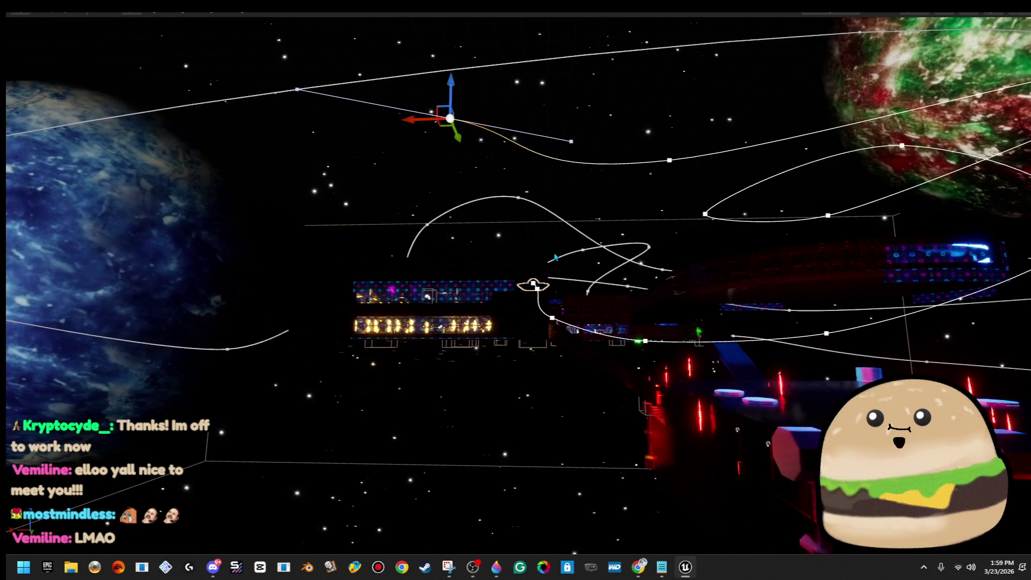
drag(648, 131, 648, 258)
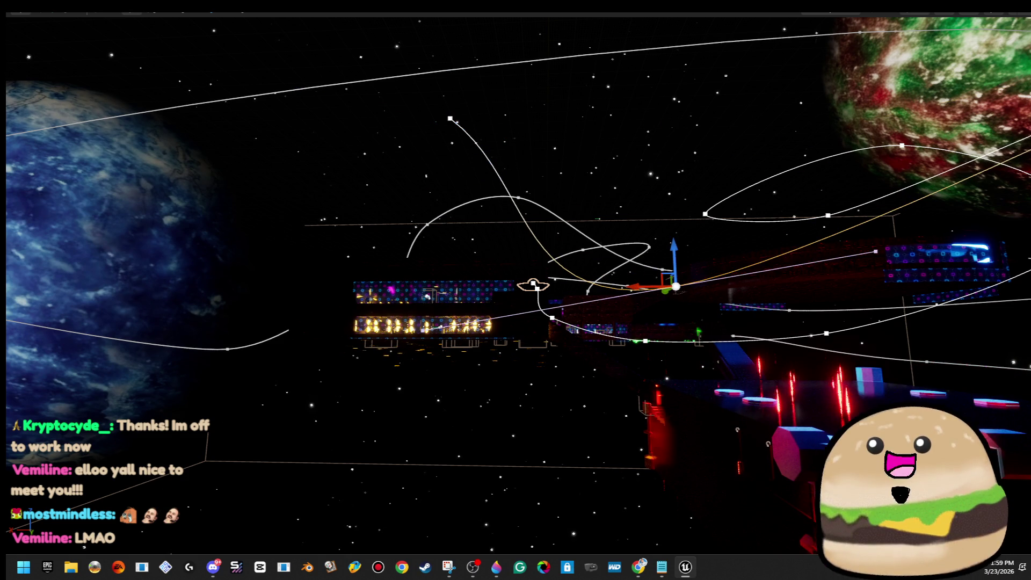
Fine-tune the point down-left, then up, settling it in open space below the tile boards
key(f)
mouse_move(498, 268)
mouse_down()
mouse_move(362, 255)
mouse_move(359, 382)
mouse_up()
mouse_move(534, 340)
mouse_down()
mouse_move(542, 322)
mouse_move(516, 333)
mouse_move(533, 339)
mouse_move(527, 326)
mouse_move(367, 333)
mouse_move(396, 333)
mouse_up()
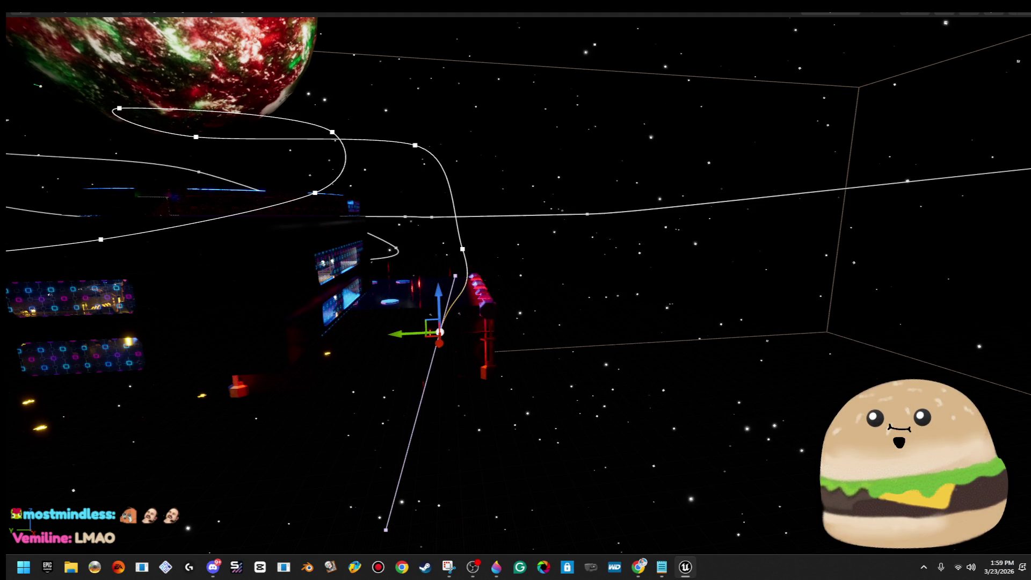
mouse_move(438, 303)
mouse_down()
mouse_move(435, 236)
mouse_move(435, 263)
mouse_up()
Move the nearby spline points right over the pads, then raise the end point and shift it along Y
mouse_move(399, 222)
mouse_down()
mouse_move(455, 224)
mouse_move(349, 300)
mouse_move(218, 320)
mouse_move(350, 314)
mouse_up()
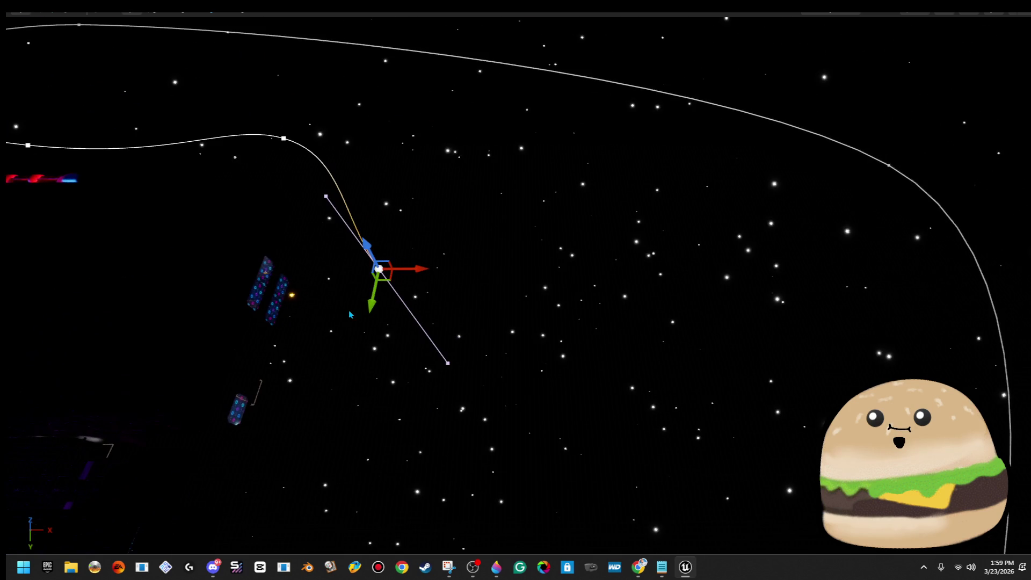
drag(388, 278, 430, 287)
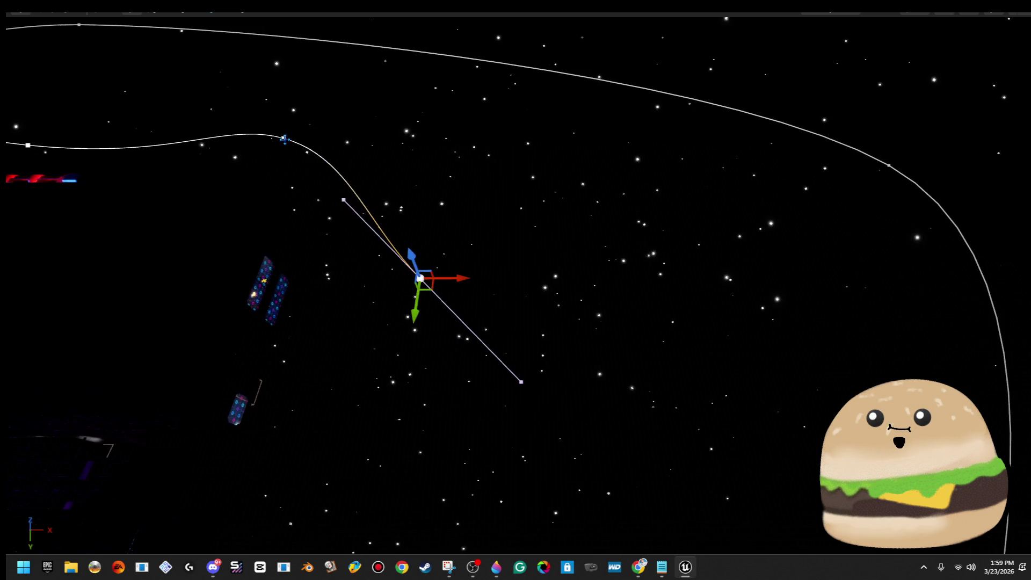
click(285, 139)
drag(311, 138, 464, 248)
mouse_move(415, 282)
mouse_down()
mouse_move(465, 260)
mouse_move(410, 299)
mouse_up()
click(467, 247)
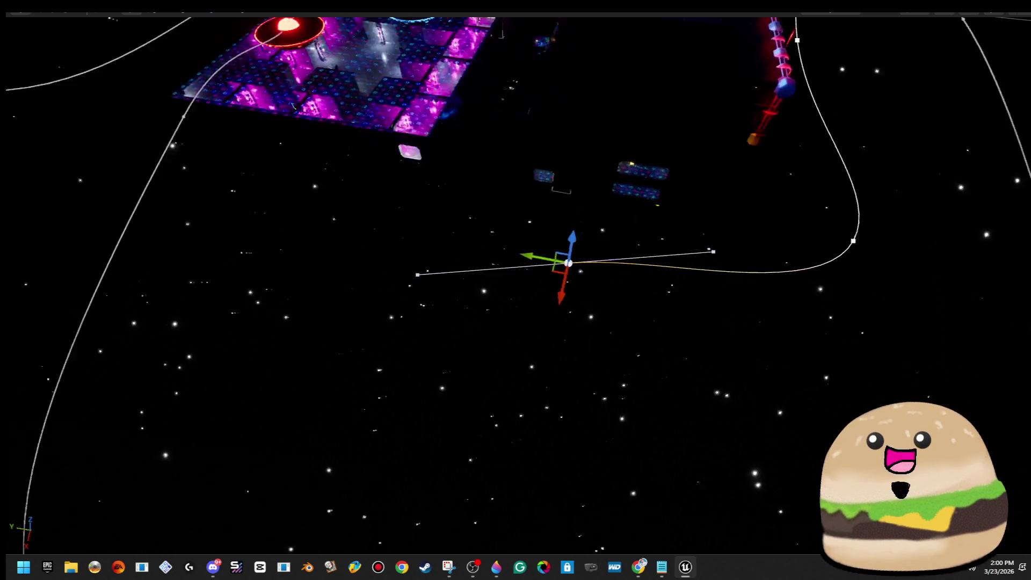
drag(411, 383, 395, 236)
key(f)
drag(542, 301, 333, 339)
key(f)
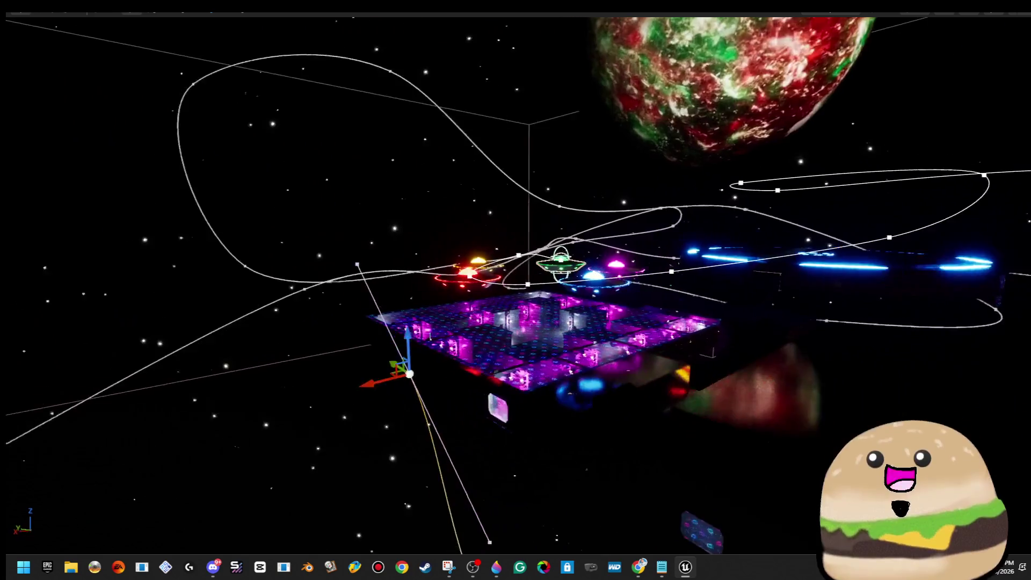
Turn the end point's tangent near vertical and drag it down toward the pad platform, past the UFOs
key(e)
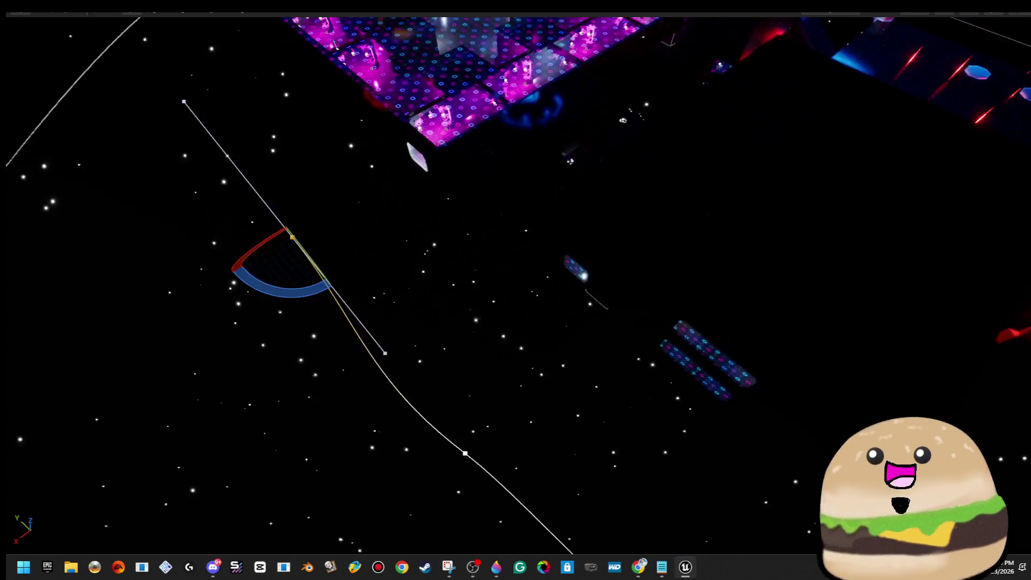
drag(334, 192, 311, 204)
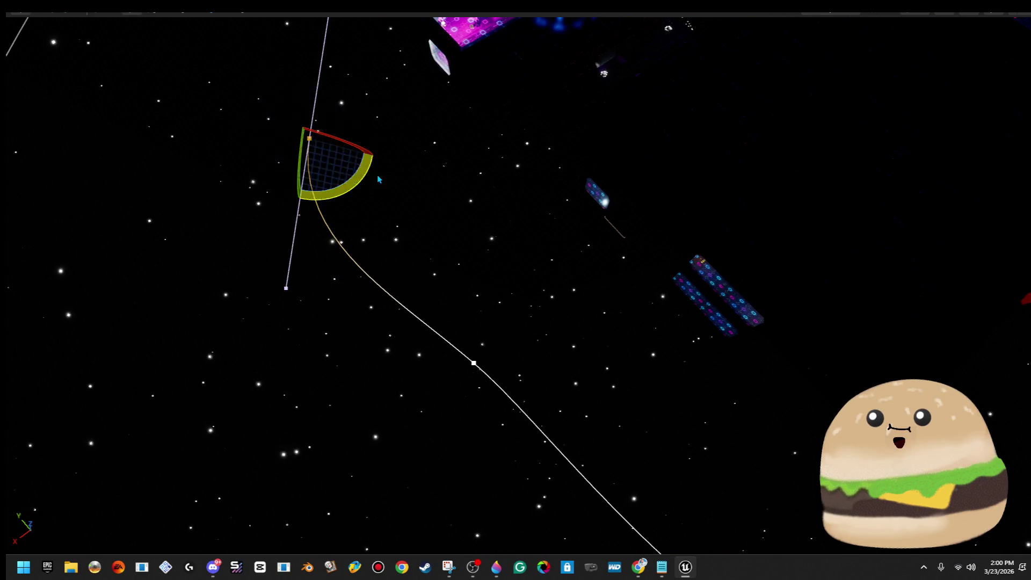
key(w)
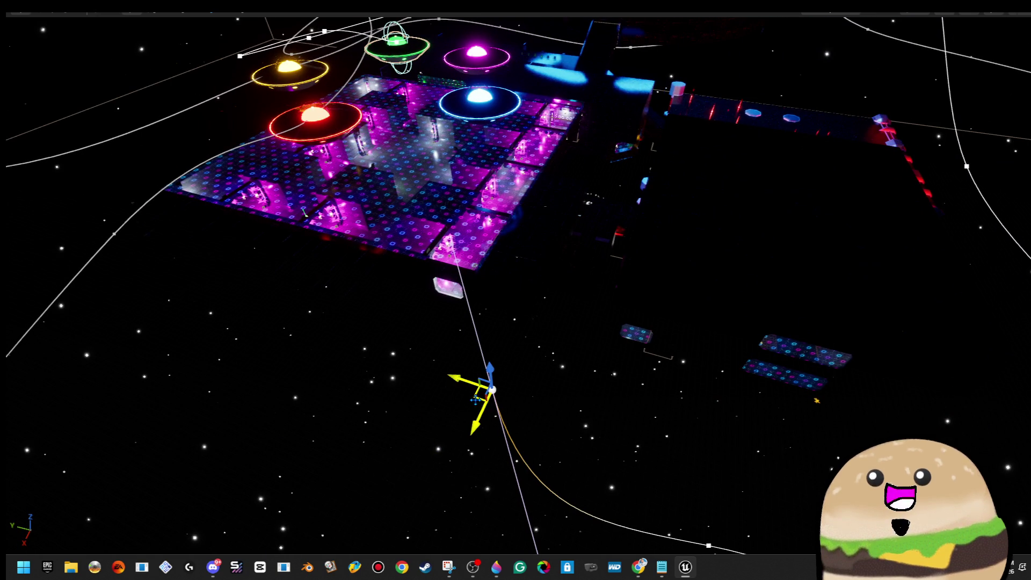
key(f)
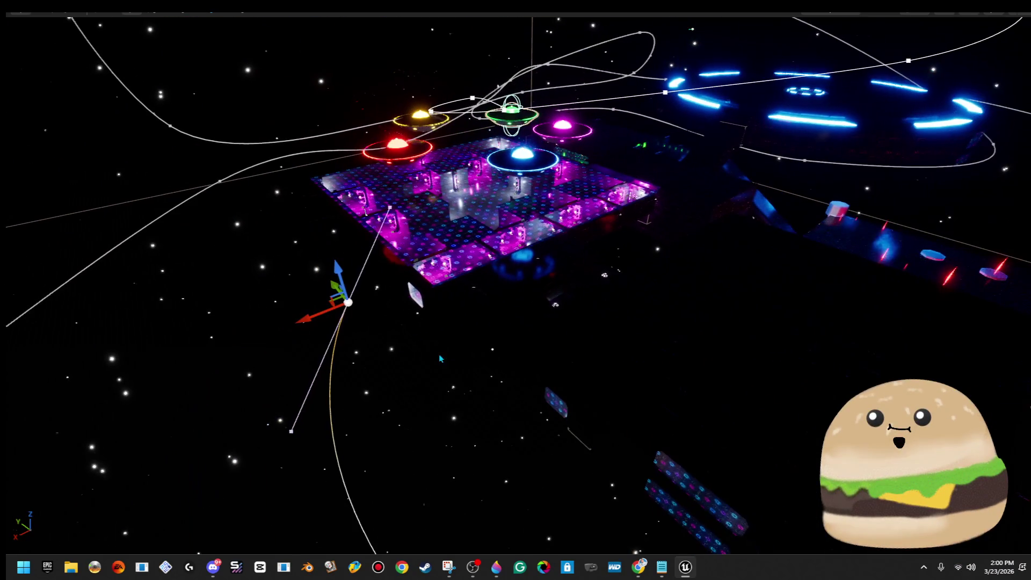
drag(305, 316, 671, 162)
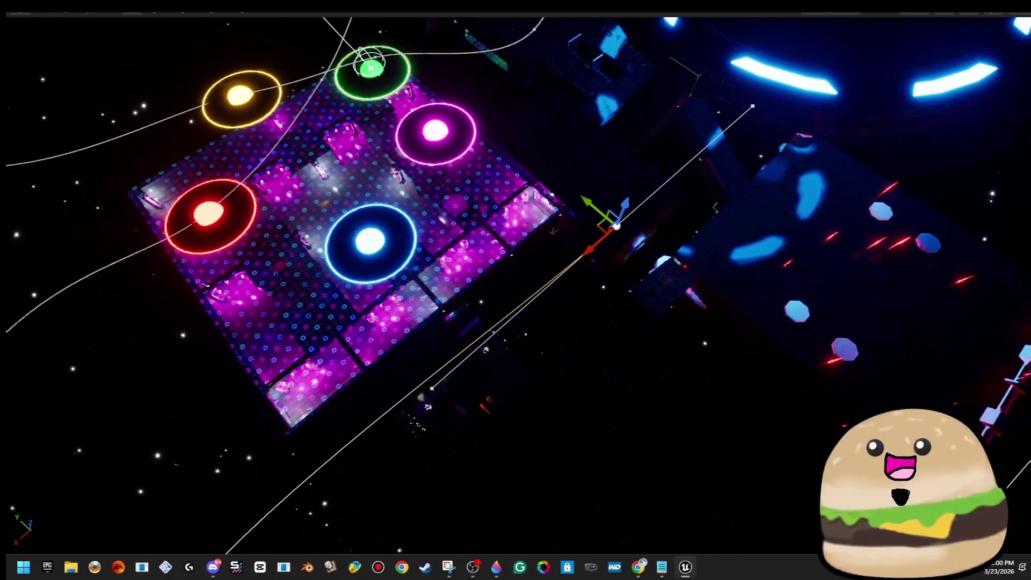
mouse_move(564, 225)
mouse_down()
mouse_move(463, 314)
mouse_move(399, 234)
mouse_up()
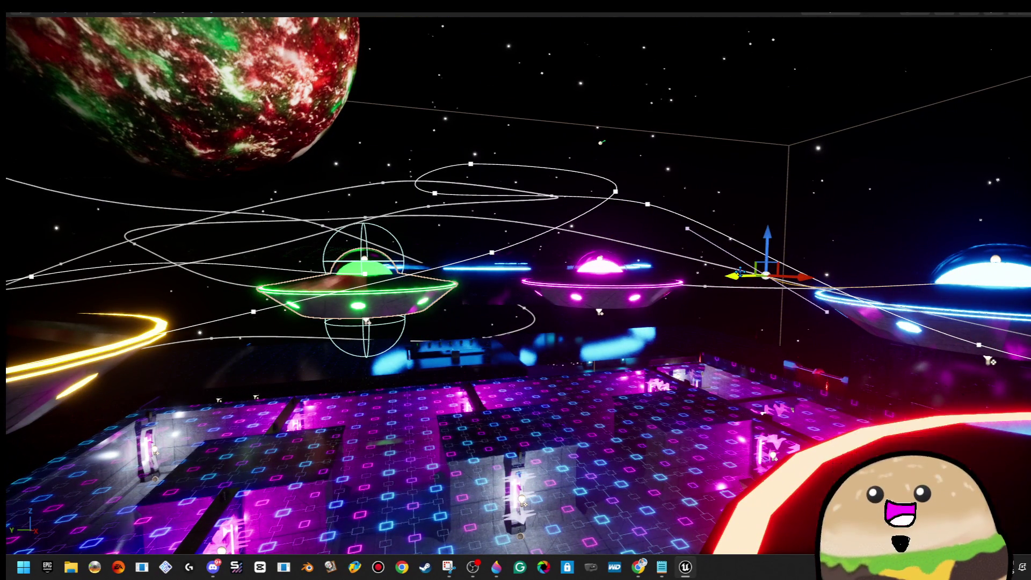
drag(734, 275, 471, 285)
drag(519, 259, 487, 260)
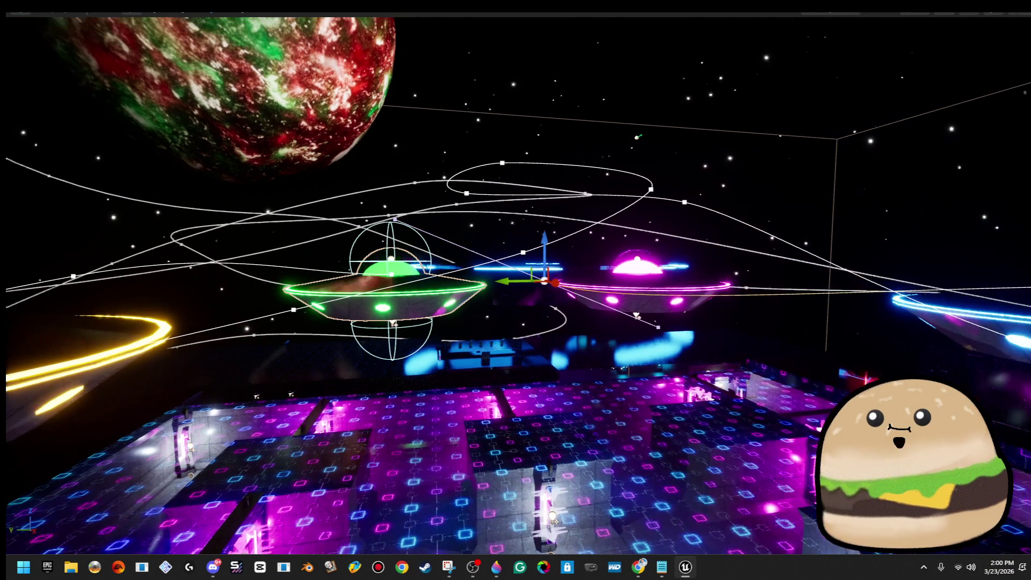
Rotate spline point 15 to about 13.7, -6.3, 88.8 degrees and restore the full editor layout
key(e)
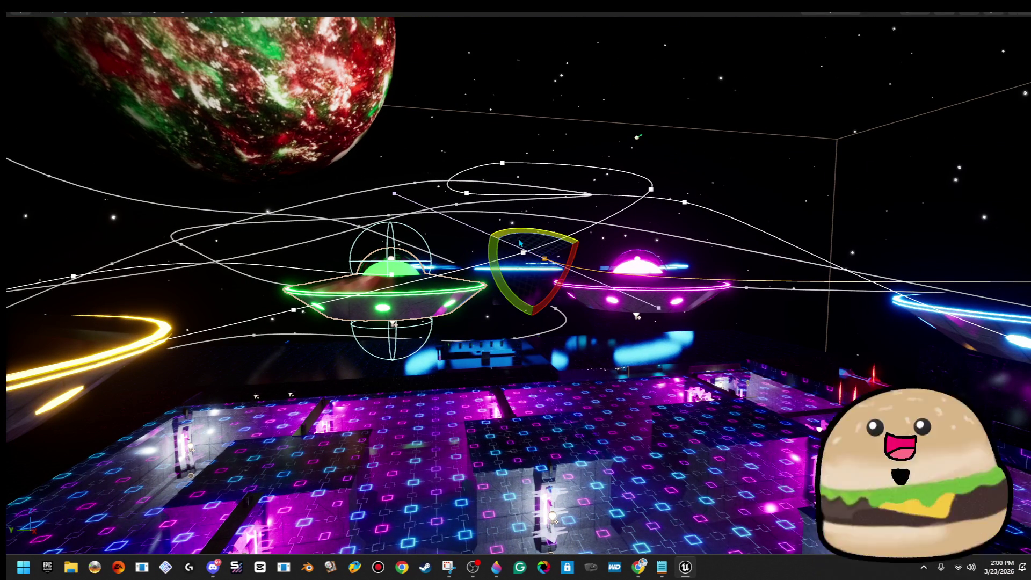
drag(530, 232, 432, 340)
mouse_move(392, 297)
mouse_down()
mouse_move(425, 377)
mouse_move(397, 371)
mouse_move(387, 392)
mouse_up()
key(e)
drag(515, 290, 483, 268)
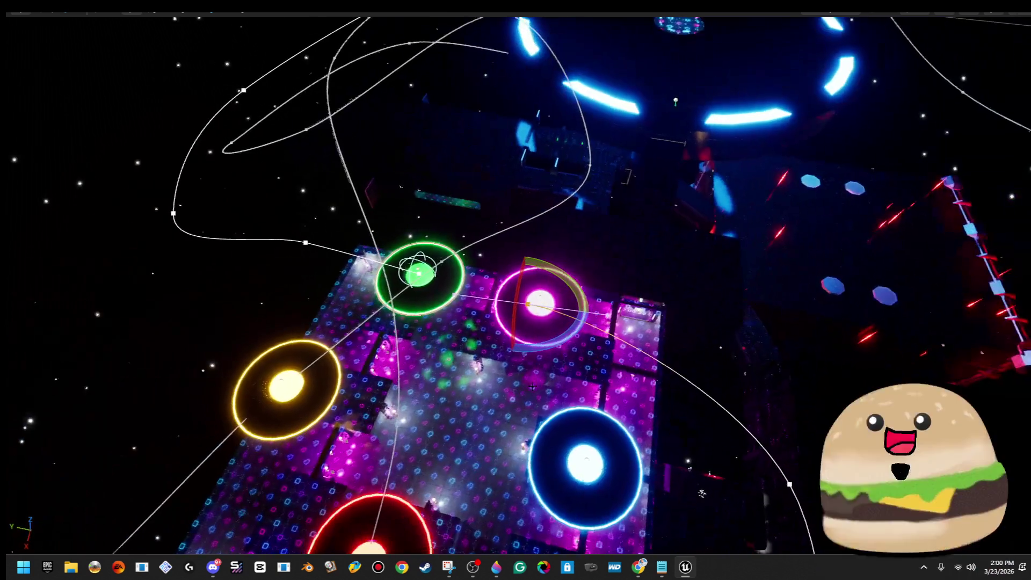
key(F11)
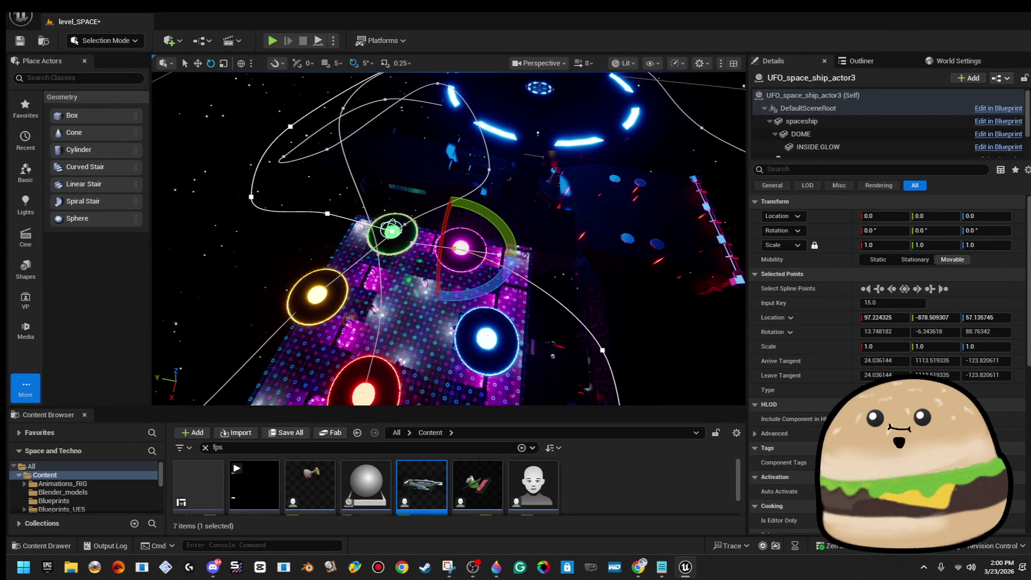
Select UFO_space_ship_actor3 and lower its Speed On Spline from 3000 to 700
scroll(887, 322, down, 3)
scroll(886, 350, down, 2)
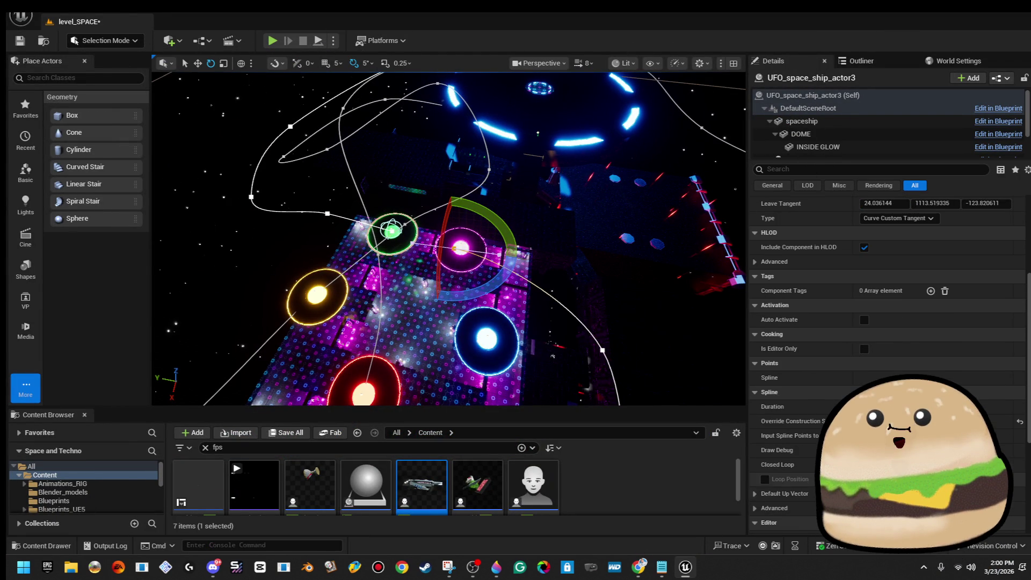
drag(674, 351, 644, 322)
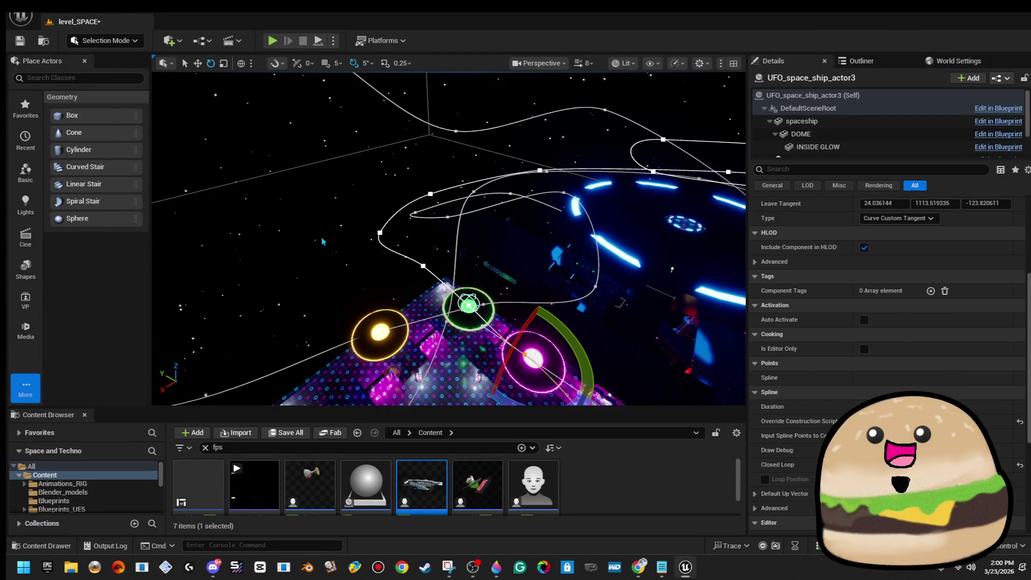
drag(323, 242, 401, 242)
click(448, 240)
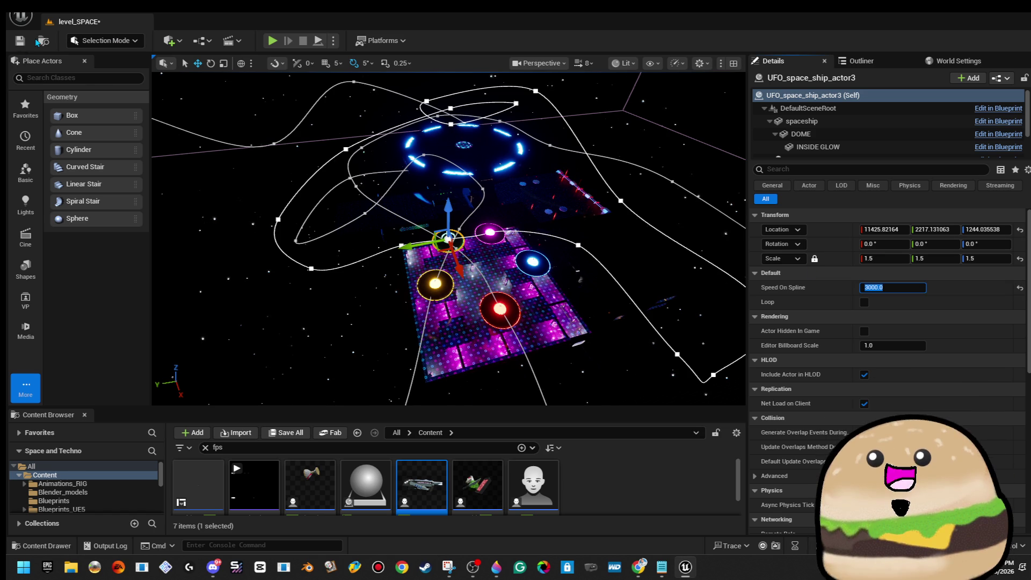
Save the level and play-test it from the floor with Play From Here
click(22, 41)
text(7000)
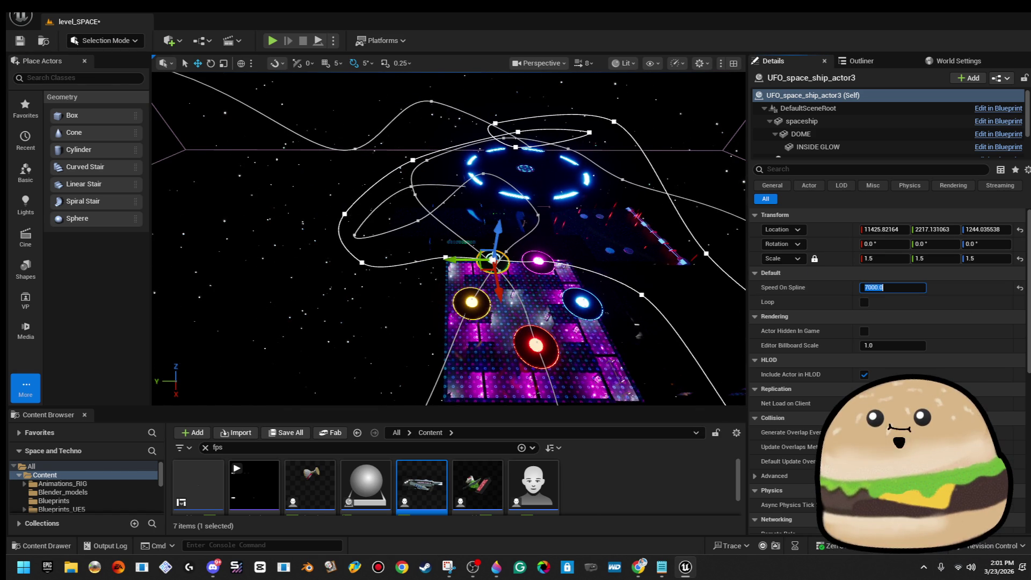
right_click(527, 333)
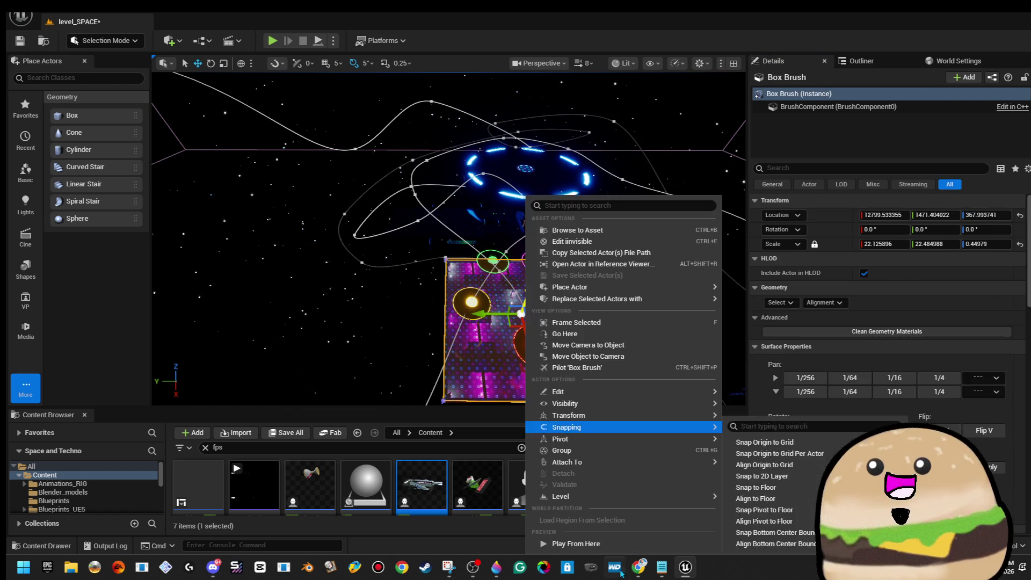
click(627, 549)
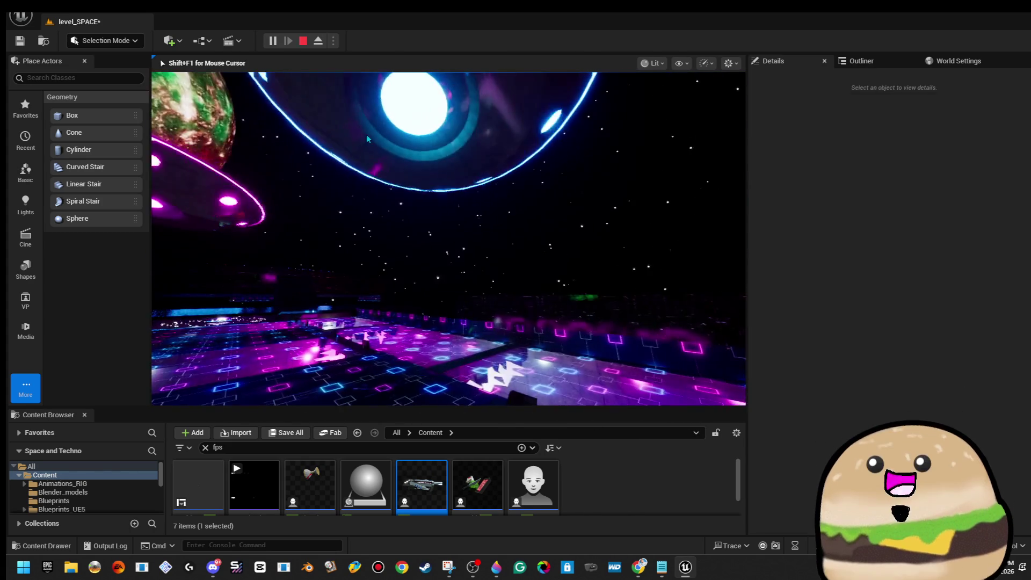
Stop the play-test and fly the viewport back to the Box Brush floor
key(Escape)
mouse_move(503, 266)
mouse_down()
mouse_move(483, 269)
mouse_move(499, 272)
mouse_up()
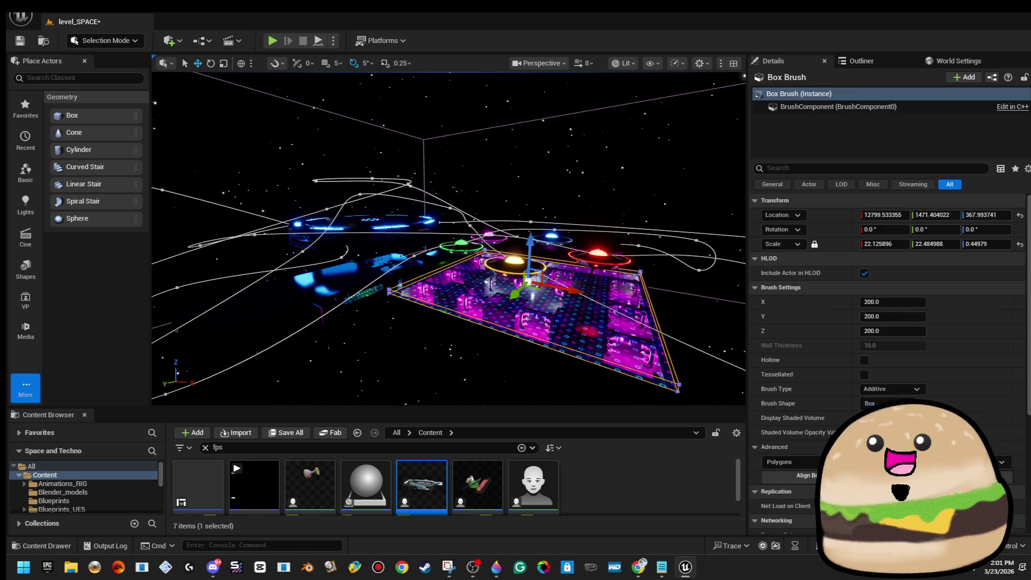
Reselect UFO_space_ship_actor3 and start a fresh Play From Here test above the floor
click(461, 247)
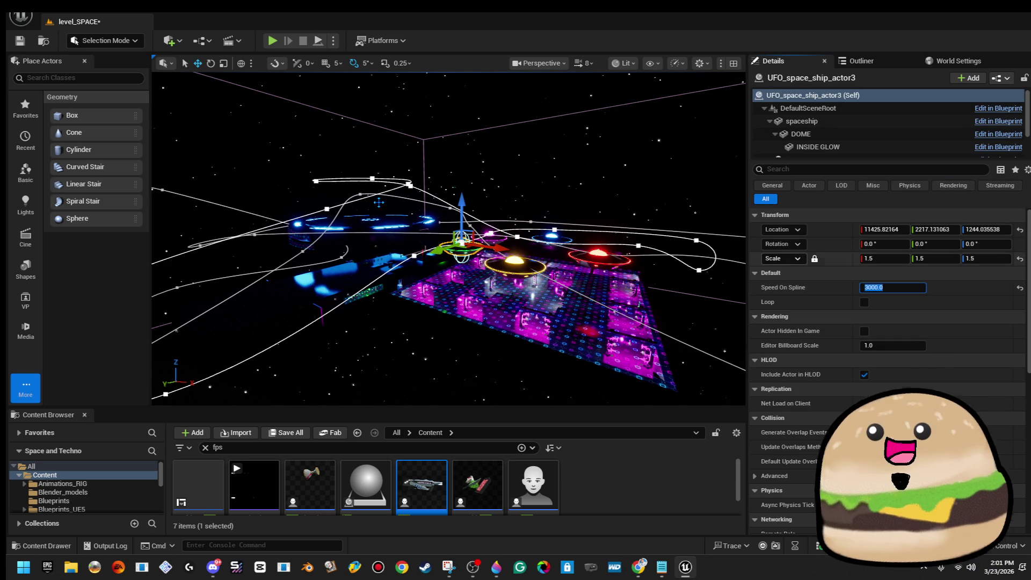
drag(476, 171, 461, 180)
right_click(472, 204)
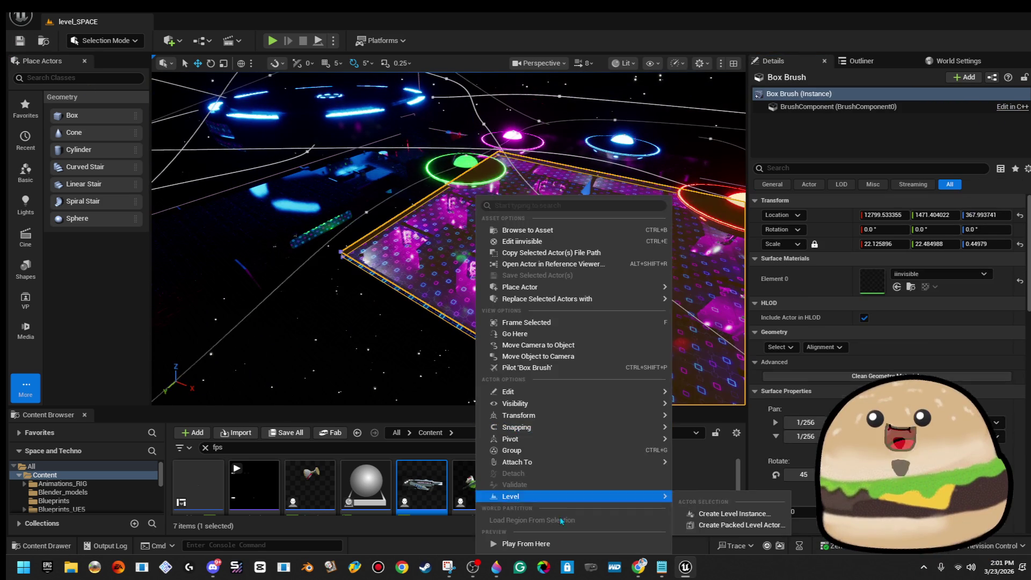
click(532, 542)
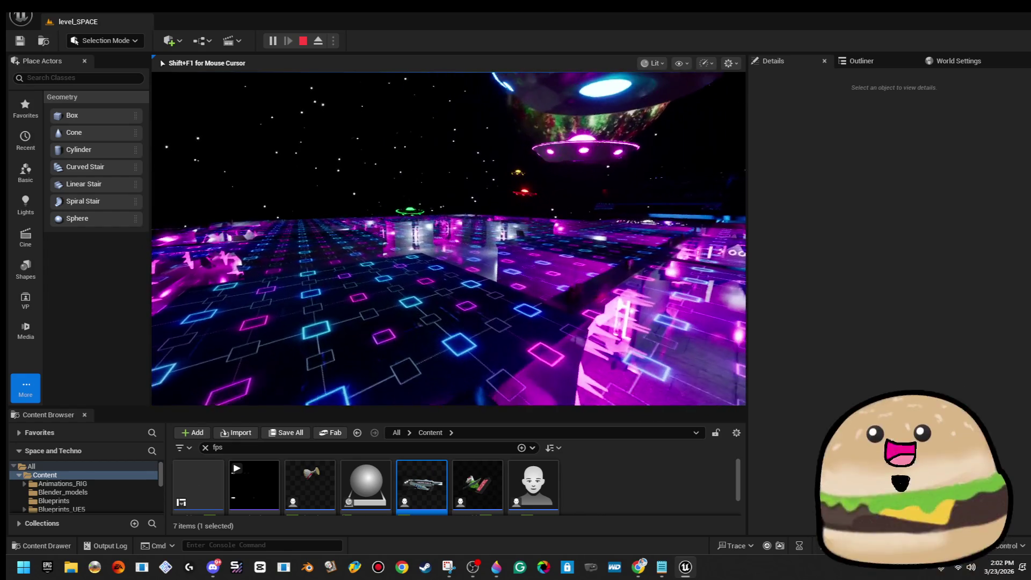
End the play-test after watching the UFOs fly their spline loops
key(Escape)
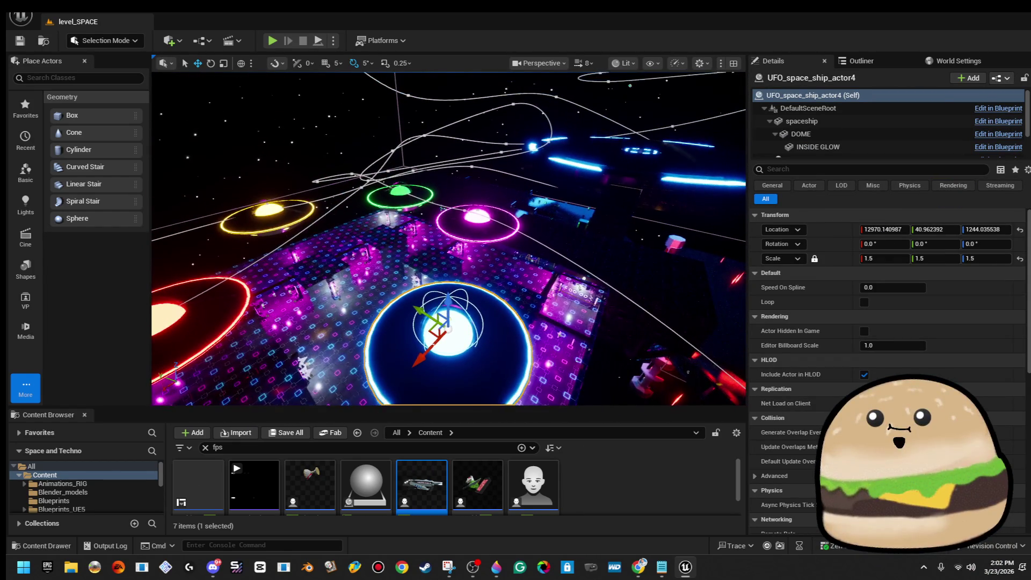
Select UFO_space_ship_actor5 and step through its components, testing then reverting a body glow change
click(477, 218)
key(f)
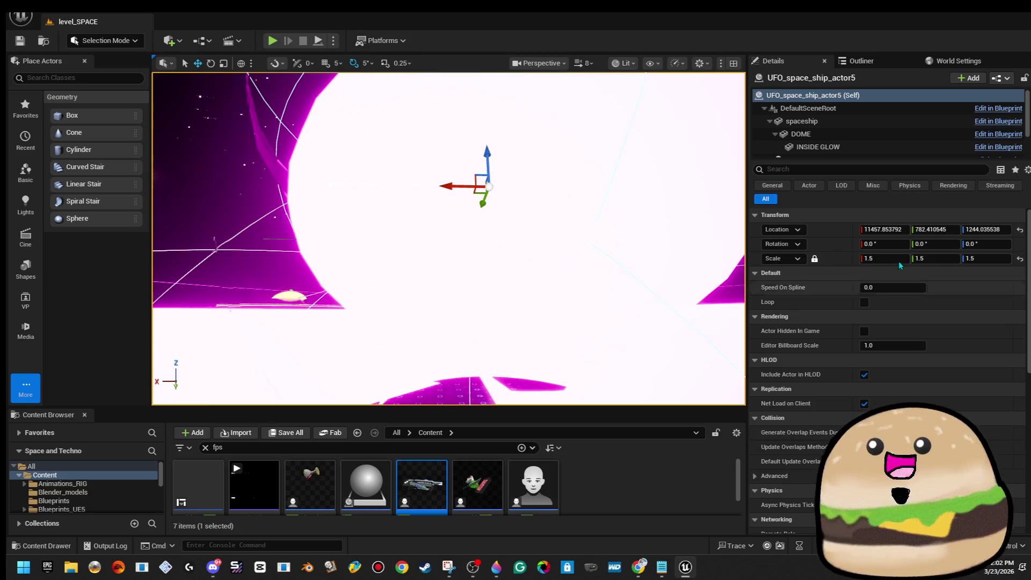
click(818, 147)
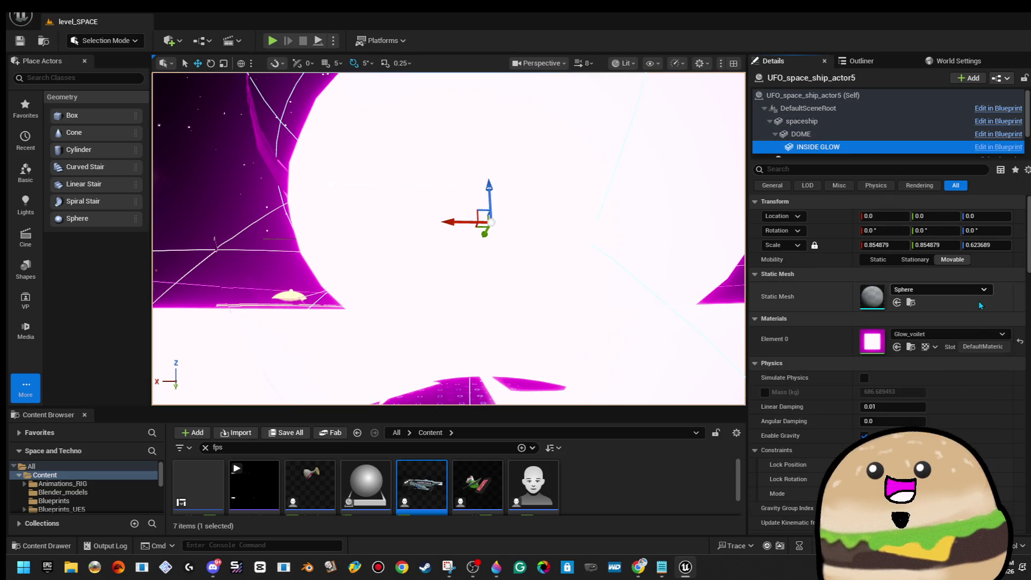
key(Down)
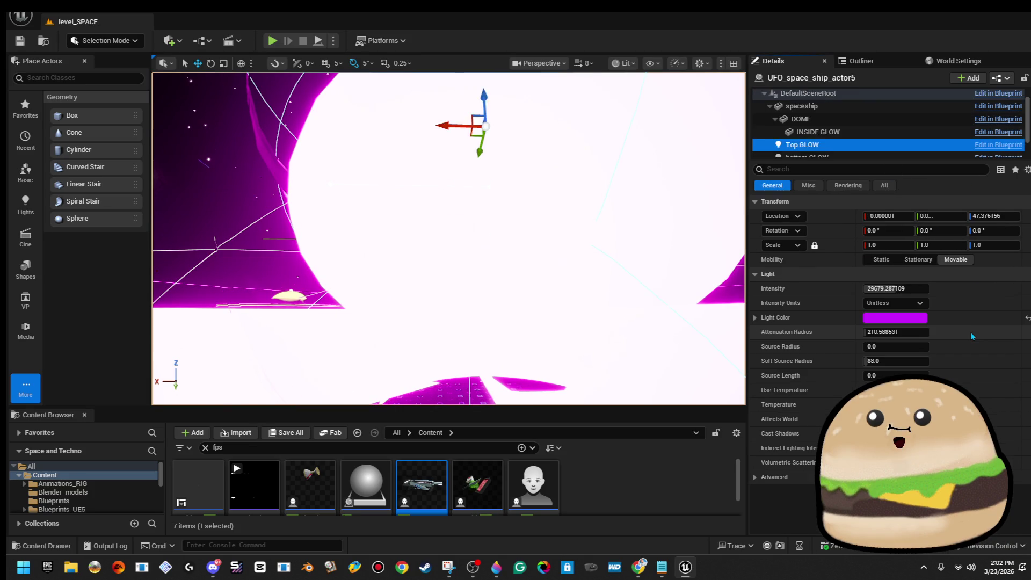
key(Up)
key(Up)
key(Up)
key(Down)
key(Down)
key(ctrl+z)
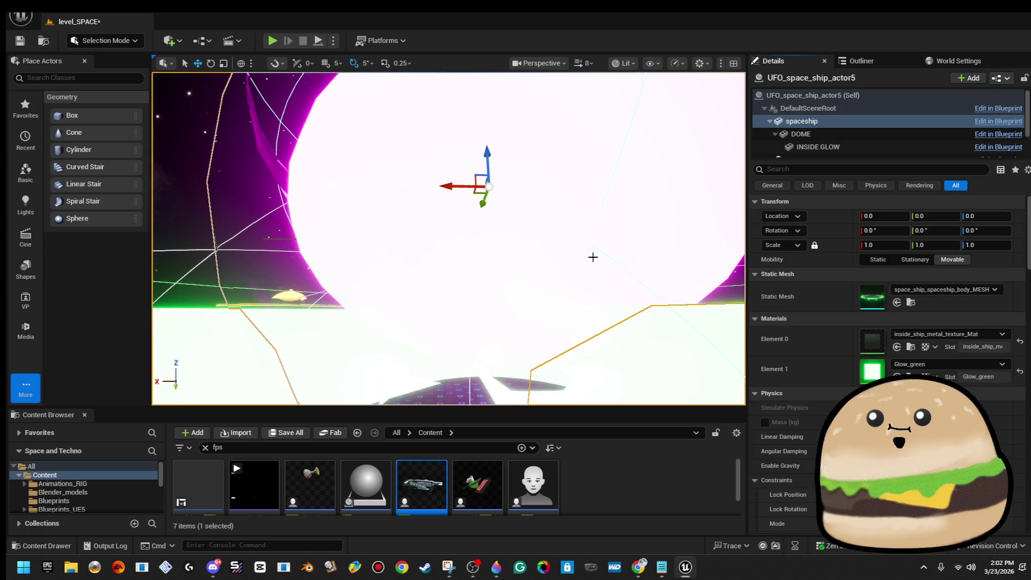
key(ctrl+y)
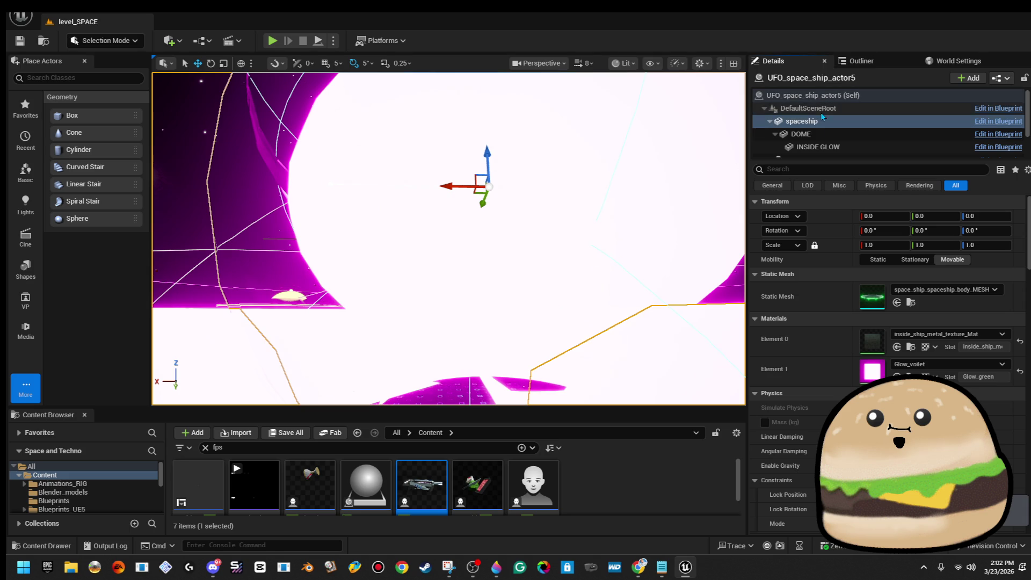
key(Down)
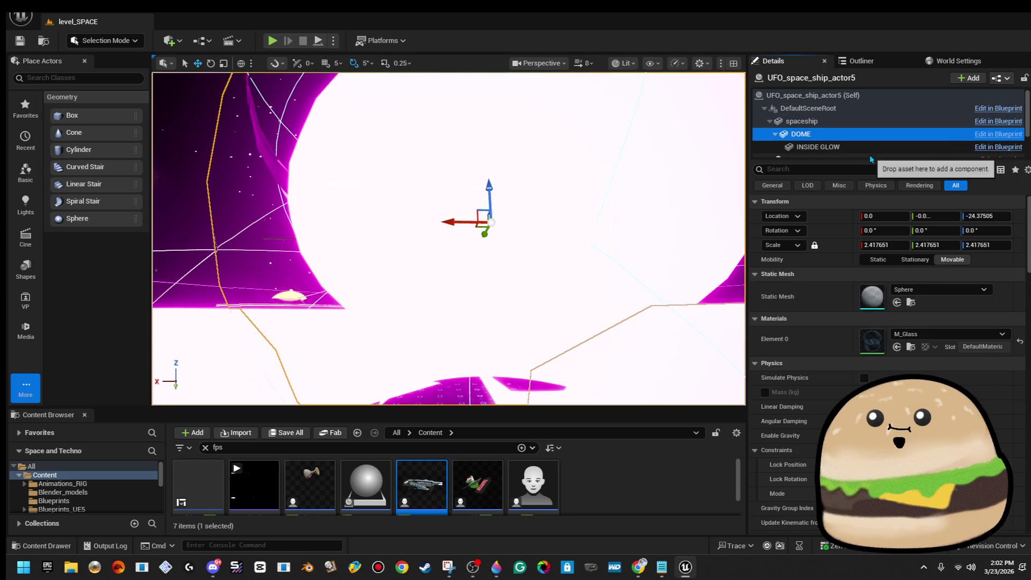
Set the INSIDE GLOW component's Element 0 material to Glow_voilet_transparent
click(849, 147)
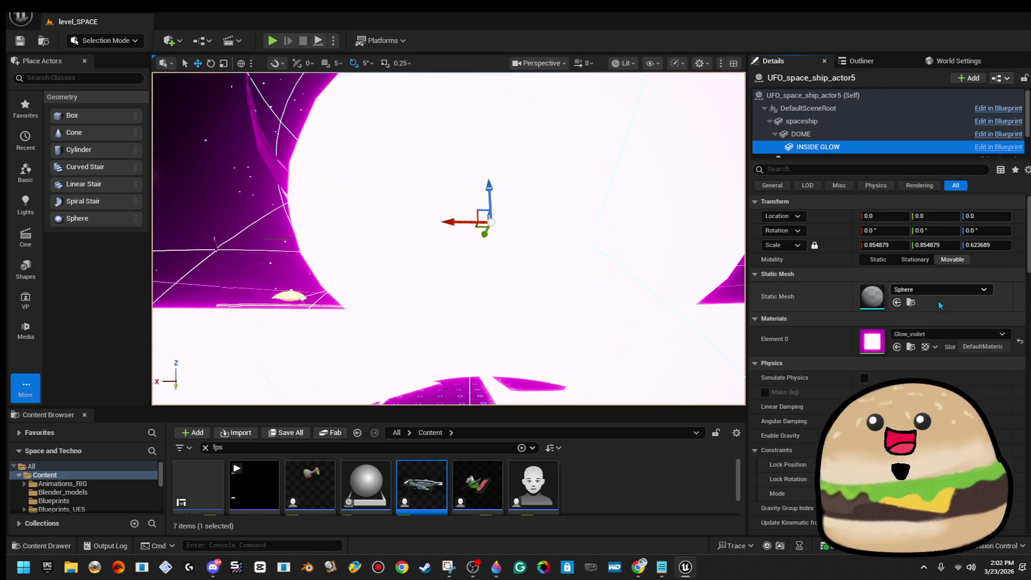
click(948, 334)
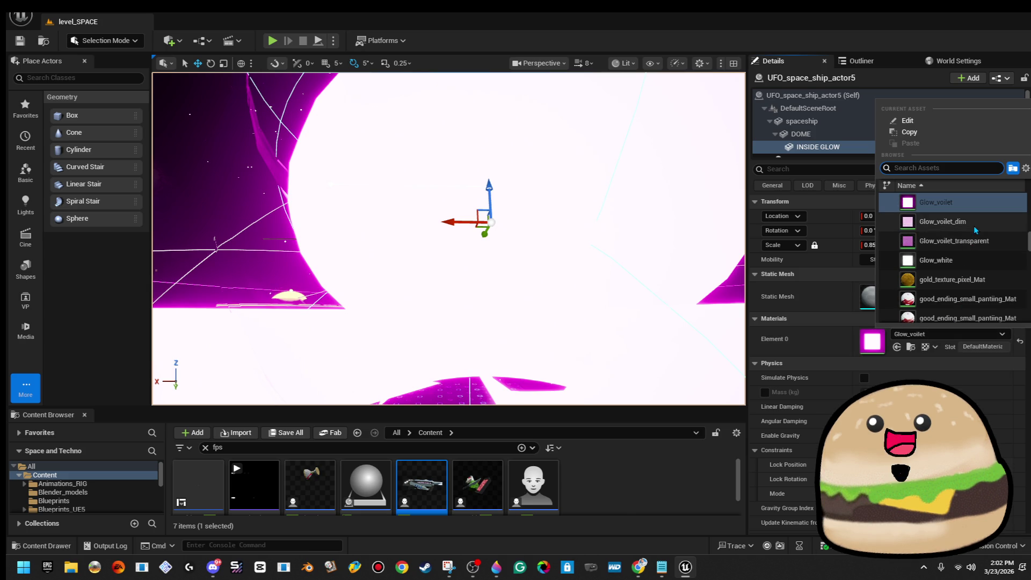
click(954, 241)
mouse_move(448, 239)
mouse_down()
mouse_move(430, 237)
mouse_move(392, 258)
mouse_move(454, 198)
mouse_move(397, 215)
mouse_move(408, 209)
mouse_move(424, 237)
mouse_up()
ctrl+click(418, 196)
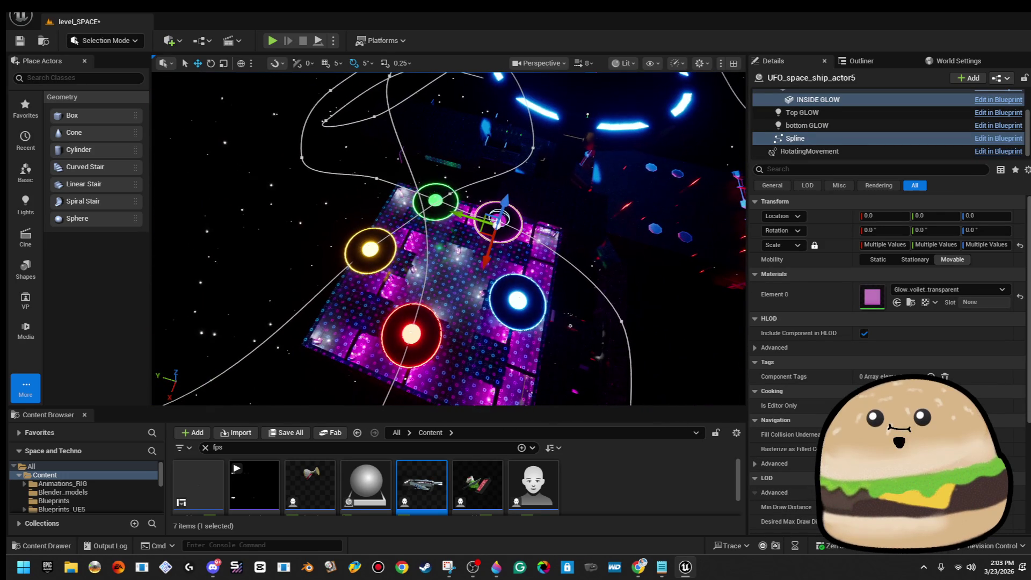
Add a new point to the pink UFO's path and drag it right into open space
drag(491, 223, 612, 204)
mouse_move(449, 239)
mouse_down()
mouse_move(429, 252)
mouse_move(421, 237)
mouse_move(438, 220)
mouse_move(418, 247)
mouse_move(408, 236)
mouse_move(416, 241)
mouse_up()
drag(388, 323, 494, 329)
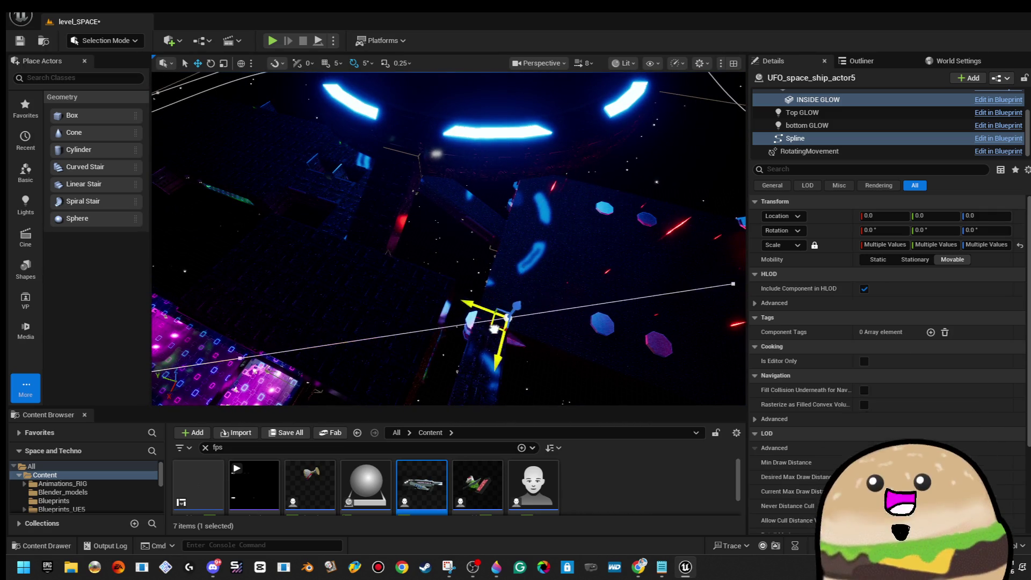
drag(534, 302, 505, 306)
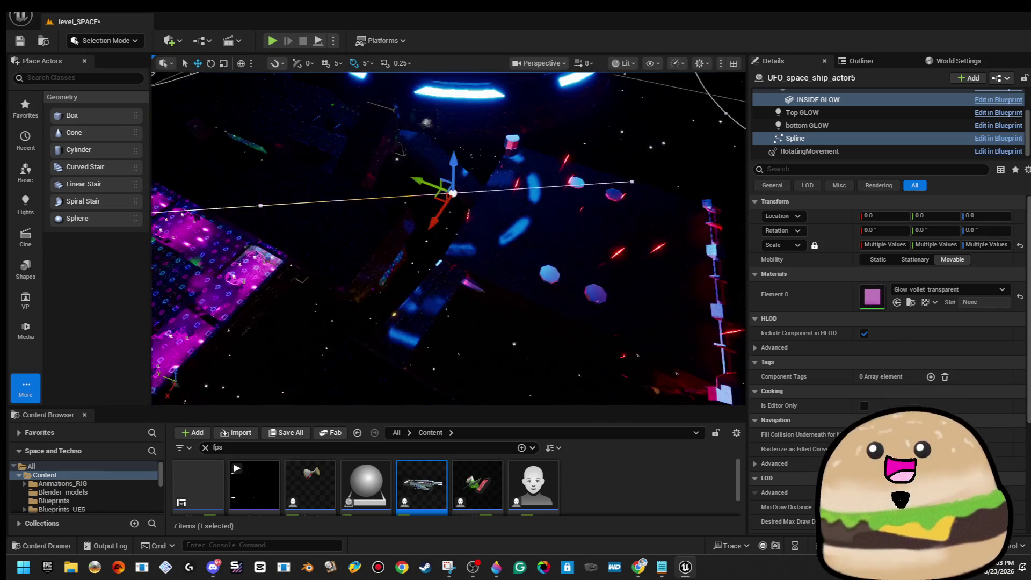
mouse_move(426, 283)
mouse_down()
mouse_move(574, 270)
mouse_move(541, 322)
mouse_move(465, 298)
mouse_up()
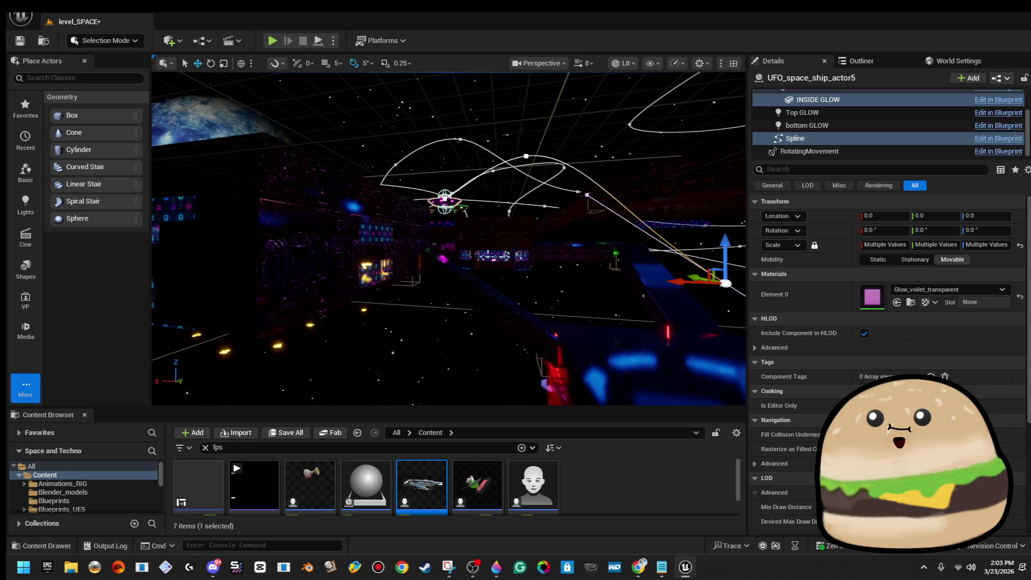
Reposition the path point down-left, right, then far left to reshape the curve
mouse_move(535, 264)
mouse_down()
mouse_move(402, 233)
mouse_move(445, 217)
mouse_move(287, 241)
mouse_move(296, 250)
mouse_move(376, 215)
mouse_move(456, 204)
mouse_move(440, 294)
mouse_up()
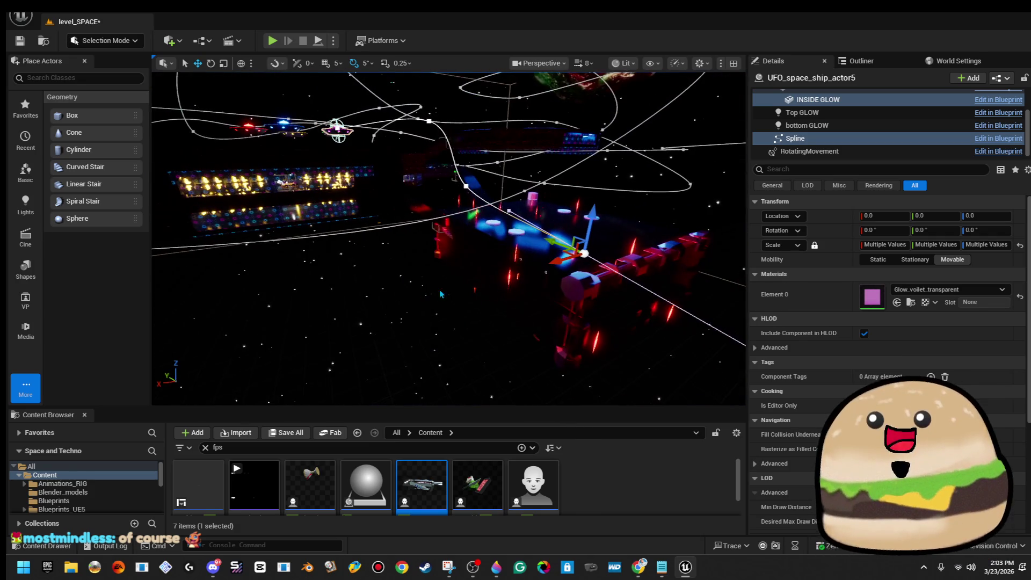
drag(557, 262, 311, 290)
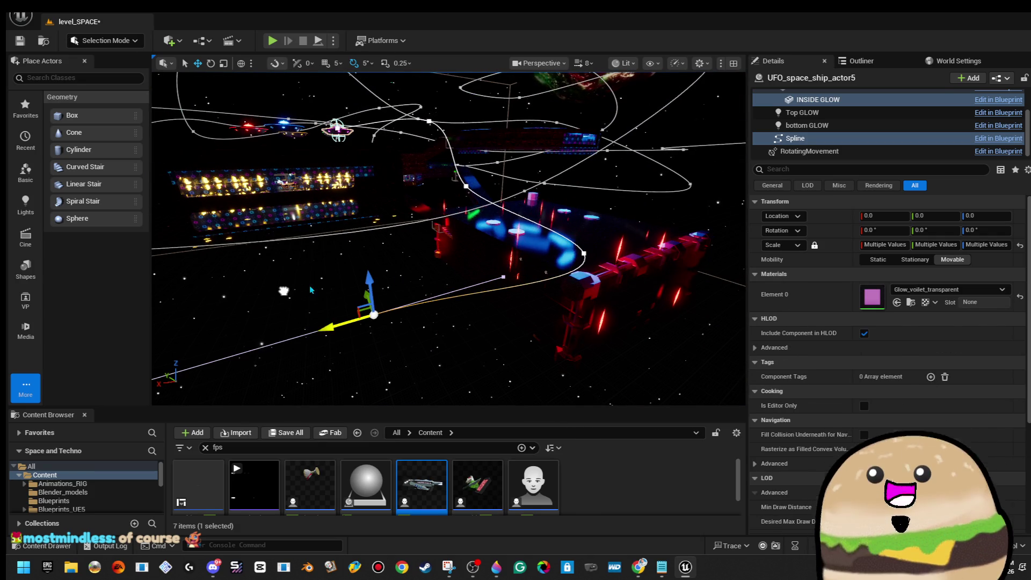
drag(448, 239, 375, 228)
key(d)
mouse_move(508, 185)
mouse_down()
mouse_move(379, 177)
mouse_move(588, 206)
mouse_up()
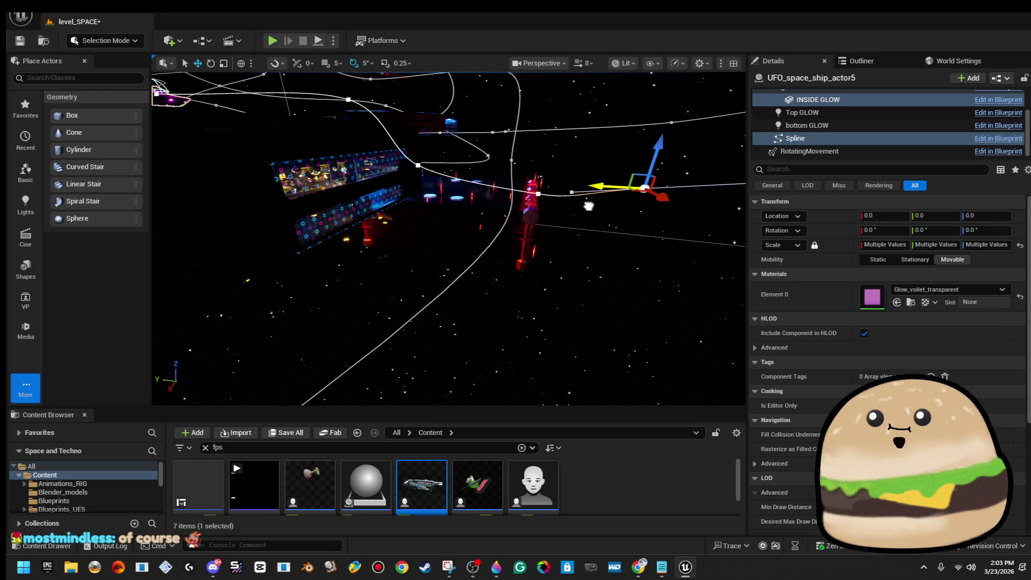
key(w)
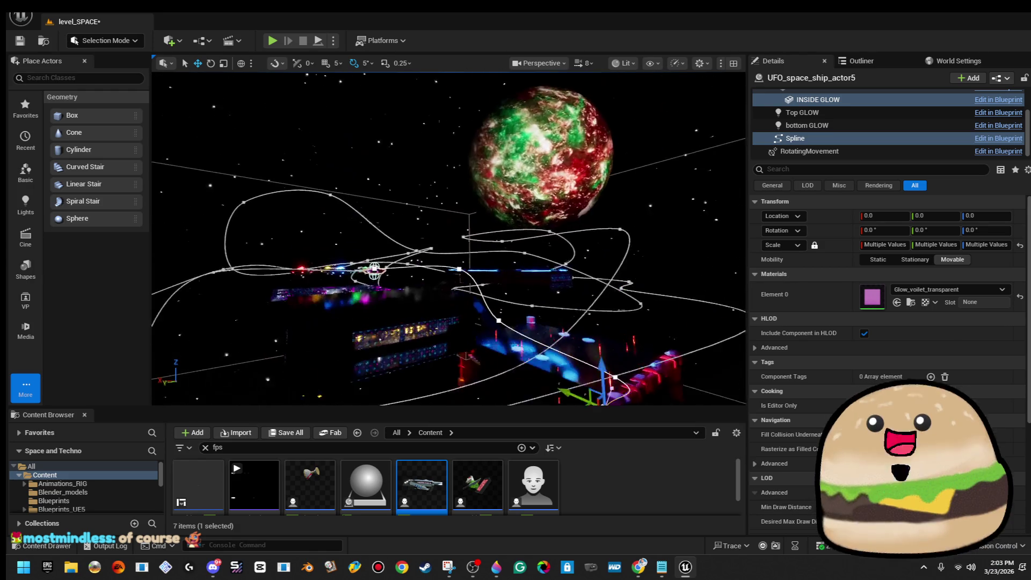
mouse_move(529, 284)
mouse_down()
mouse_move(490, 253)
mouse_move(490, 271)
mouse_move(241, 316)
mouse_up()
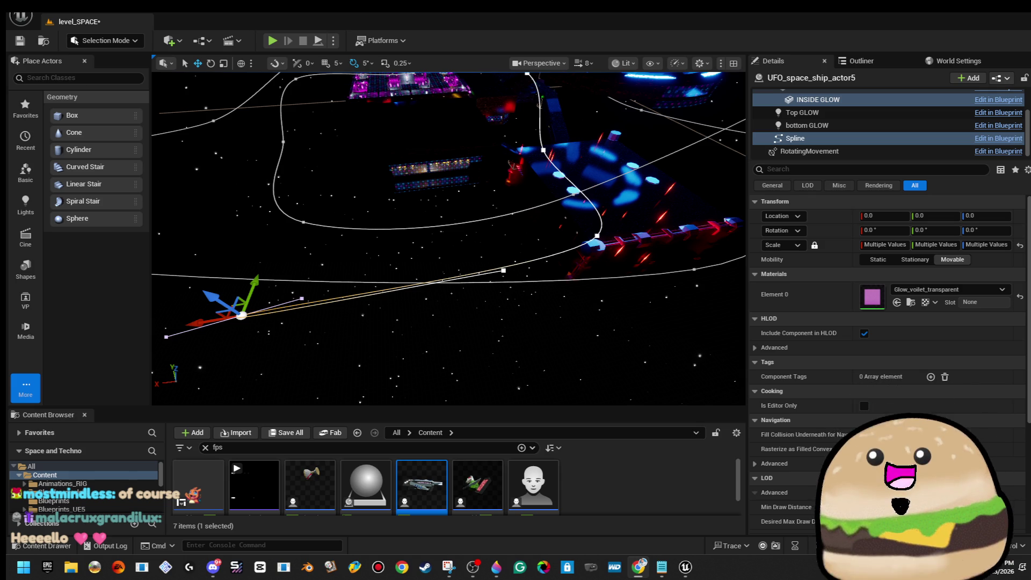
Raise one flight-path point on Z and move another left along X to straighten that stretch
mouse_move(418, 258)
mouse_down()
mouse_move(376, 258)
mouse_move(418, 258)
mouse_up()
mouse_move(362, 149)
mouse_down()
mouse_move(349, 100)
mouse_move(368, 102)
mouse_move(395, 139)
mouse_move(385, 213)
mouse_move(413, 236)
mouse_up()
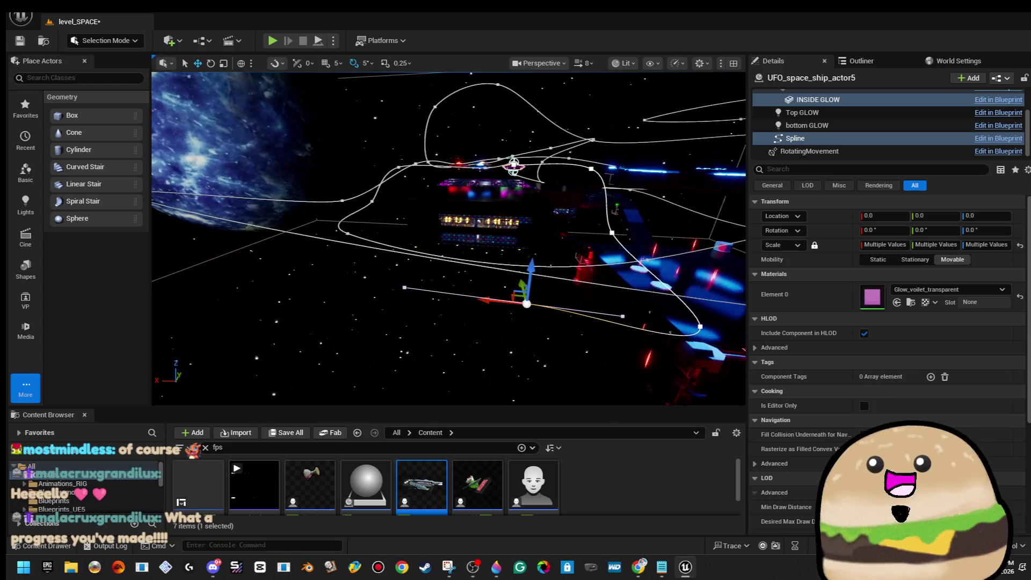
drag(570, 260, 302, 231)
key(f)
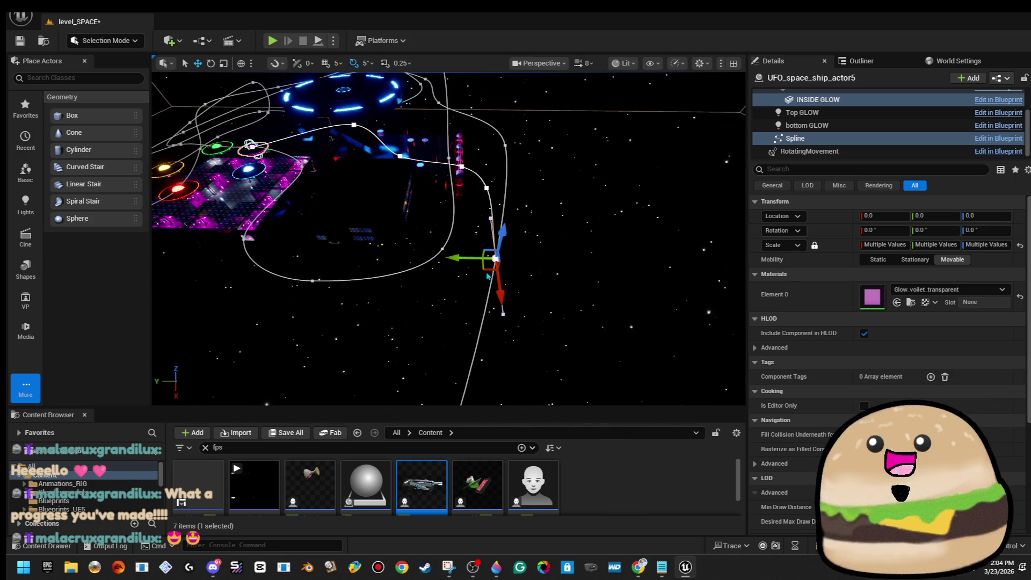
Lower then slightly raise one path point, and nudge the path's end point left
click(480, 270)
drag(374, 352, 375, 400)
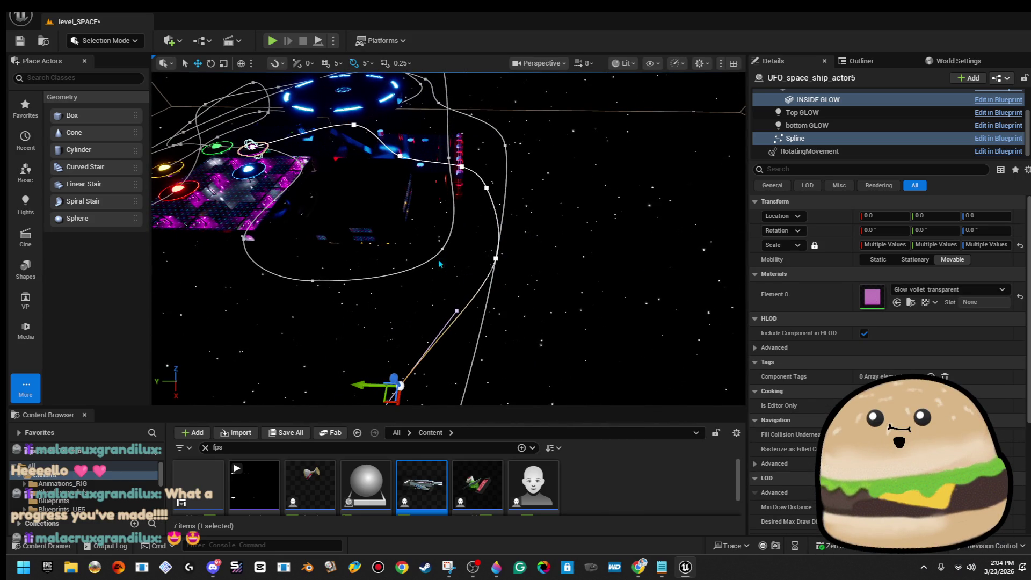
drag(544, 278, 505, 311)
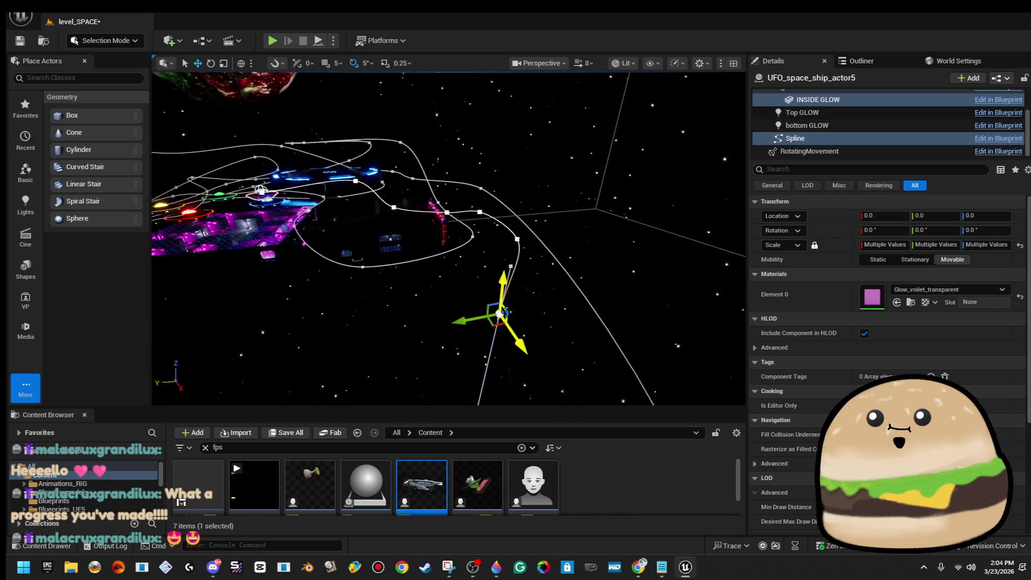
drag(499, 274, 496, 186)
click(484, 237)
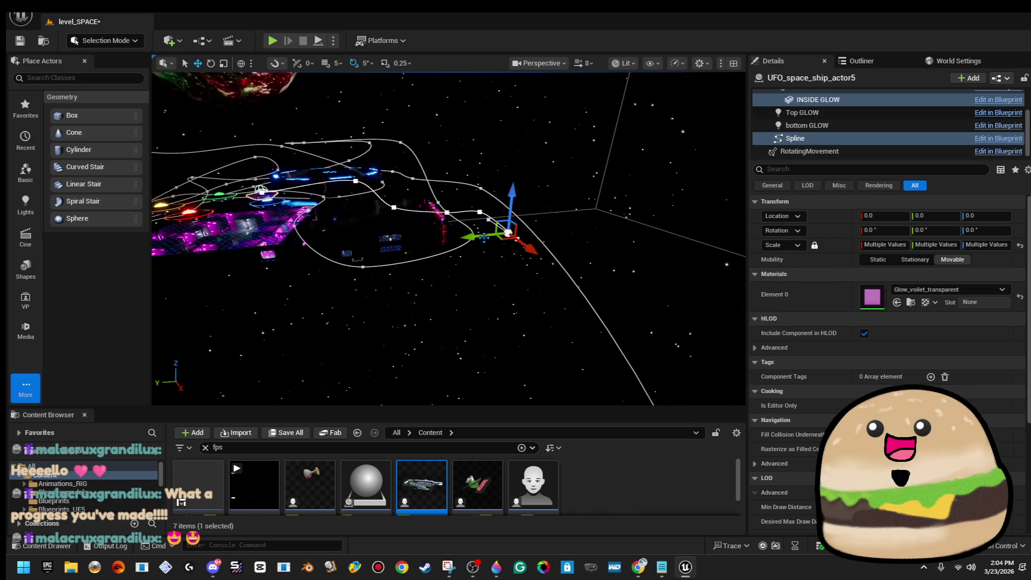
drag(483, 237, 457, 204)
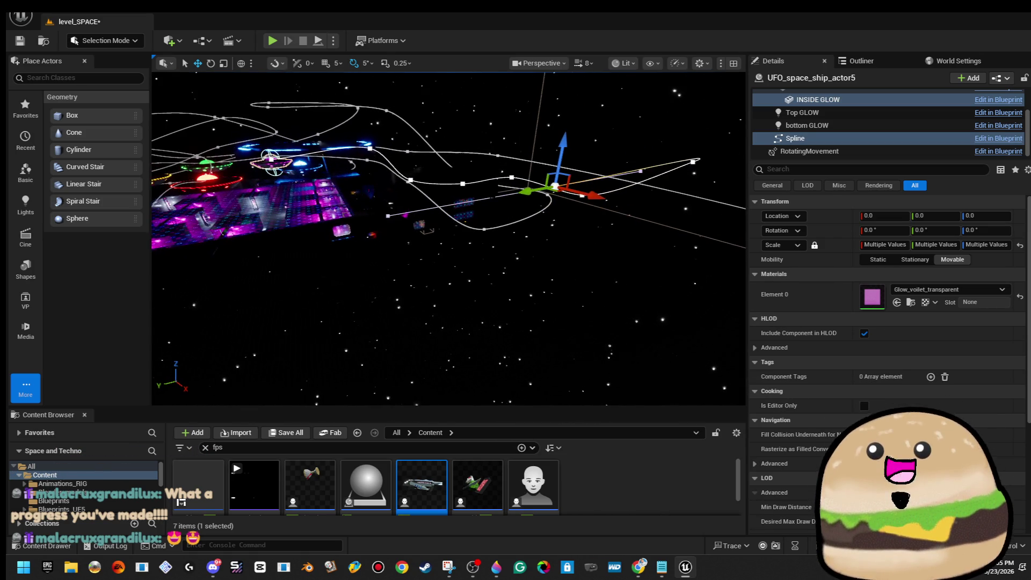
mouse_move(557, 189)
mouse_down()
mouse_move(542, 172)
mouse_move(731, 139)
mouse_up()
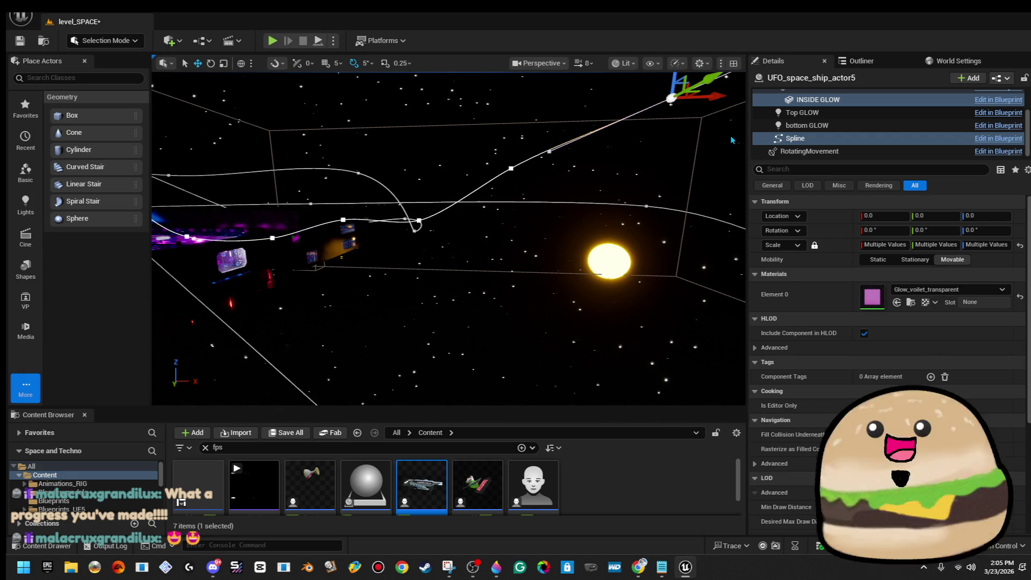
drag(731, 96, 717, 94)
key(f)
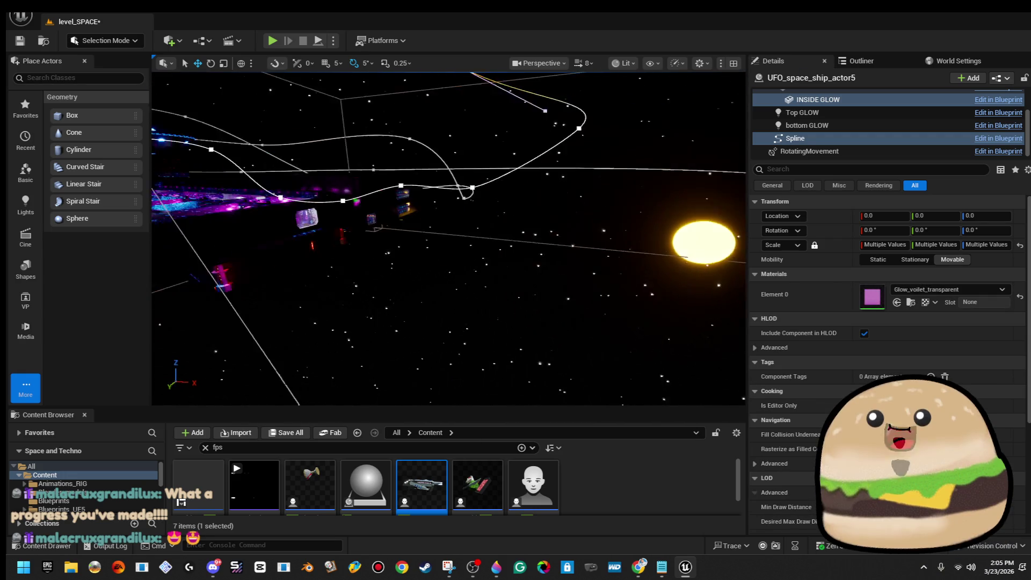
Pull another spline point left and slide it along X to widen the route
mouse_move(448, 239)
mouse_down()
mouse_move(371, 236)
mouse_move(339, 228)
mouse_move(339, 213)
mouse_up()
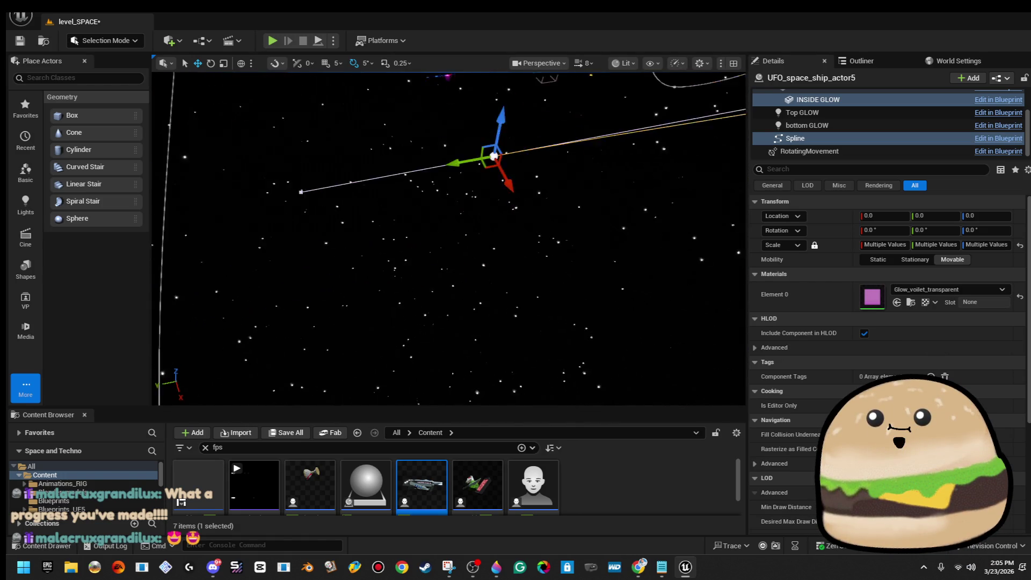
drag(535, 256, 414, 241)
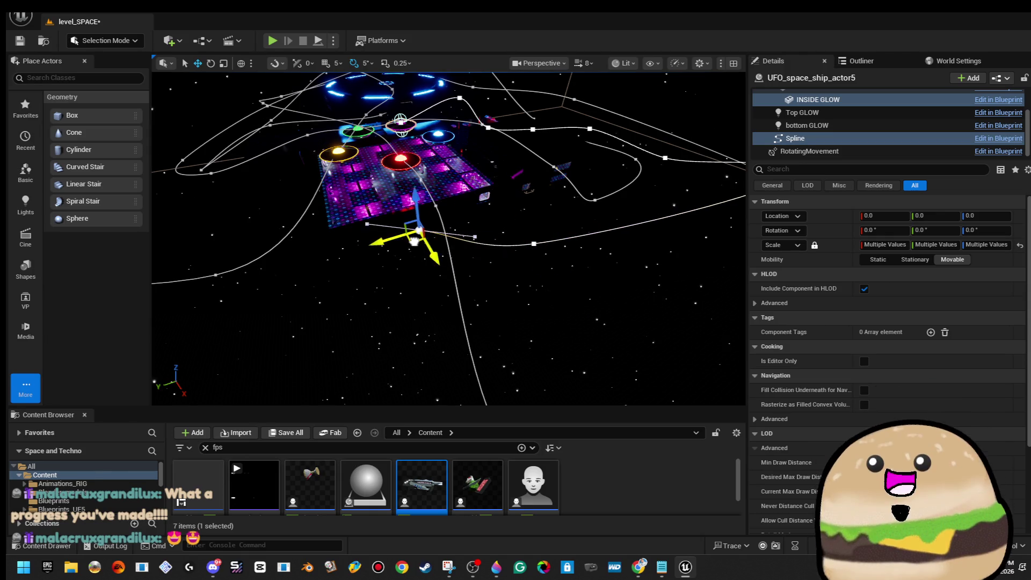
mouse_move(338, 212)
mouse_down()
mouse_move(322, 231)
mouse_move(344, 215)
mouse_move(355, 185)
mouse_move(375, 182)
mouse_move(330, 253)
mouse_move(386, 152)
mouse_up()
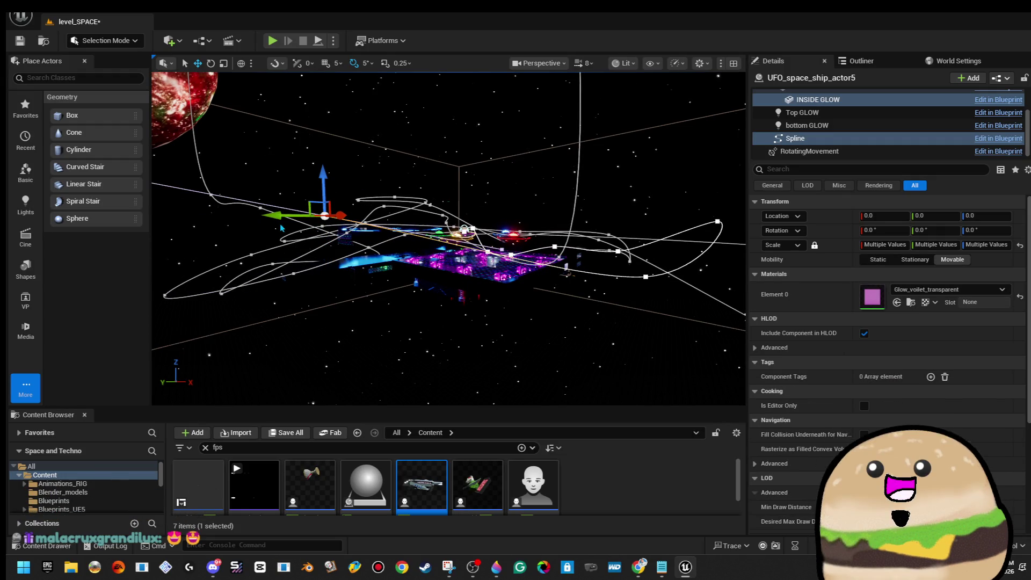
mouse_move(339, 215)
mouse_down()
mouse_move(513, 218)
mouse_move(531, 253)
mouse_move(521, 257)
mouse_move(456, 203)
mouse_move(478, 213)
mouse_move(267, 223)
mouse_move(517, 295)
mouse_move(462, 290)
mouse_move(316, 235)
mouse_move(419, 239)
mouse_move(646, 204)
mouse_up()
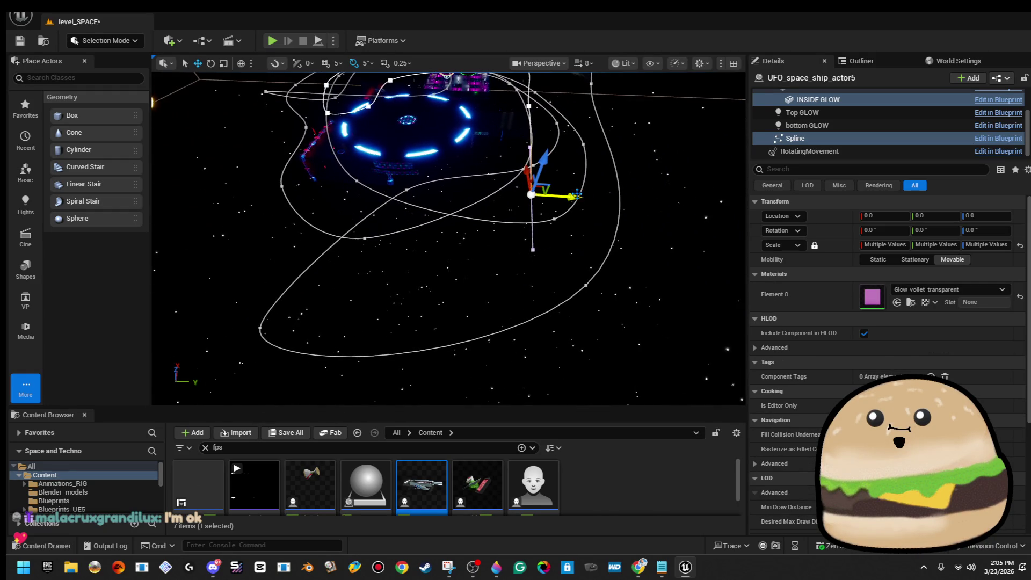
Move a different path point sideways, up and right to widen the loop, then toward its centre
click(403, 187)
mouse_move(300, 180)
mouse_down()
mouse_move(289, 168)
mouse_move(371, 256)
mouse_up()
key(f)
scroll(448, 239, down, 5)
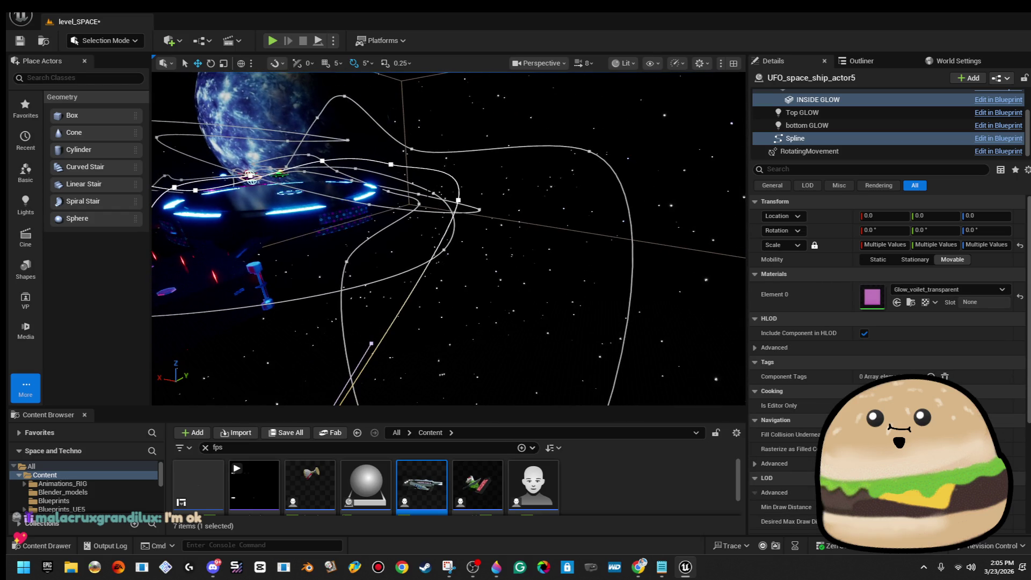
scroll(448, 239, up, 5)
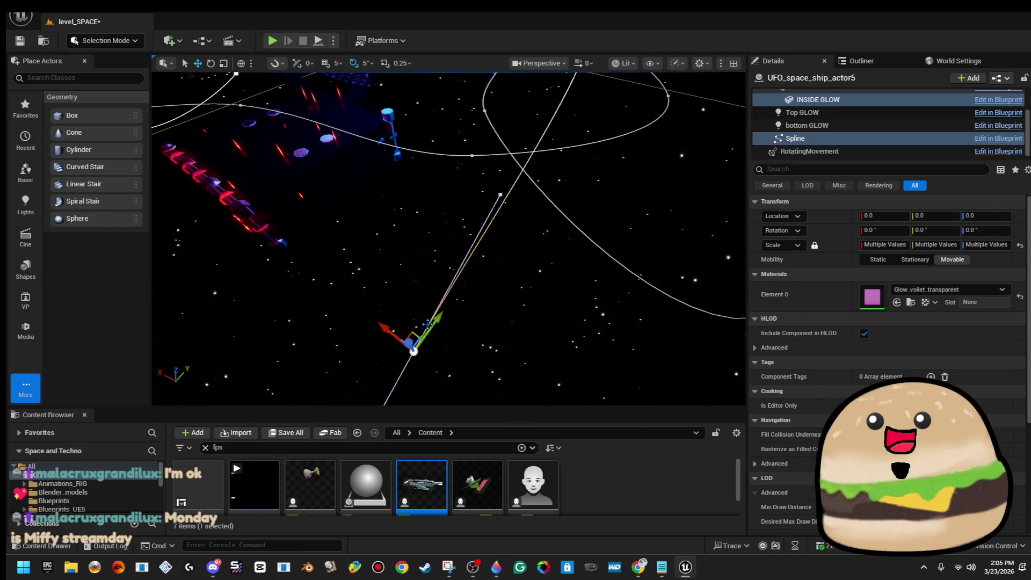
drag(413, 351, 409, 309)
drag(423, 139, 412, 346)
mouse_move(586, 346)
mouse_down()
mouse_move(621, 265)
mouse_move(679, 184)
mouse_move(680, 196)
mouse_up()
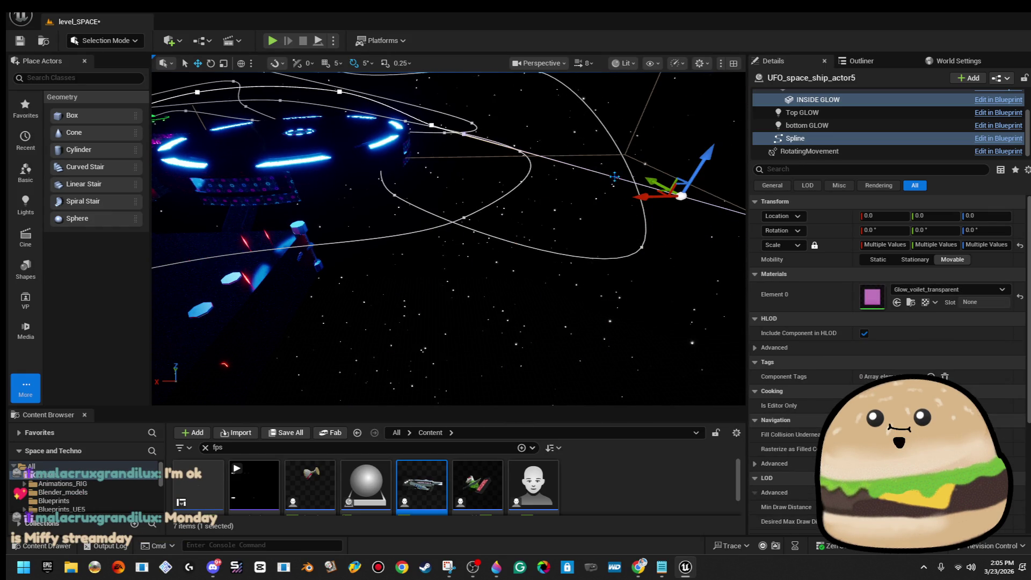
drag(448, 239, 449, 196)
mouse_move(671, 255)
mouse_down()
mouse_move(592, 255)
mouse_move(592, 244)
mouse_move(443, 226)
mouse_move(419, 209)
mouse_move(551, 250)
mouse_move(633, 241)
mouse_move(488, 208)
mouse_up()
Add a new spline point and raise another point along Z
mouse_move(427, 199)
mouse_down()
mouse_move(720, 230)
mouse_move(666, 274)
mouse_up()
key(f)
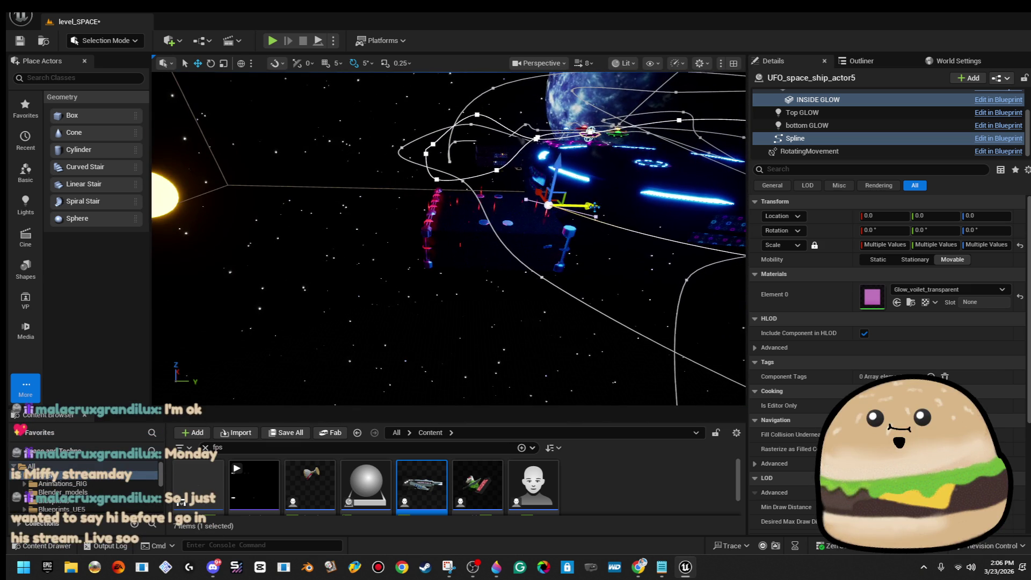
click(372, 201)
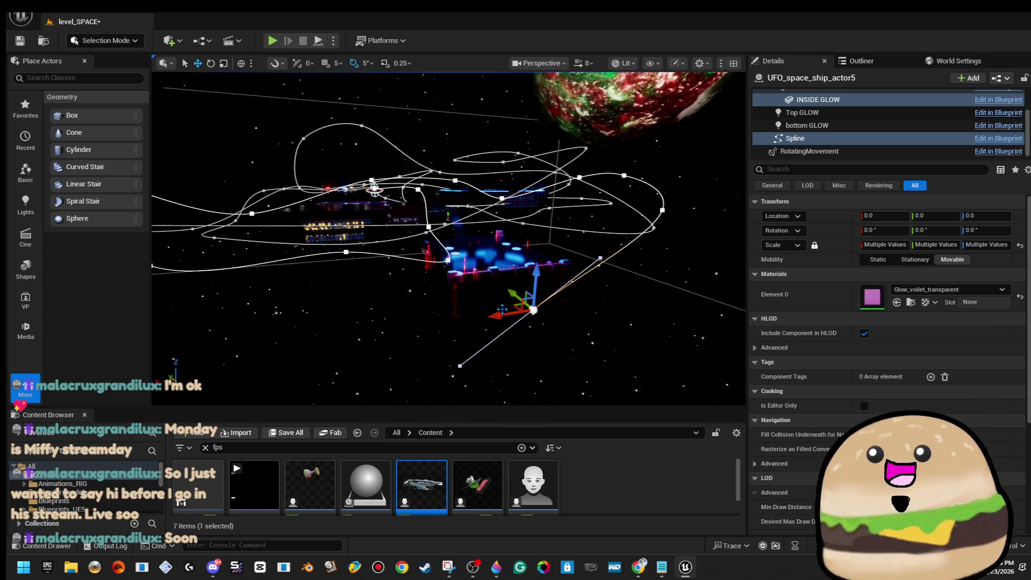
drag(536, 266, 537, 194)
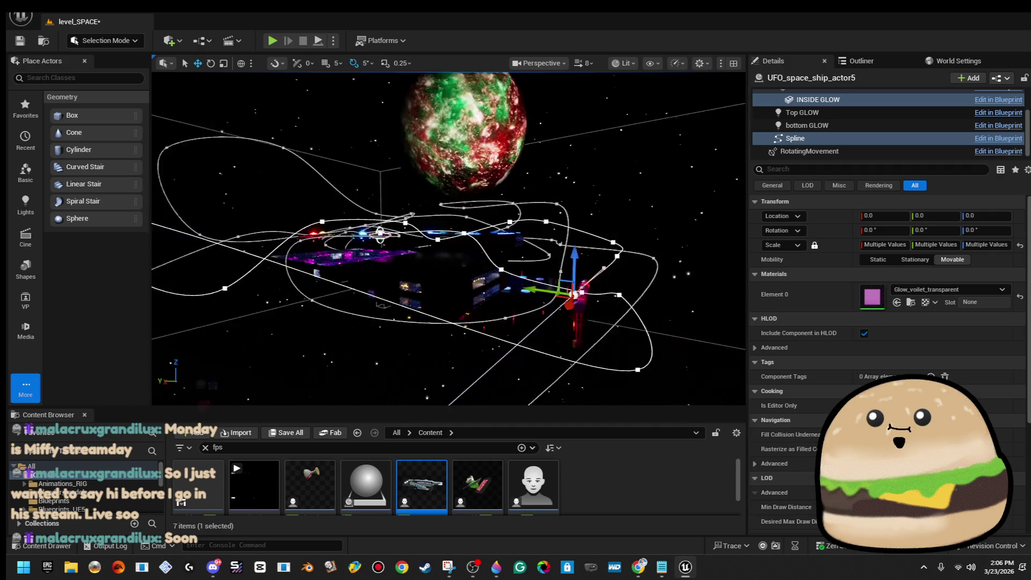
Lift a further point higher along Z, undoing trial moves along X and Y
click(424, 276)
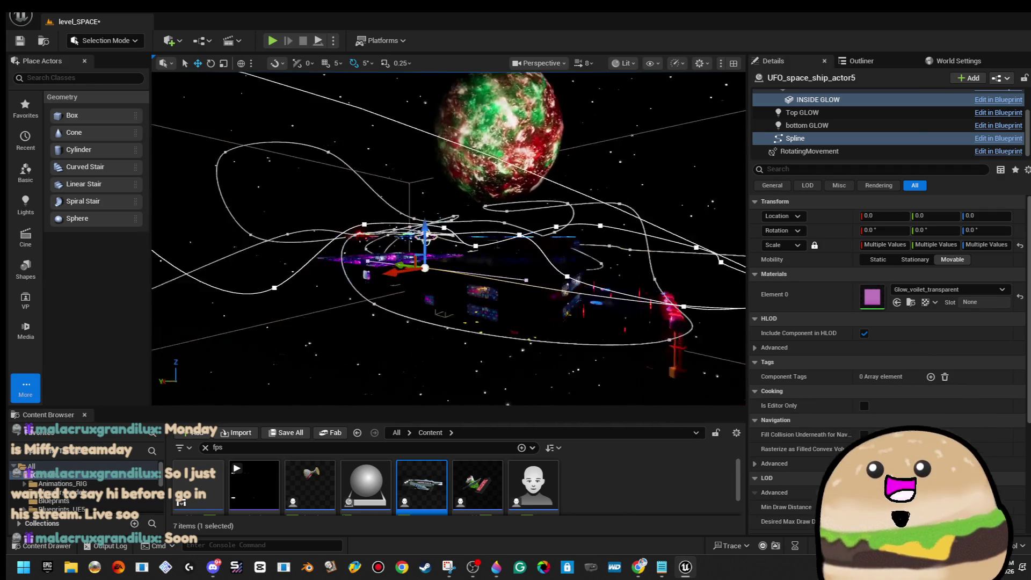
drag(529, 207, 538, 101)
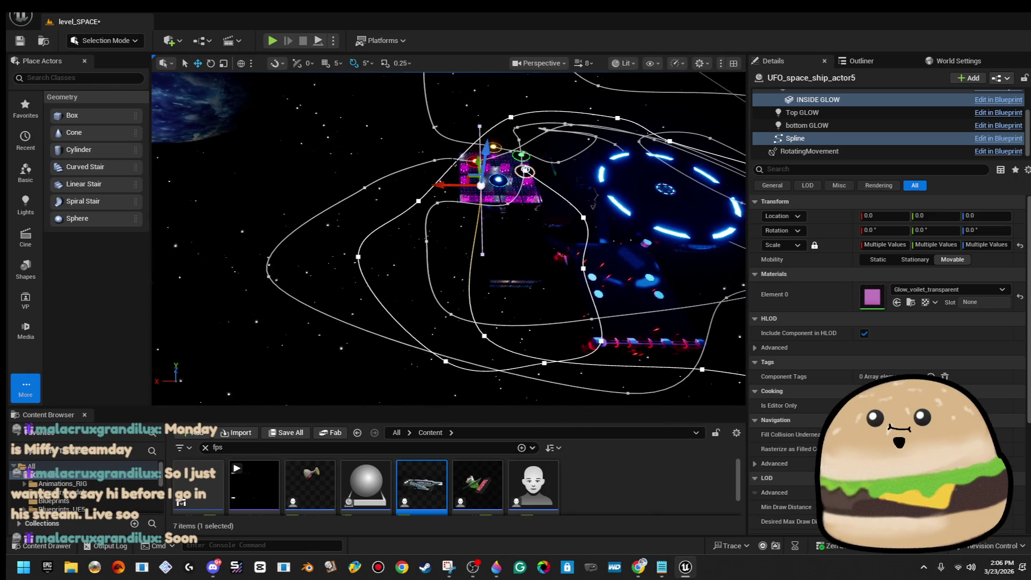
drag(442, 180, 355, 184)
key(ctrl+z)
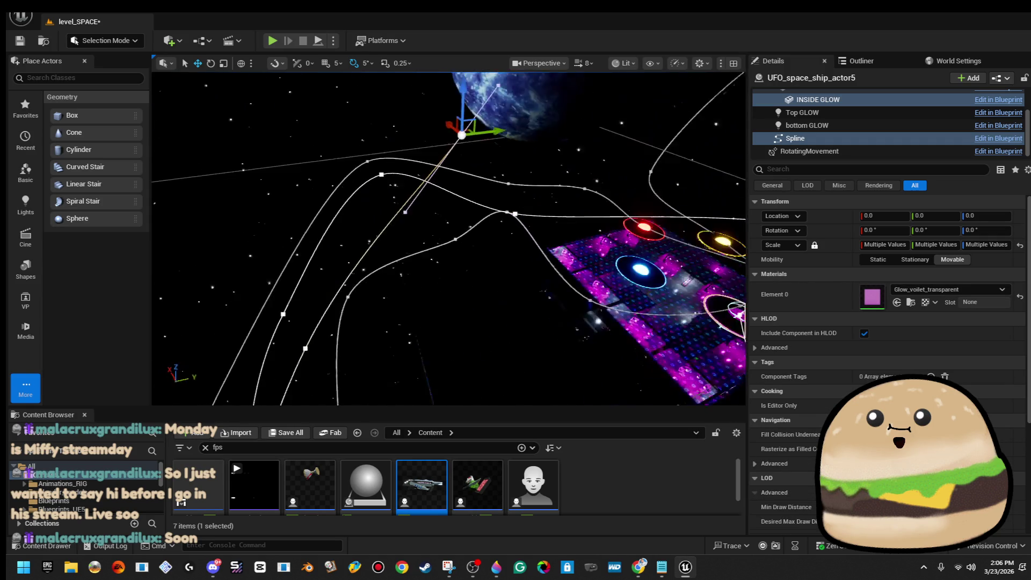
drag(504, 143, 381, 151)
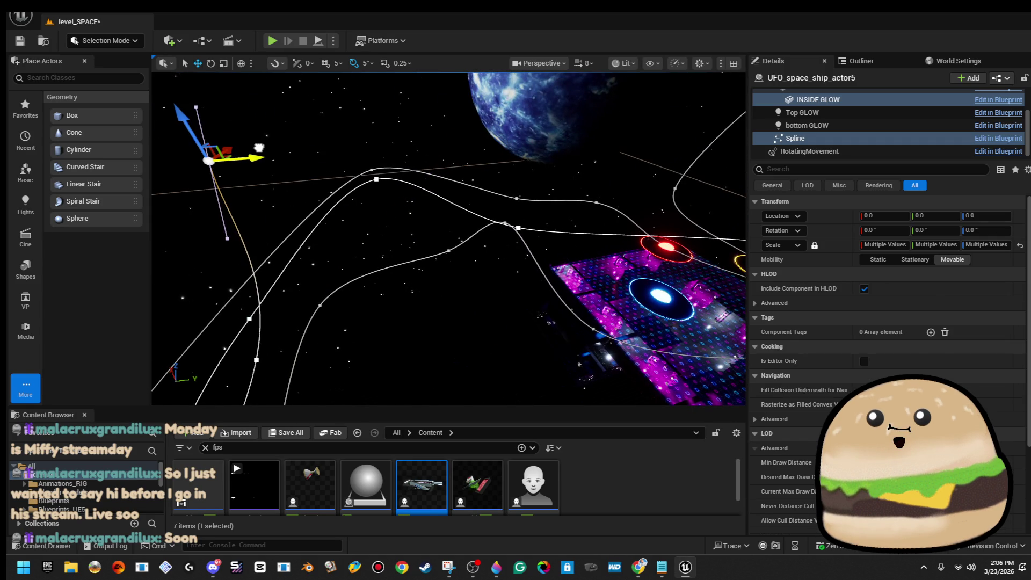
key(ctrl+z)
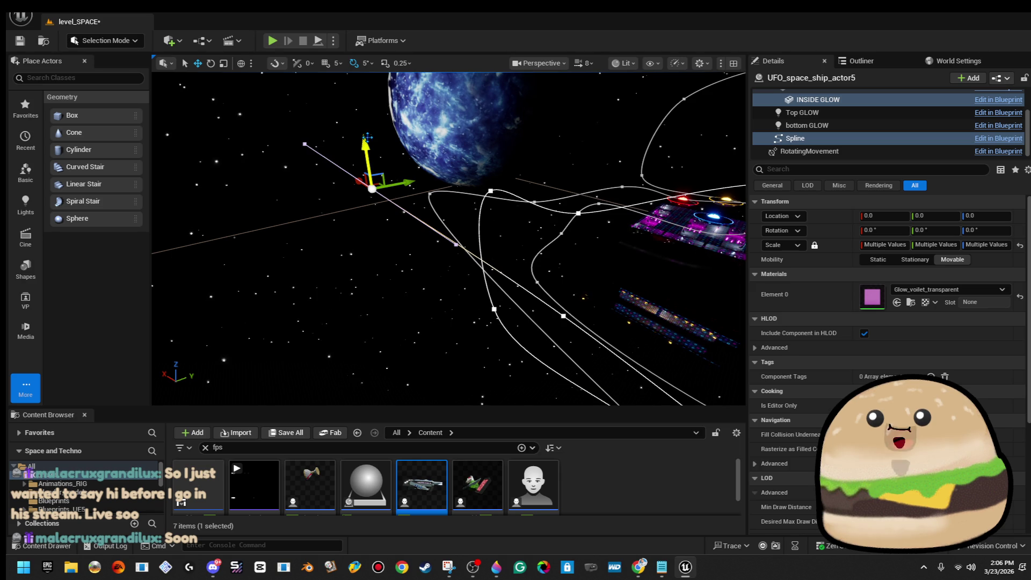
Lower that point, shift it along Y, and pull it left and down into open space
drag(367, 137, 361, 199)
drag(406, 241, 413, 223)
drag(495, 187, 484, 108)
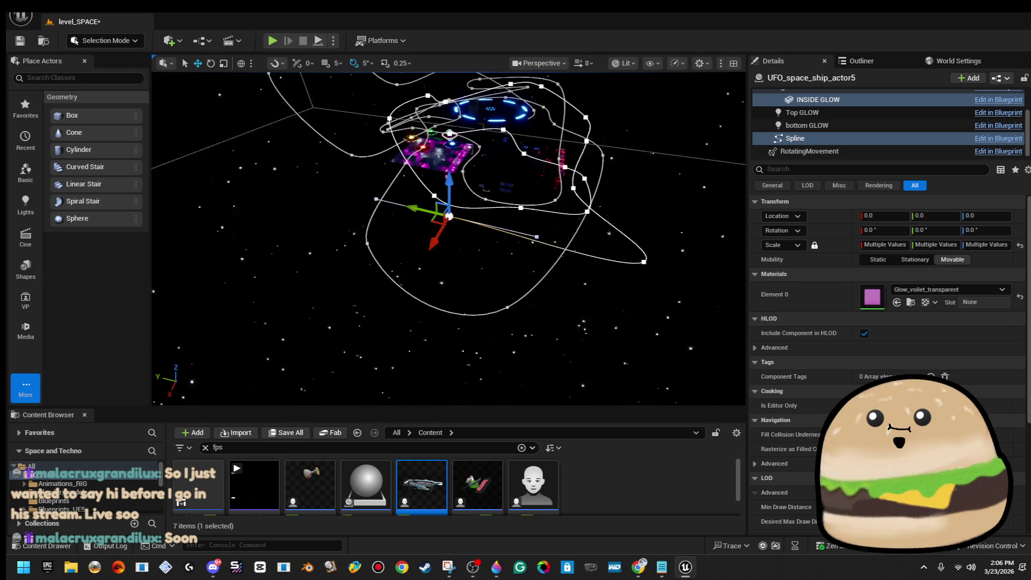
mouse_move(465, 240)
mouse_down()
mouse_move(423, 277)
mouse_move(266, 233)
mouse_up()
drag(263, 193, 252, 188)
mouse_move(378, 220)
mouse_down()
mouse_move(378, 172)
mouse_move(378, 205)
mouse_move(332, 254)
mouse_move(347, 223)
mouse_move(301, 177)
mouse_move(301, 236)
mouse_move(270, 209)
mouse_up()
drag(300, 256, 310, 340)
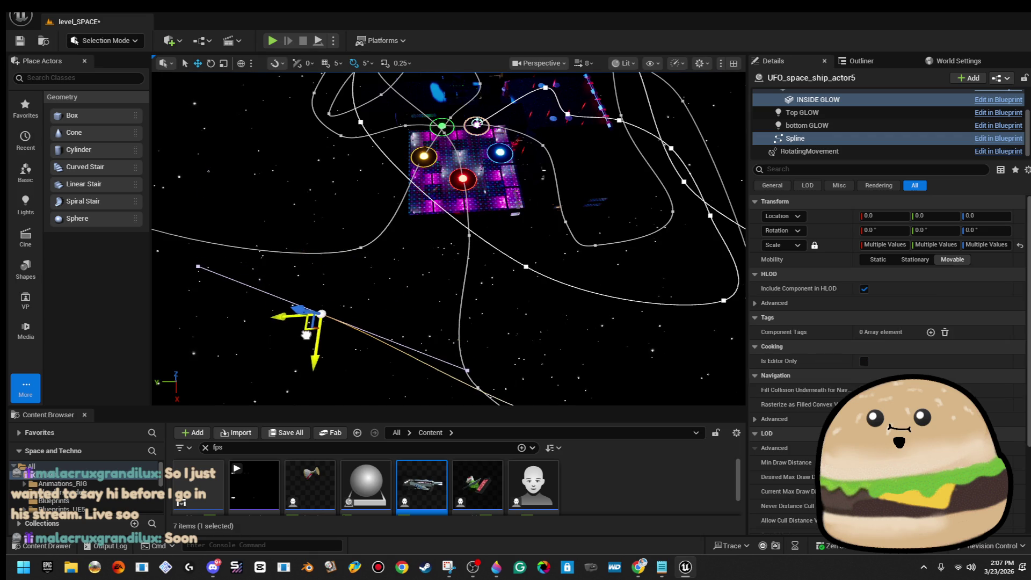
Rotate the spline point, then drag it up-right to reshape the pink UFO's curve
drag(329, 378, 329, 377)
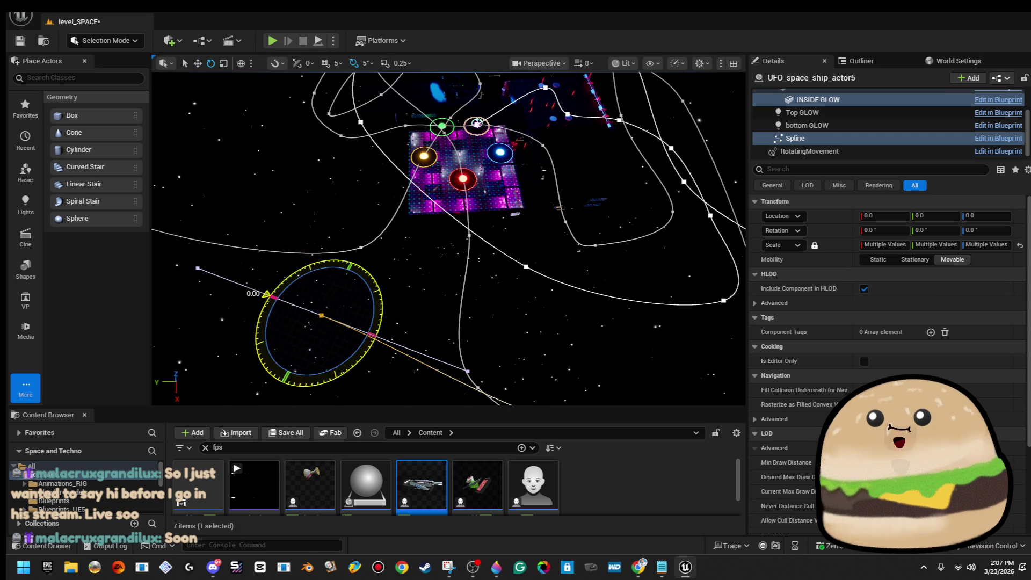
key(w)
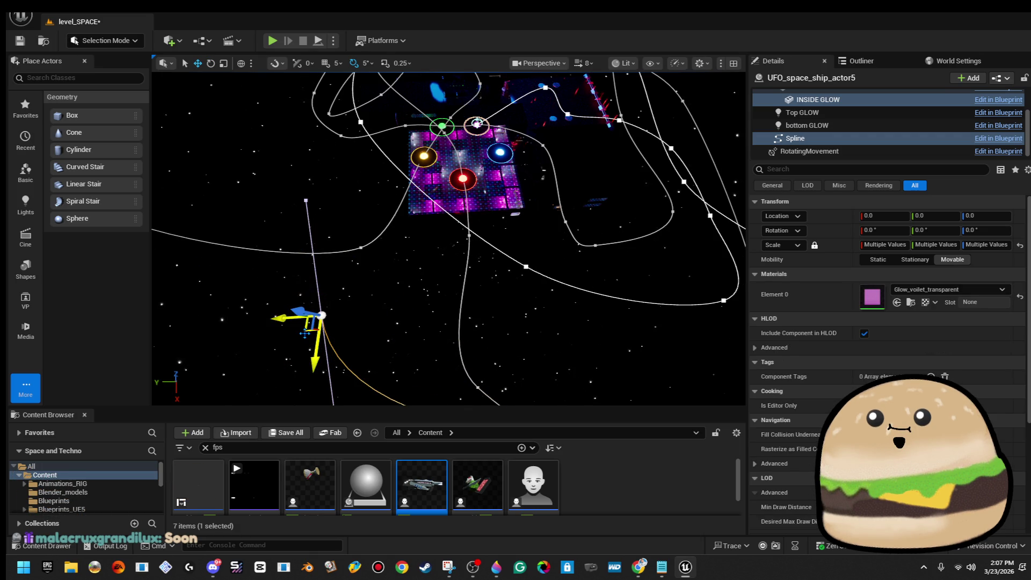
drag(304, 333, 359, 270)
Survey the UFO paths from overhead and close up, then move a point beside the yellow ring
key(f)
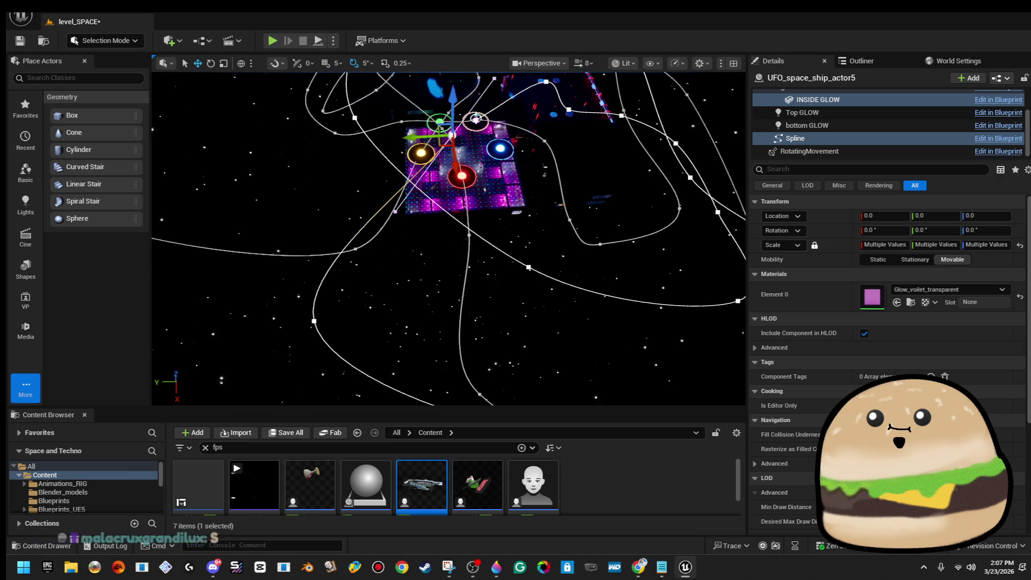
key(f)
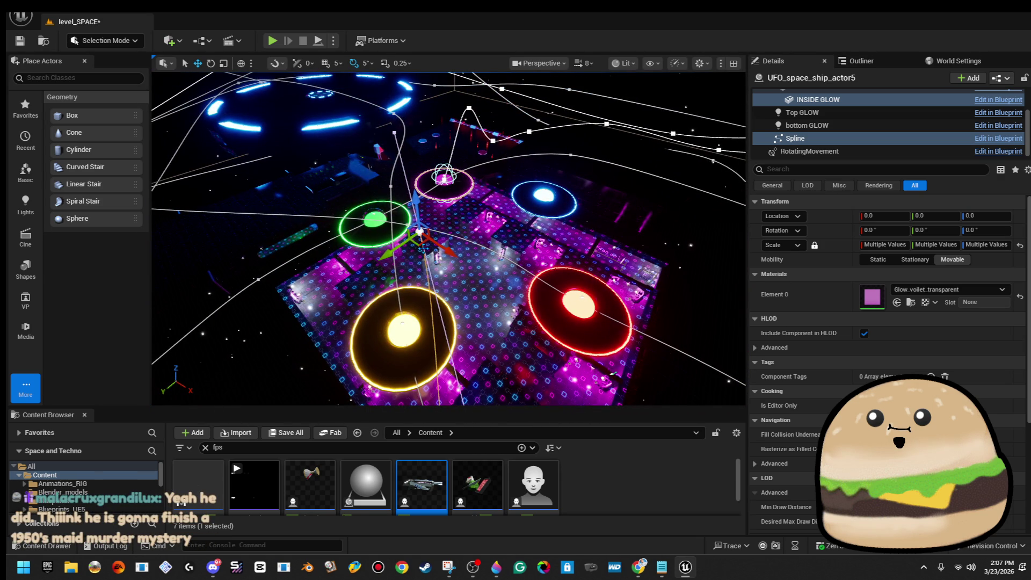
key(f)
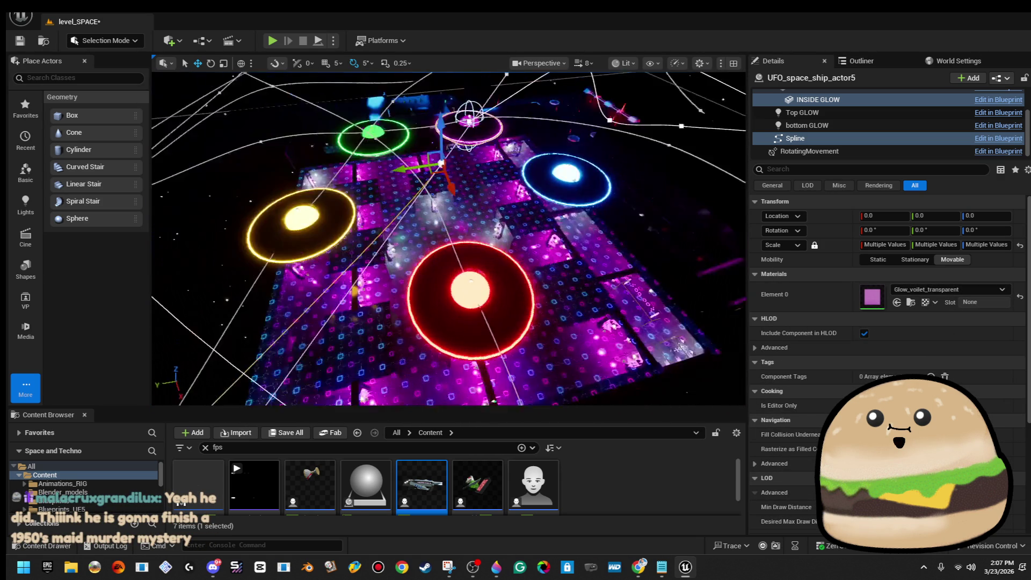
key(f)
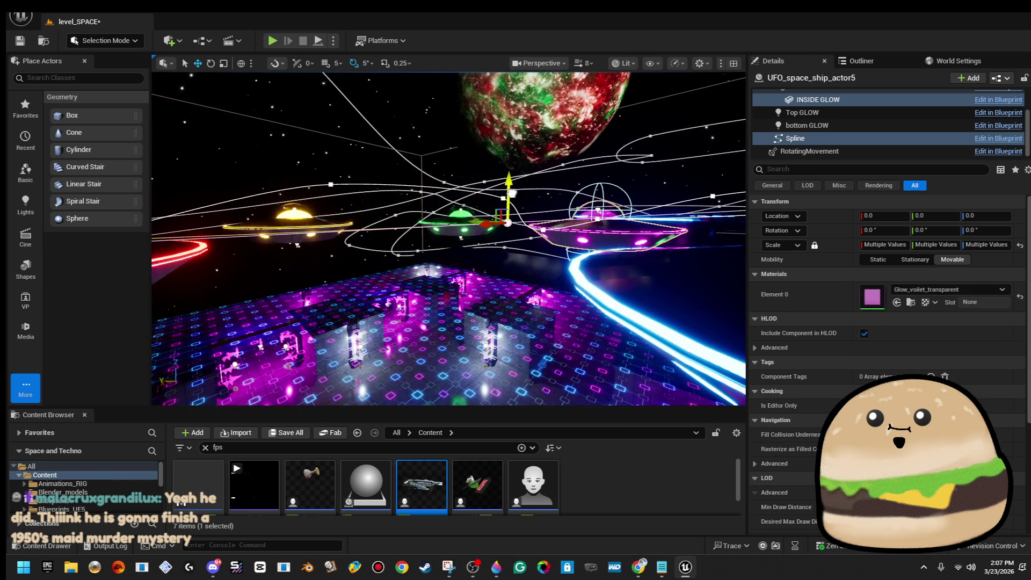
key(f)
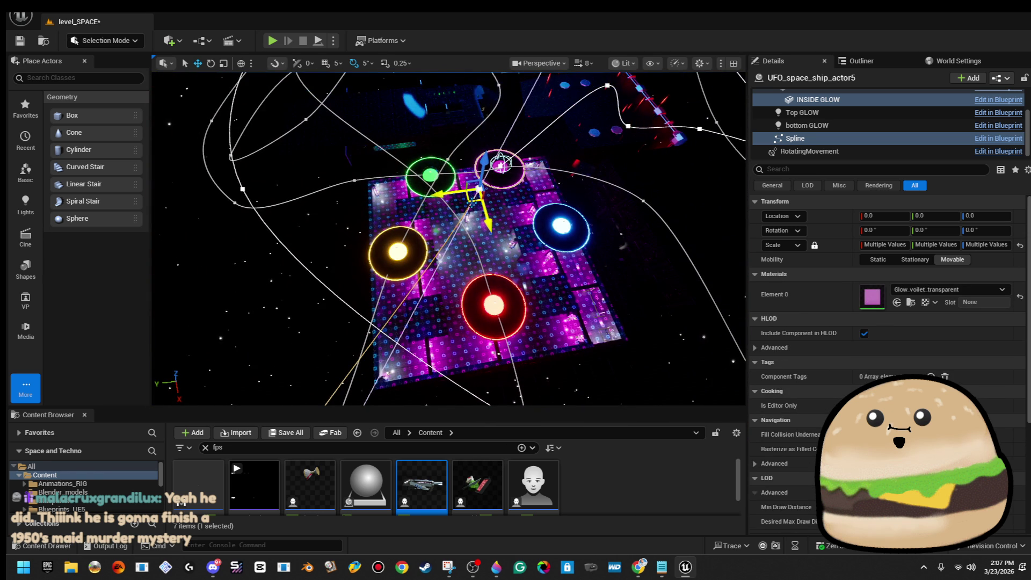
drag(474, 194, 447, 247)
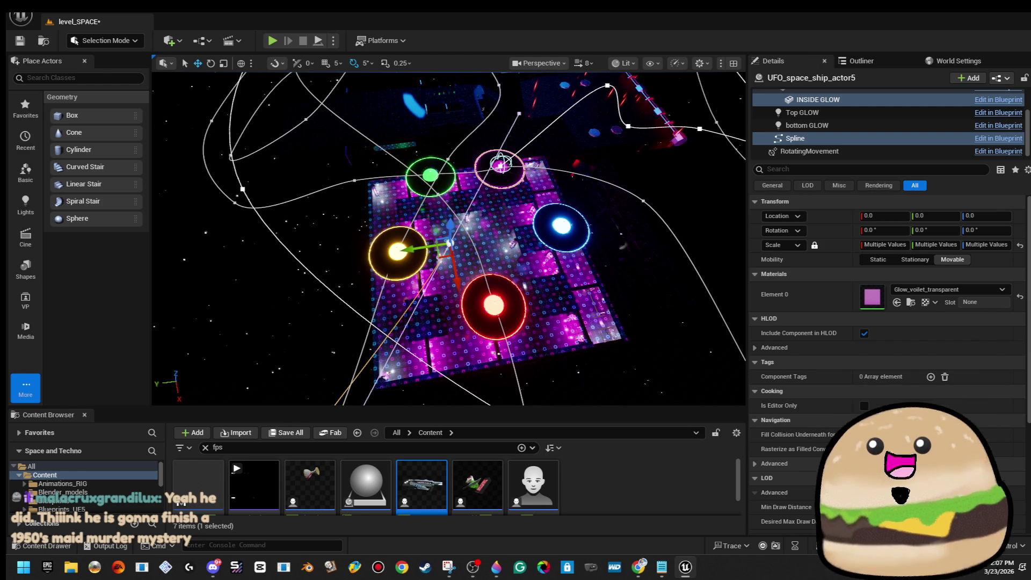
scroll(886, 349, down, 5)
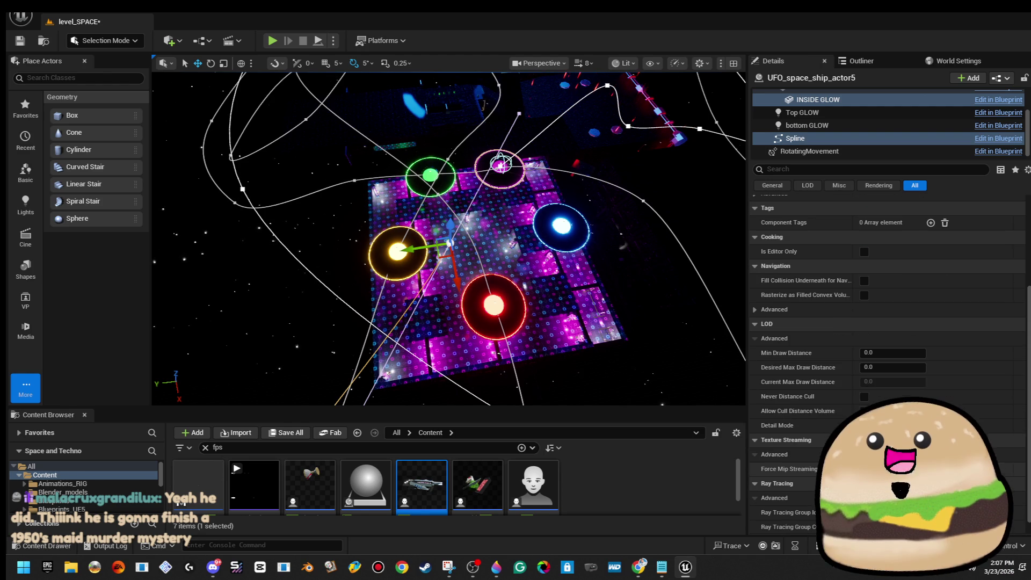
Inspect the spaceship component's physics settings, then select the whole UFO actor
scroll(886, 365, down, 1)
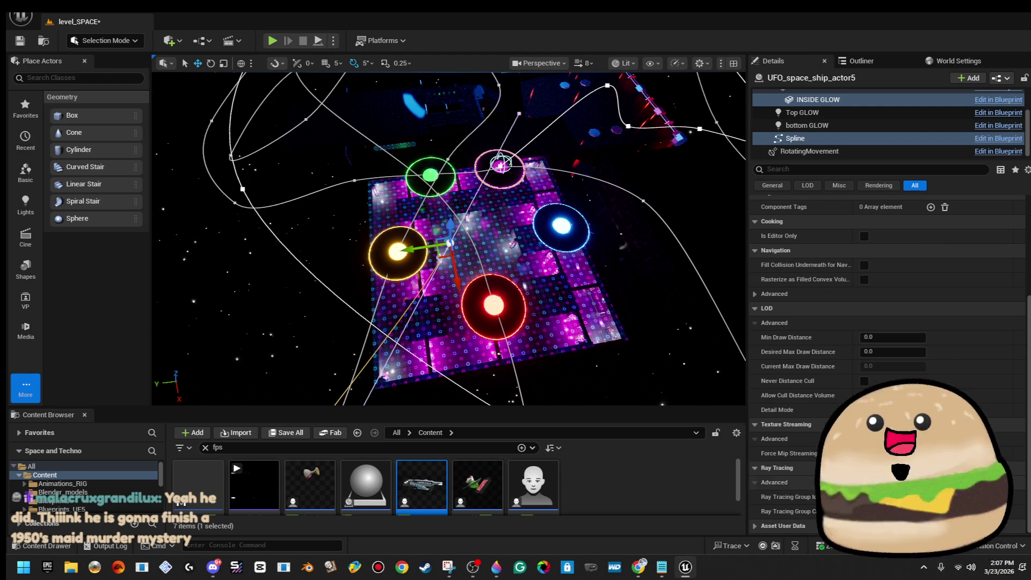
click(802, 120)
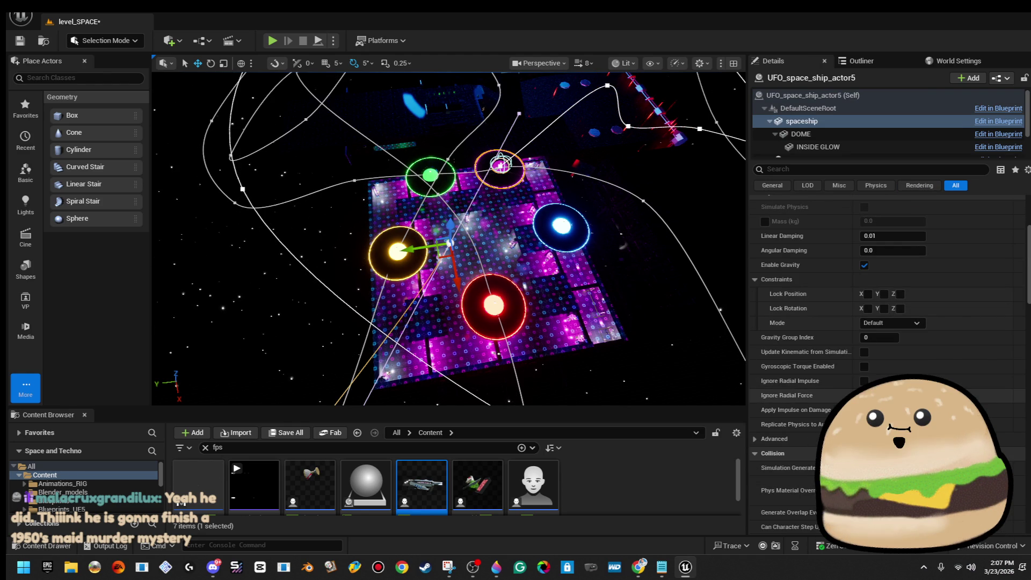
scroll(886, 322, up, 3)
scroll(886, 322, down, 5)
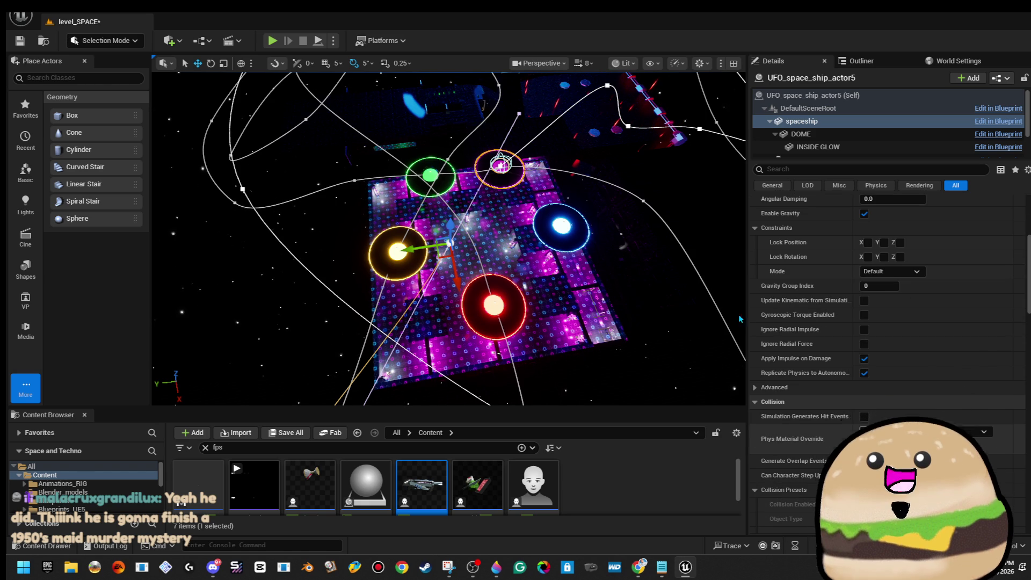
click(666, 280)
Select the orange-ring UFO and confirm its Speed On Spline reads 0.0
click(499, 167)
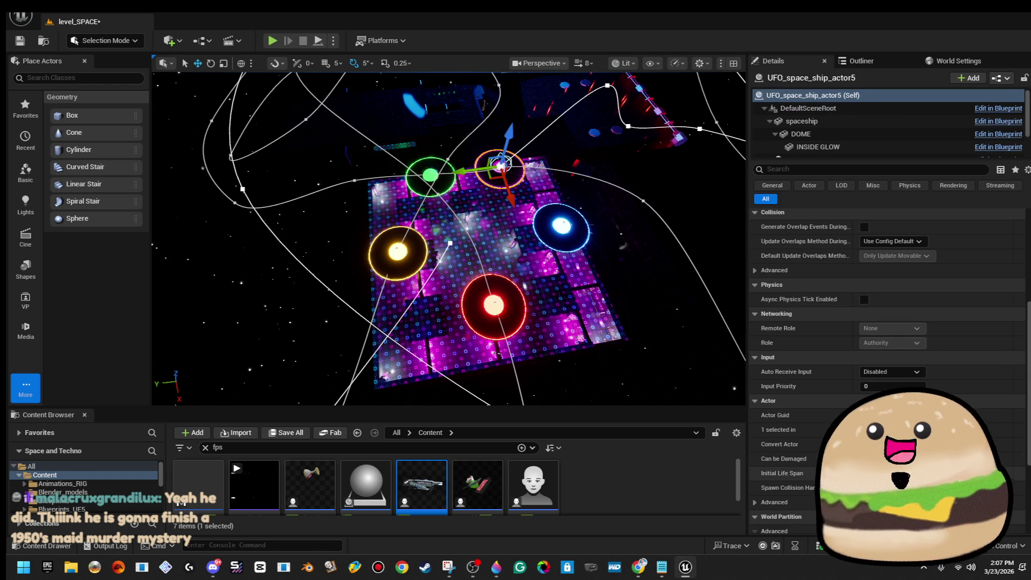
scroll(886, 322, up, 3)
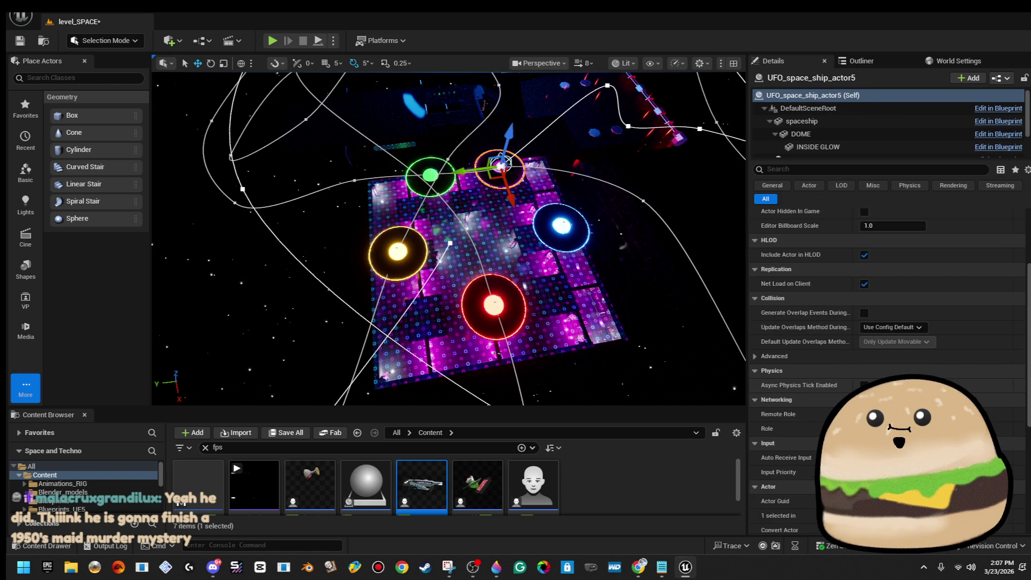
scroll(919, 359, down, 3)
scroll(925, 365, down, 3)
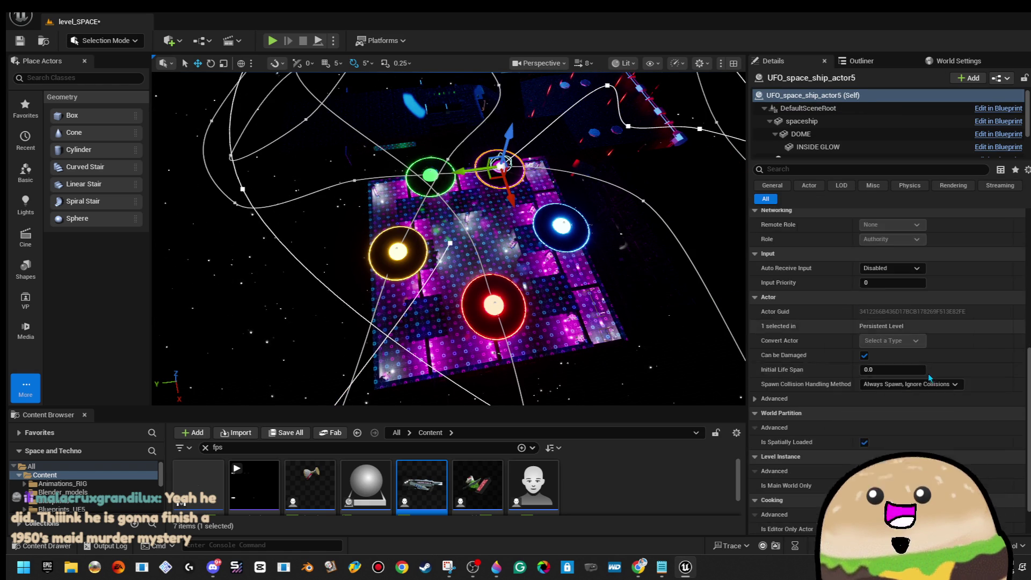
scroll(929, 375, down, 2)
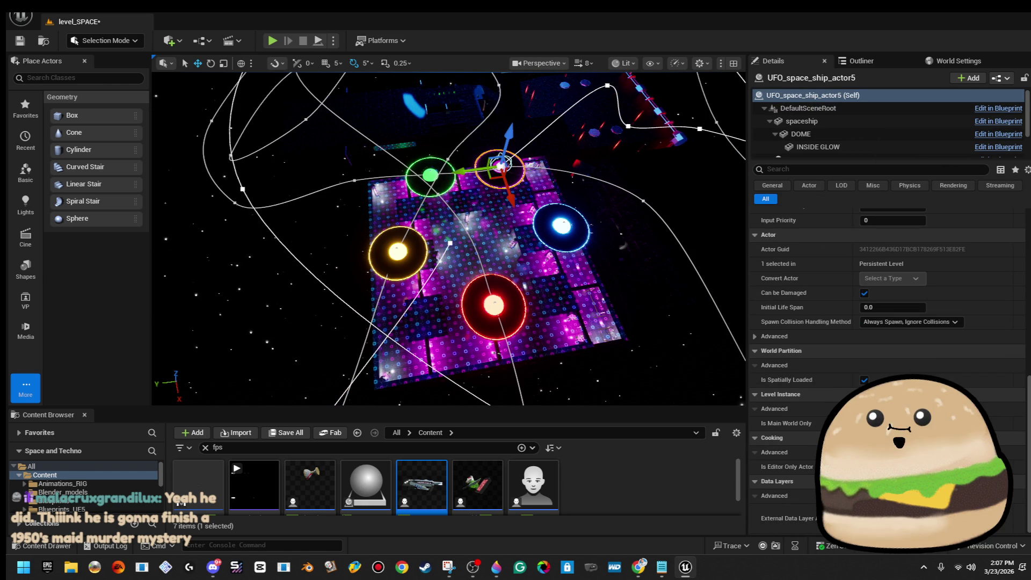
scroll(886, 349, up, 6)
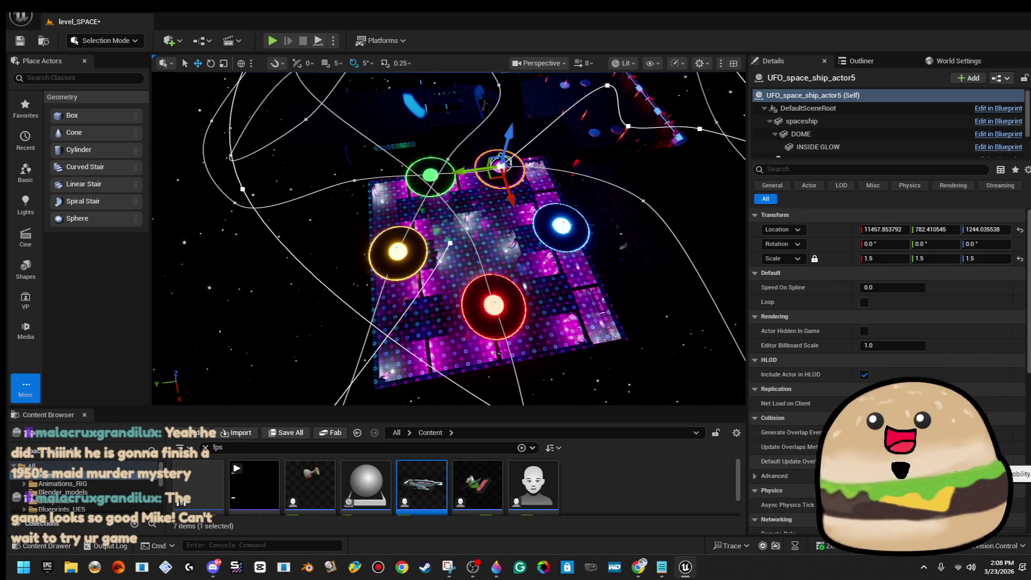
Compare against the red-ring UFO, then reselect the orange-ring UFO's root component
click(494, 305)
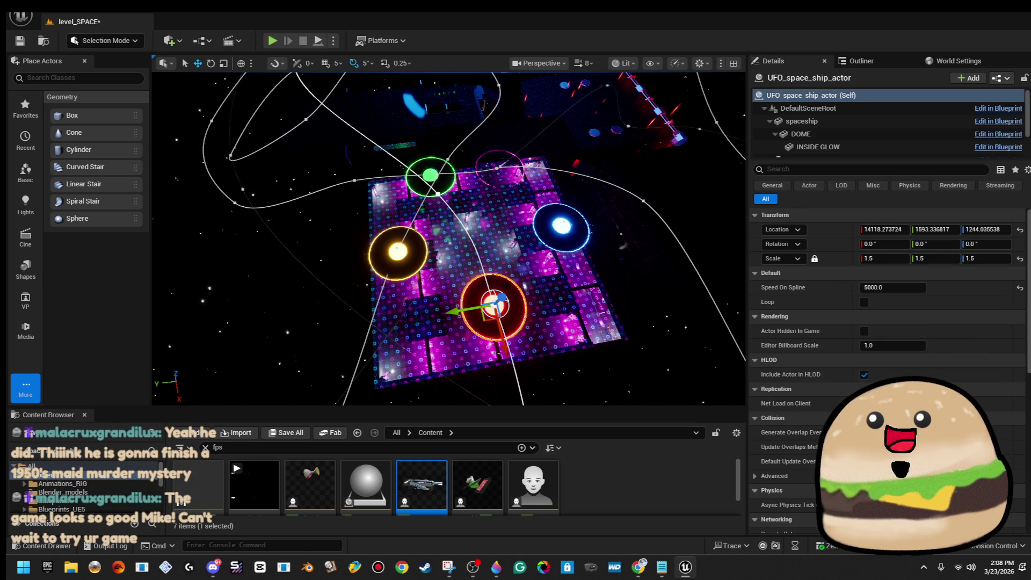
click(500, 166)
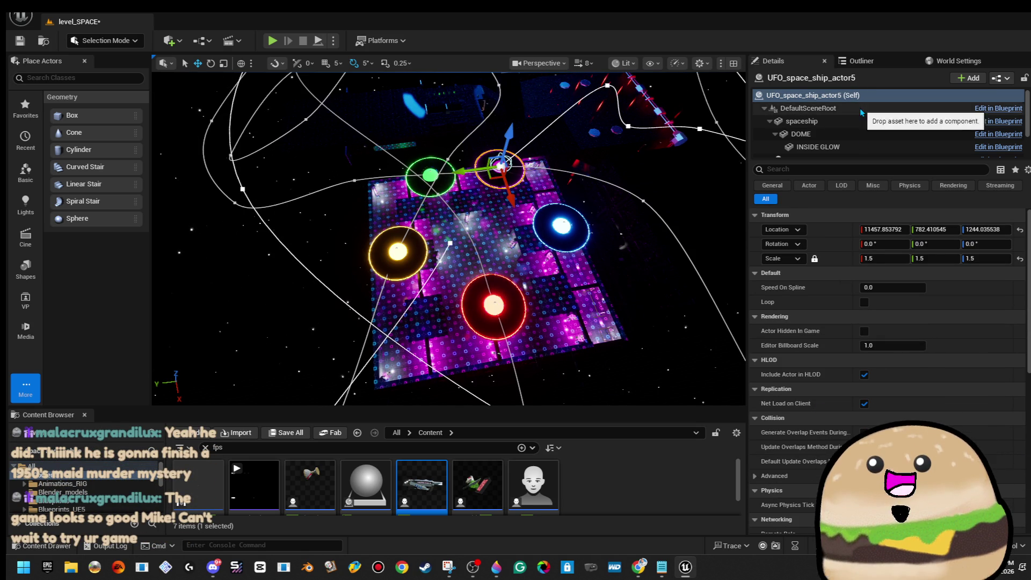
click(808, 108)
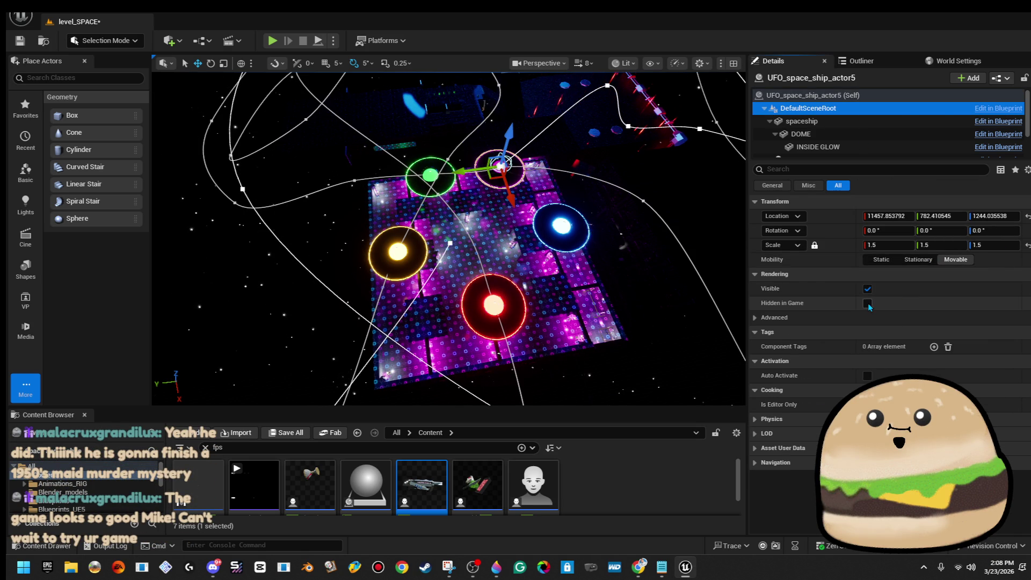
Filter the UFO actor's Details with 'lo' to find the loop option, then clear the search
key(Up)
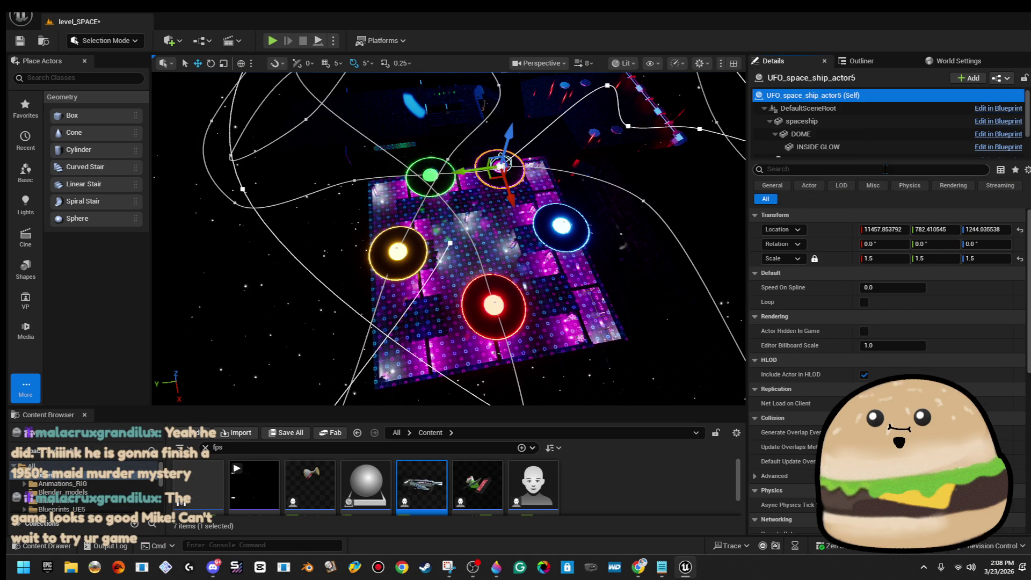
text(clo)
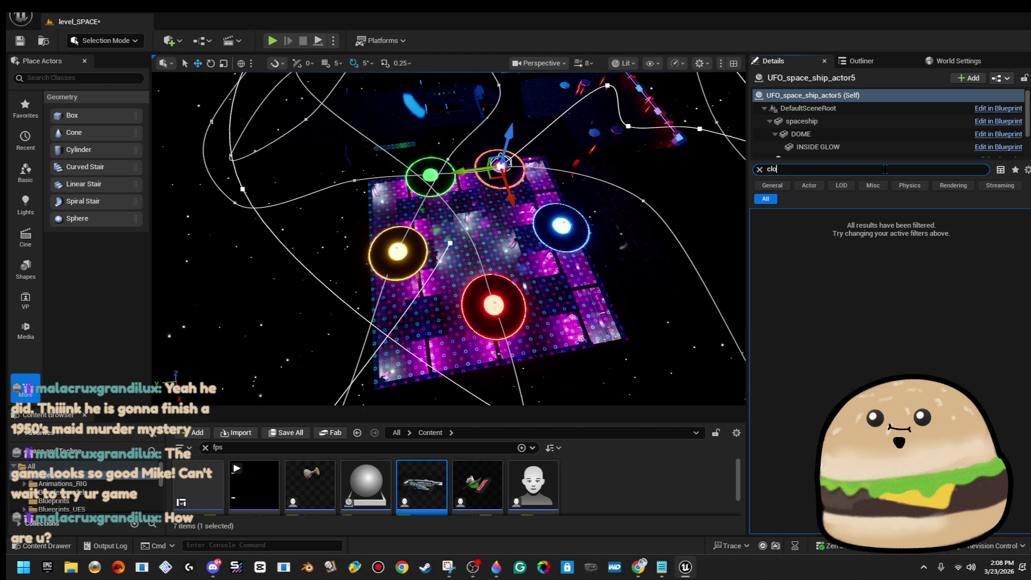
key(BackSpace)
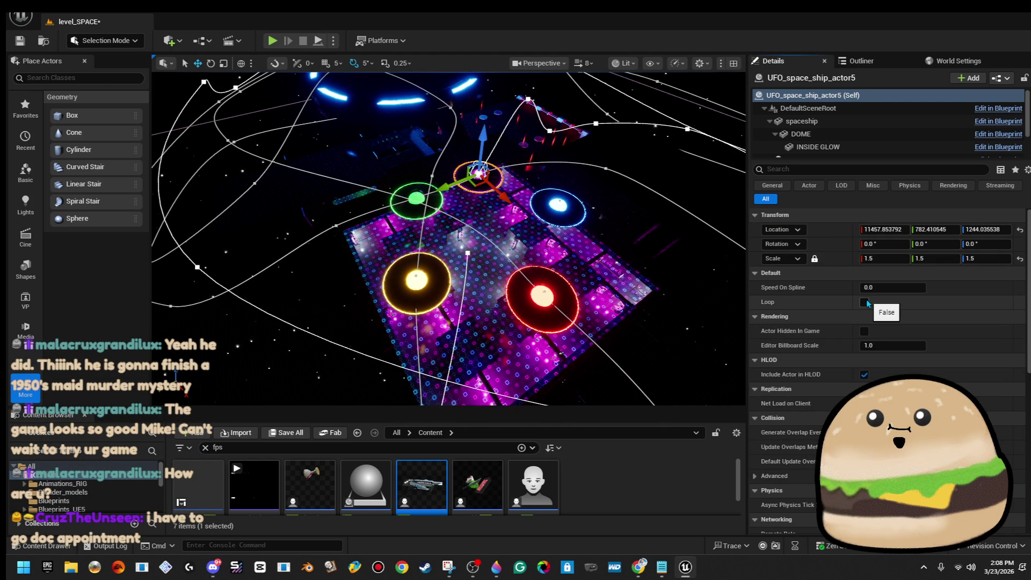
Show the Spline component's Closed Loop setting and save level_SPACE
scroll(859, 135, down, 2)
click(860, 138)
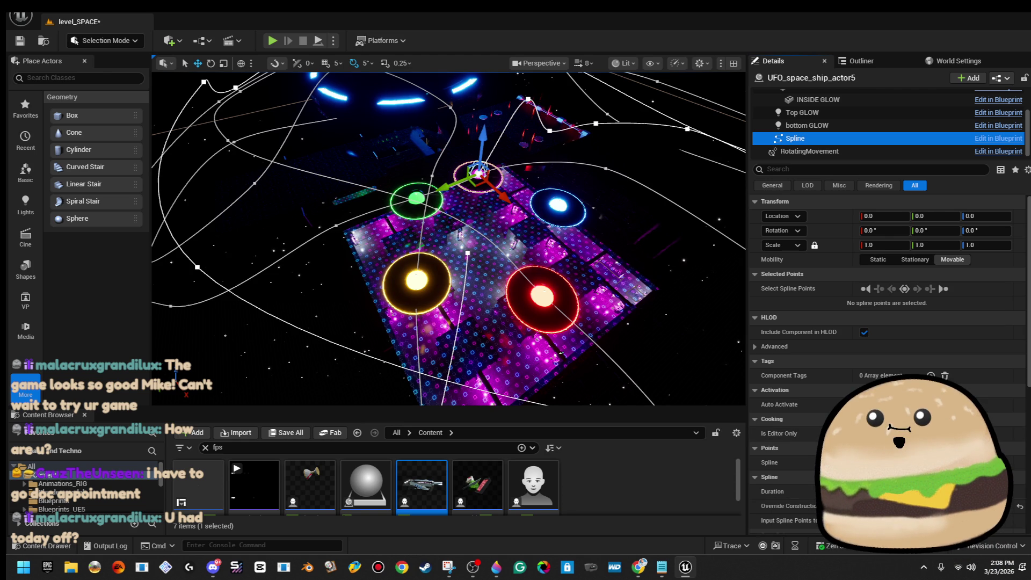
scroll(886, 349, down, 2)
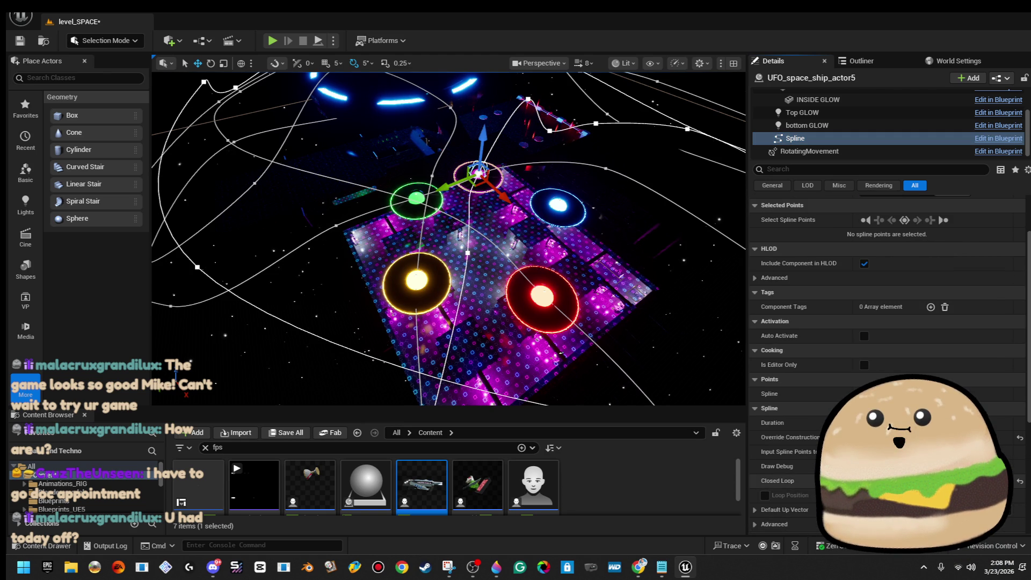
click(26, 42)
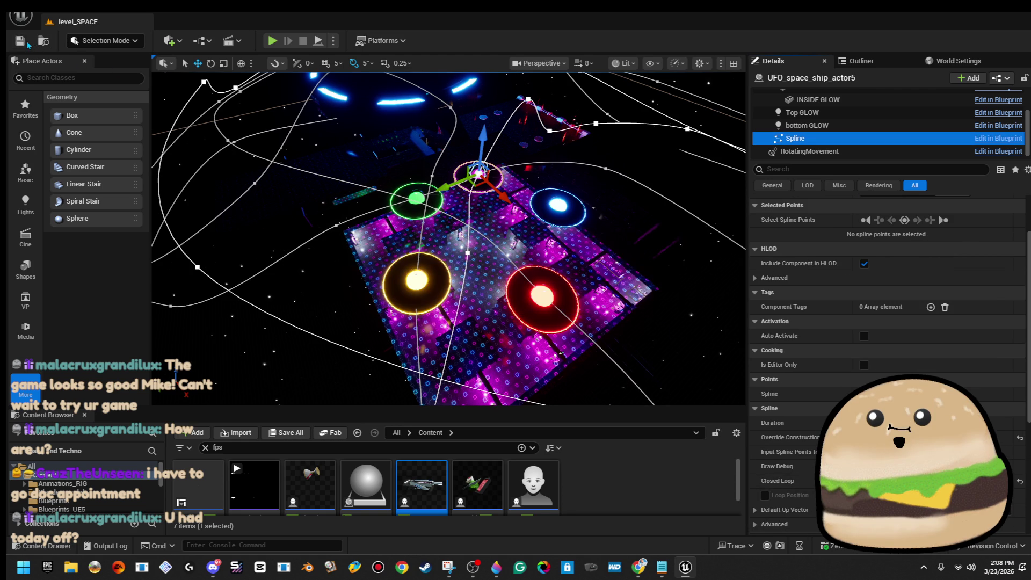
mouse_move(446, 242)
mouse_down()
mouse_move(411, 235)
mouse_move(417, 242)
mouse_up()
Pull one spline point left, then move UFO_space_ship_actor2's point 1 out to about Y 3072
click(416, 242)
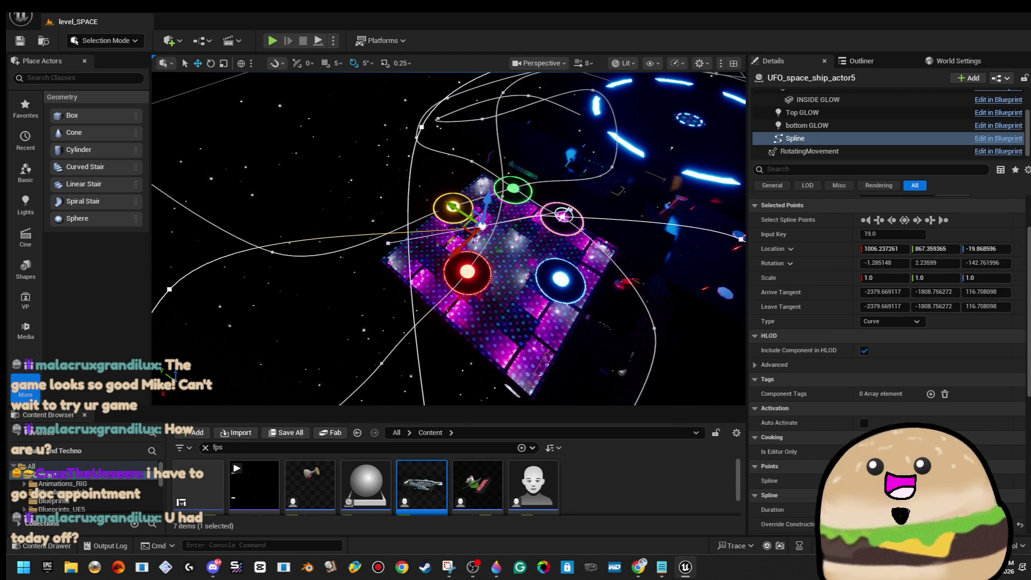
mouse_move(482, 226)
mouse_down()
mouse_move(381, 231)
mouse_move(397, 236)
mouse_move(376, 247)
mouse_move(398, 180)
mouse_move(367, 184)
mouse_move(359, 141)
mouse_move(379, 222)
mouse_up()
click(400, 232)
click(401, 235)
key(f)
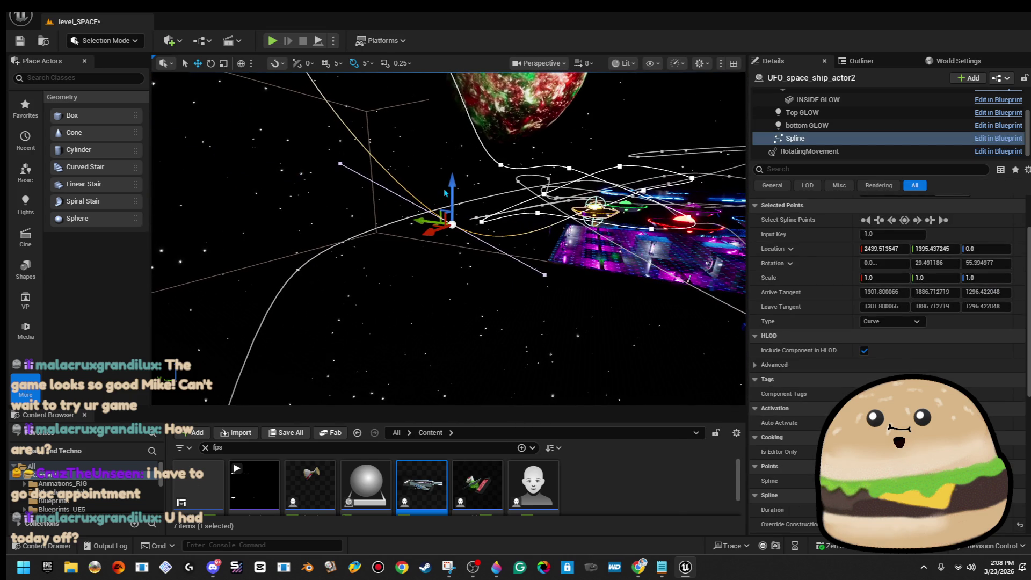
mouse_move(420, 239)
mouse_down()
mouse_move(345, 224)
mouse_move(371, 215)
mouse_move(354, 183)
mouse_up()
key(f)
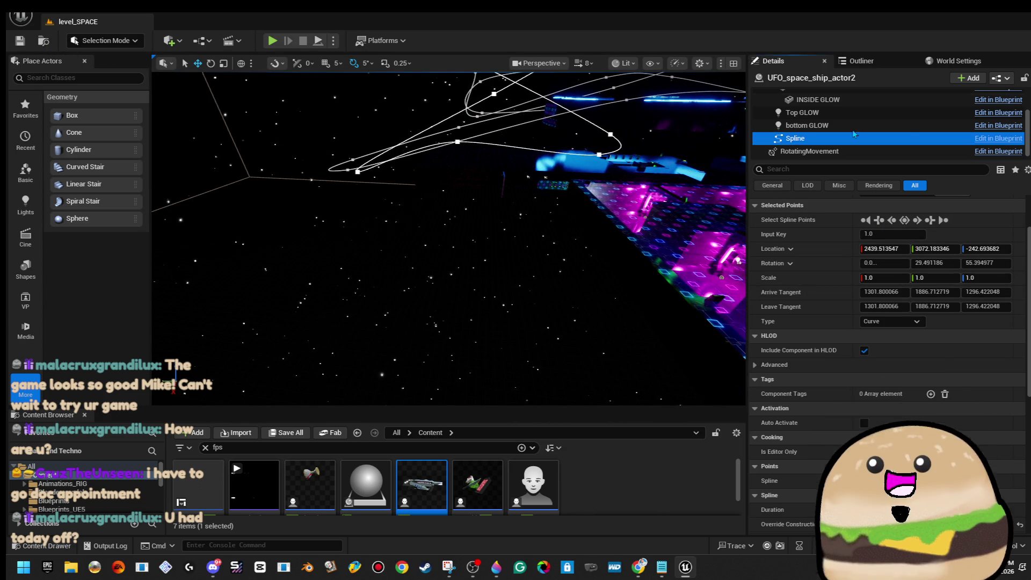
Set UFO_space_ship_actor2's Speed On Spline to 4000
scroll(893, 100, up, 3)
click(893, 97)
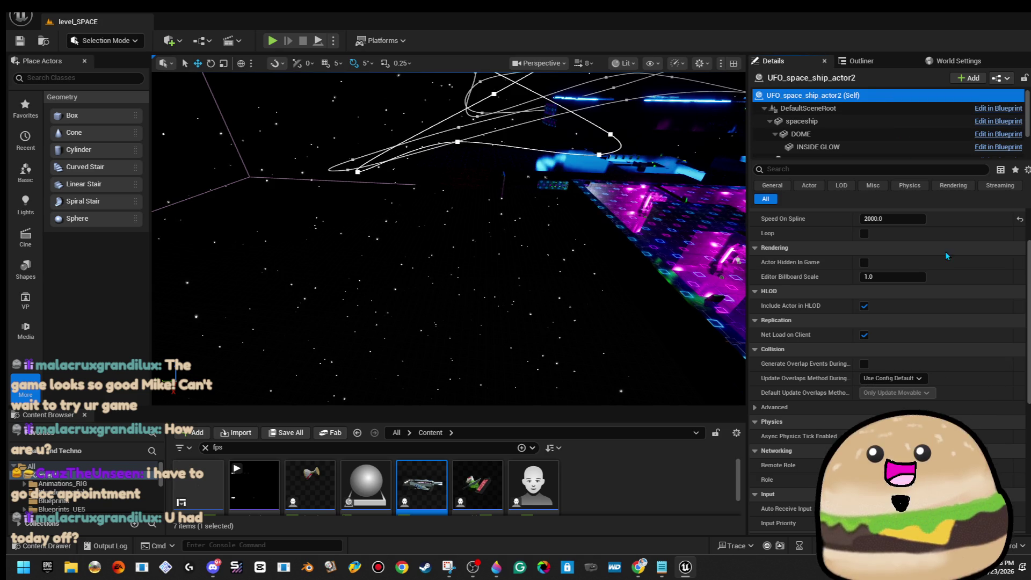
click(916, 217)
text(4000)
key(Return)
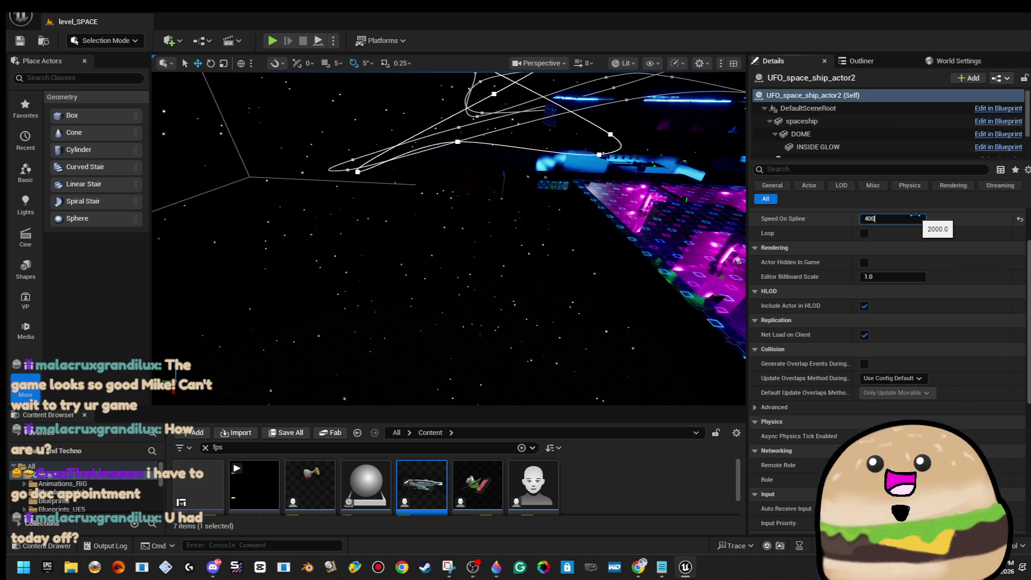
Run a brief play-test from a spot on the neon stage floor
mouse_move(498, 273)
mouse_down()
mouse_move(472, 252)
mouse_move(497, 272)
mouse_up()
right_click(497, 272)
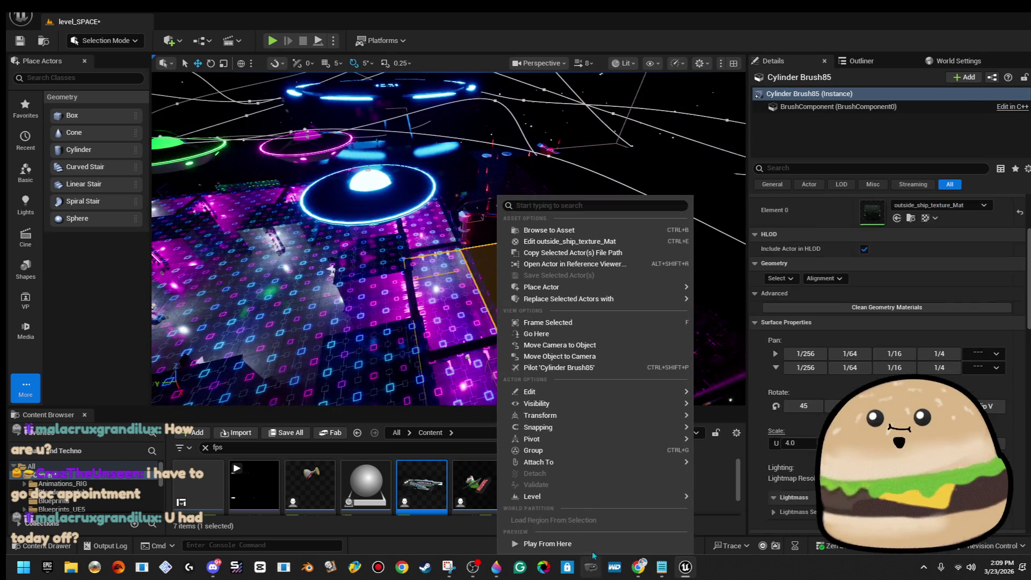
key(alt+p)
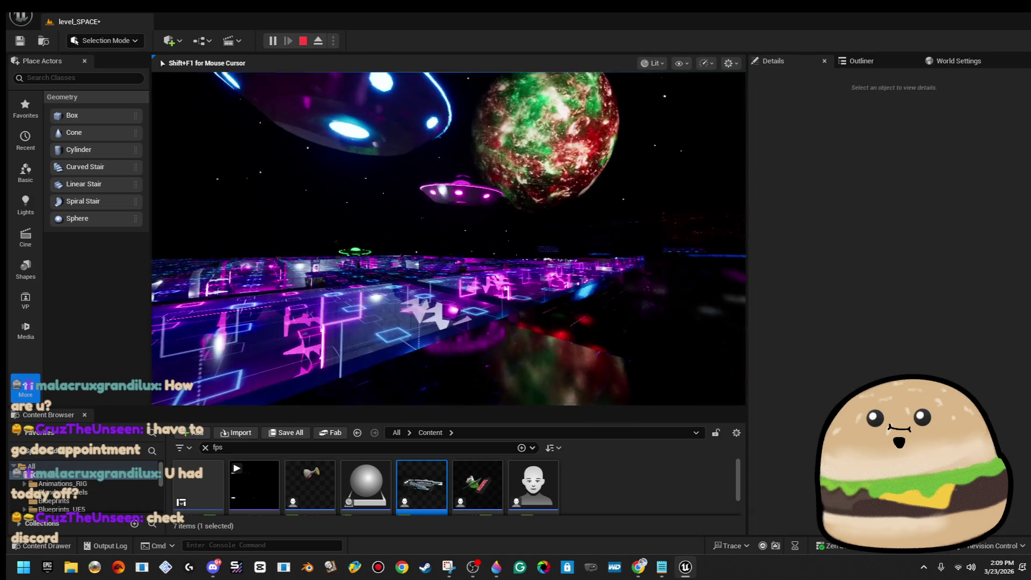
key(Escape)
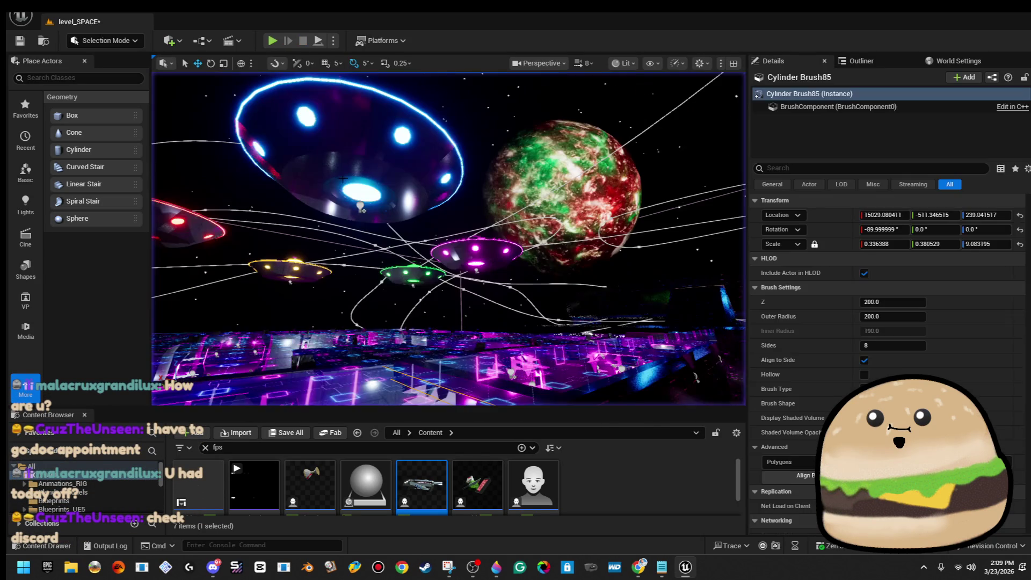
Save, give the magenta UFO_space_ship_actor5 a speed of 4000, and play from the floor
click(457, 246)
text(4000)
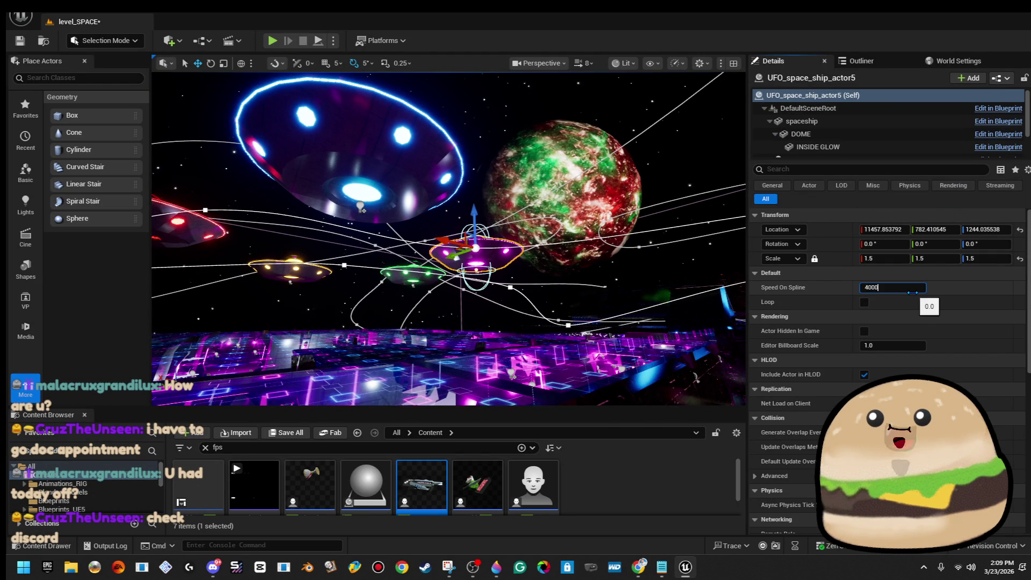
click(22, 41)
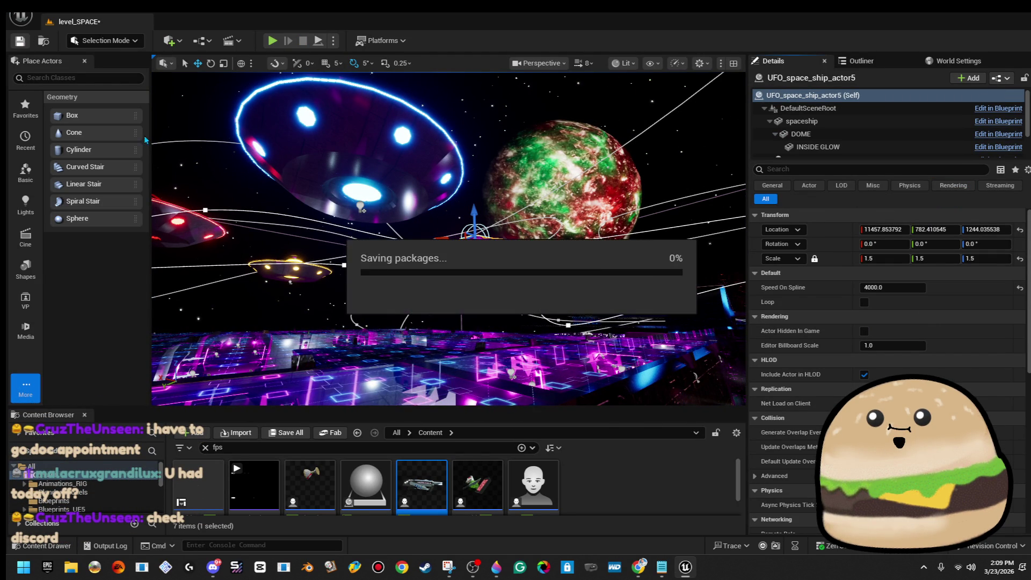
click(359, 205)
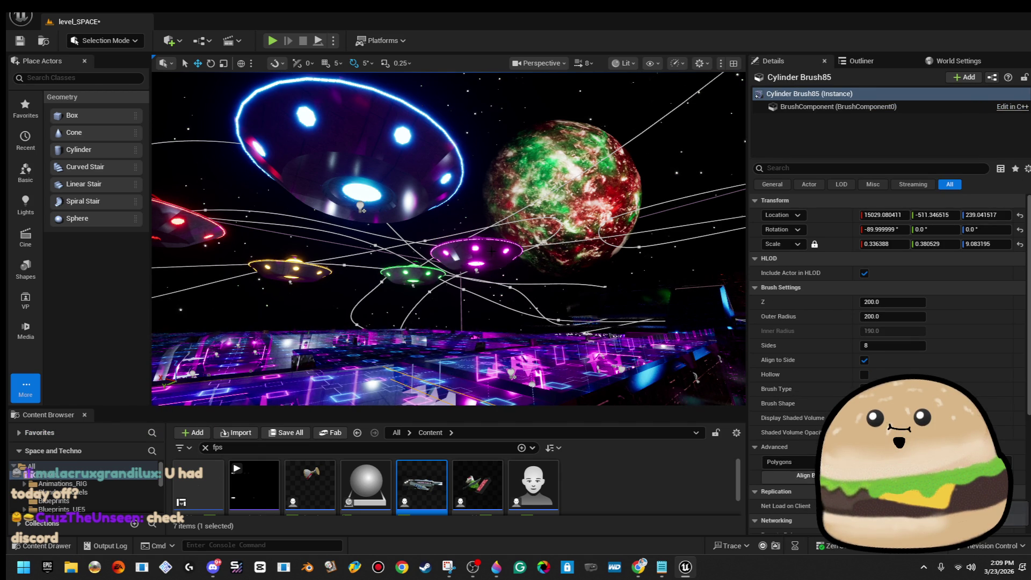
click(475, 252)
text(4000)
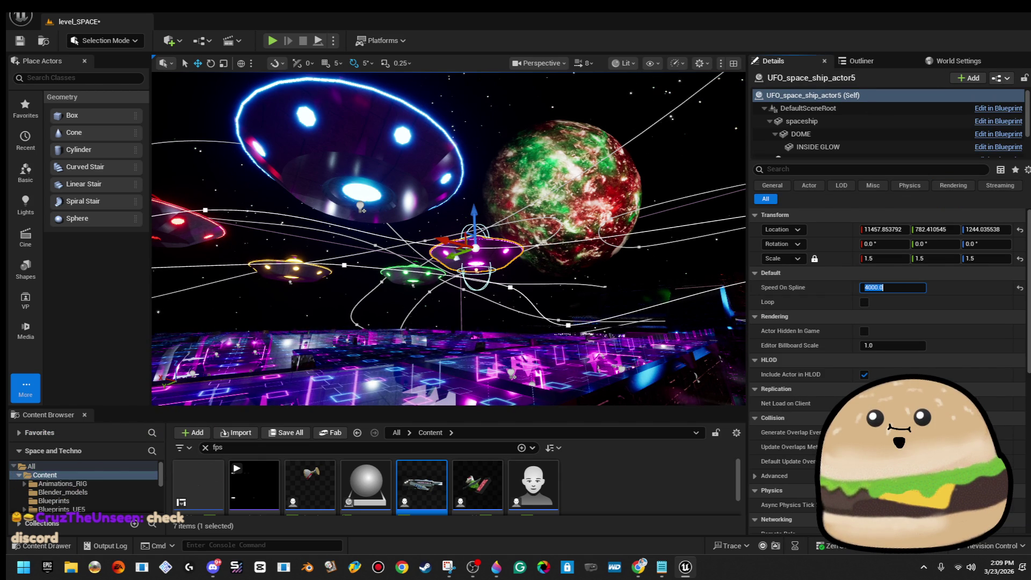
right_click(472, 376)
click(556, 362)
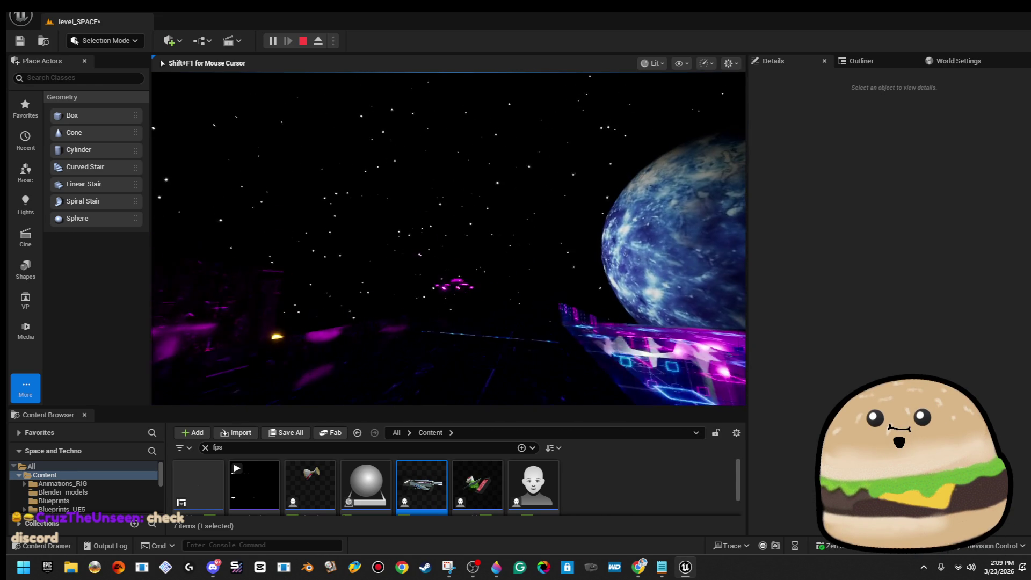
Stop the play-test and lower the magenta UFO's Speed On Spline to 2500
key(Escape)
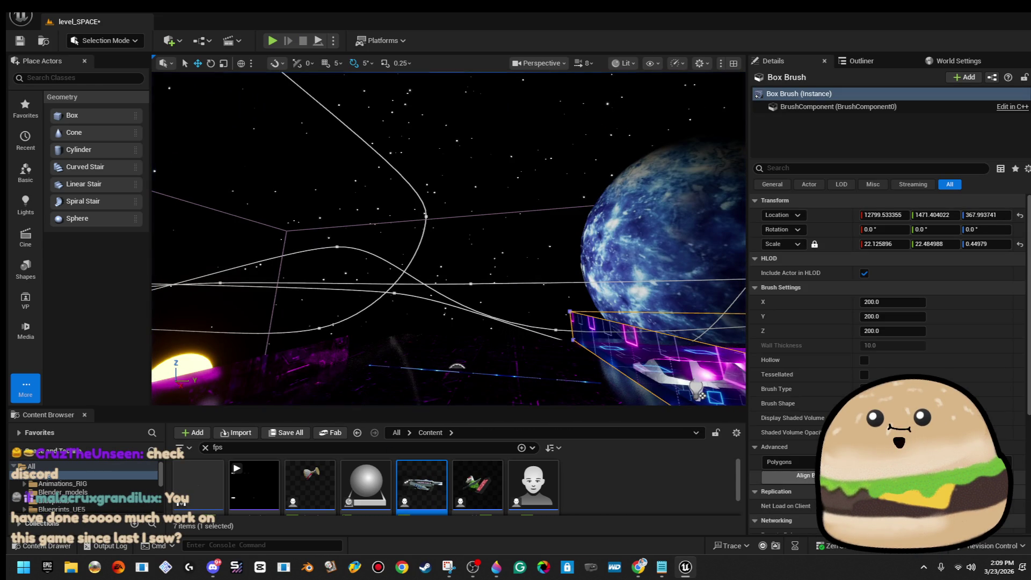
key(f)
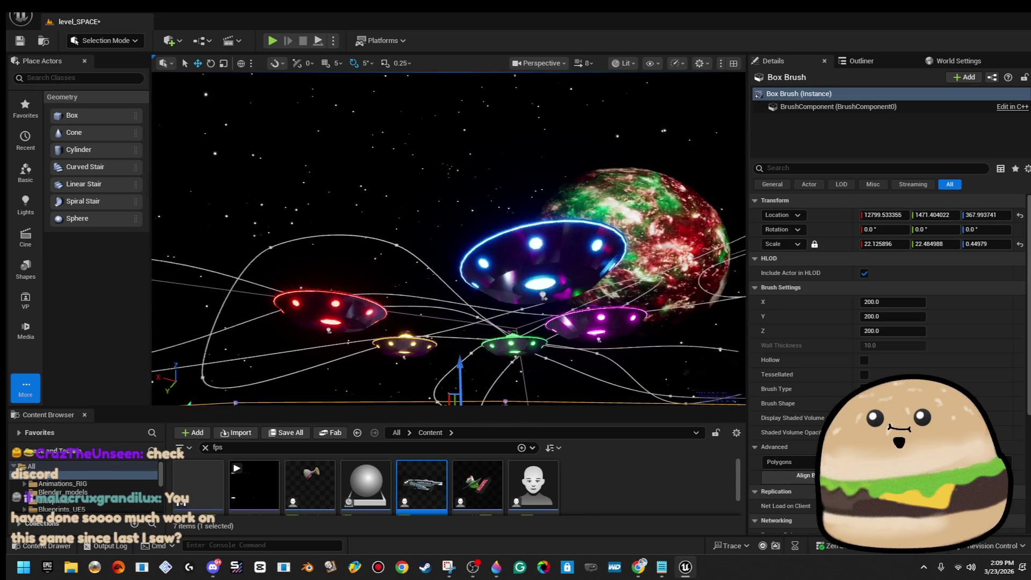
click(441, 295)
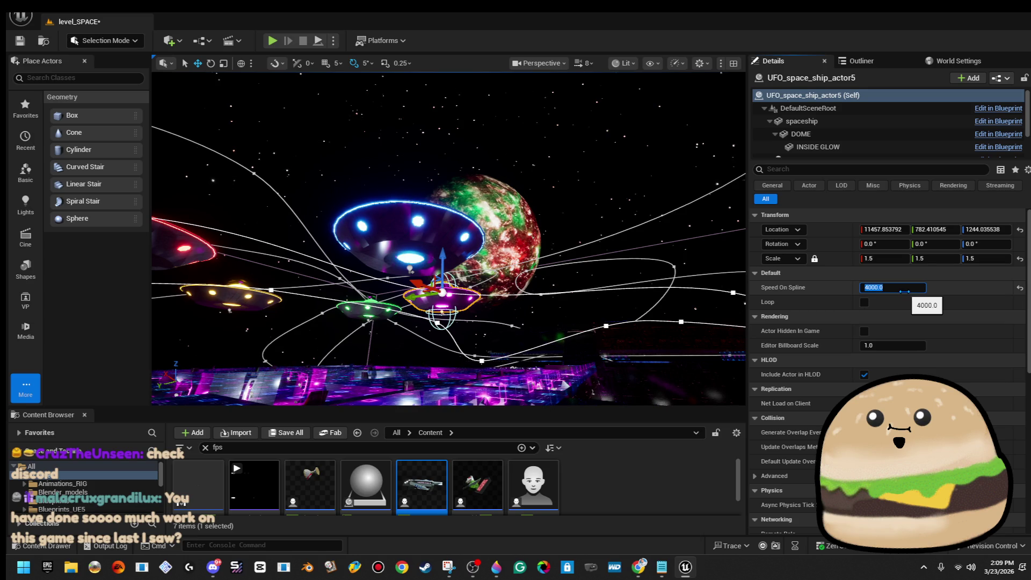
text(2500)
key(Return)
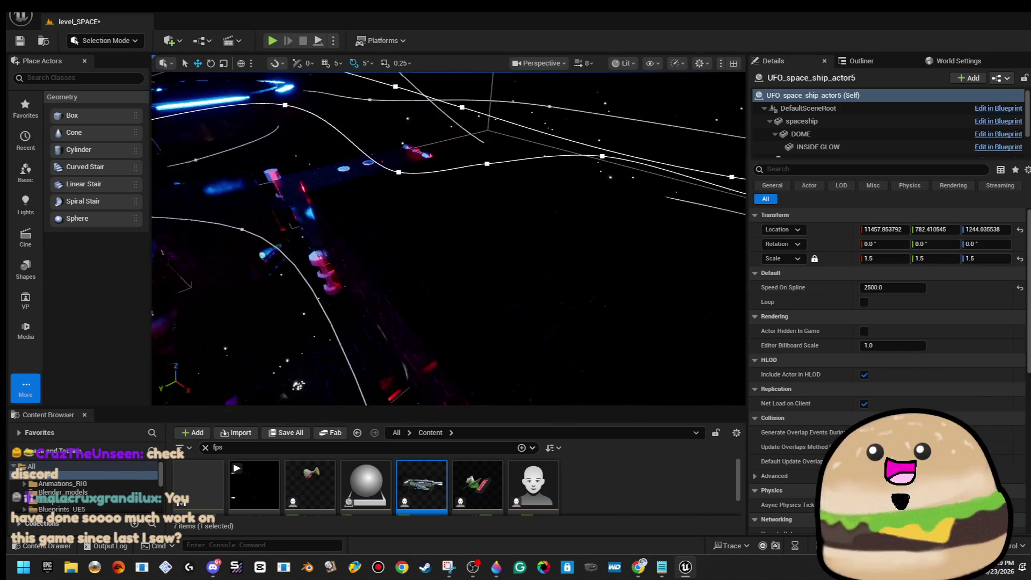
key(f)
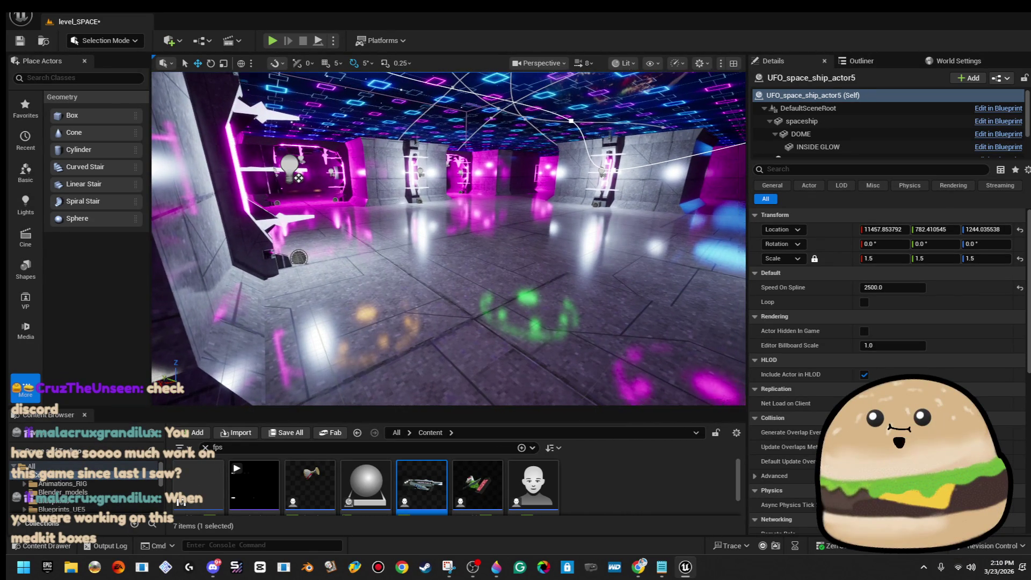
Play-test briefly from a spot on the Cylinder Brush101 wall
right_click(495, 344)
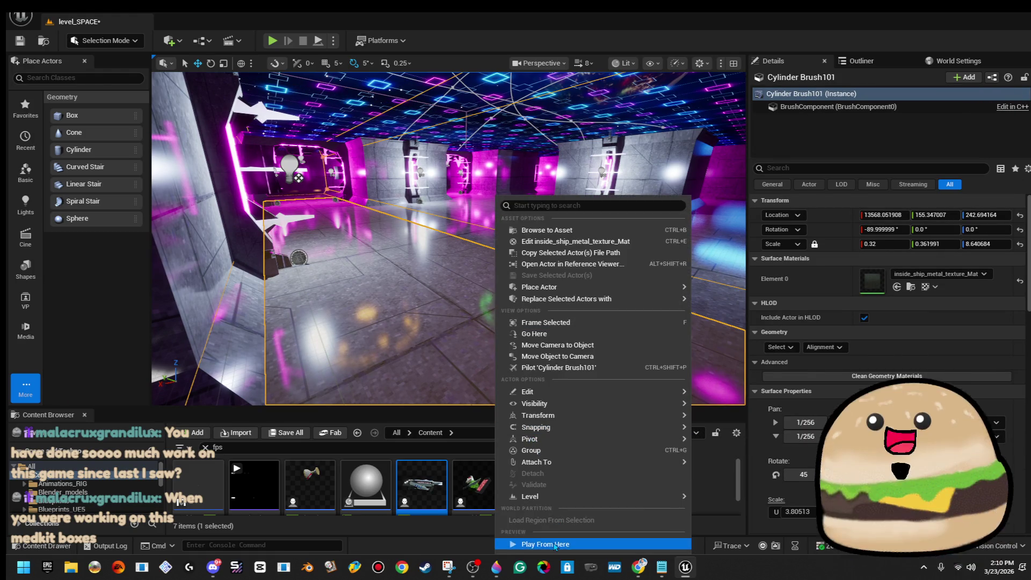
click(555, 544)
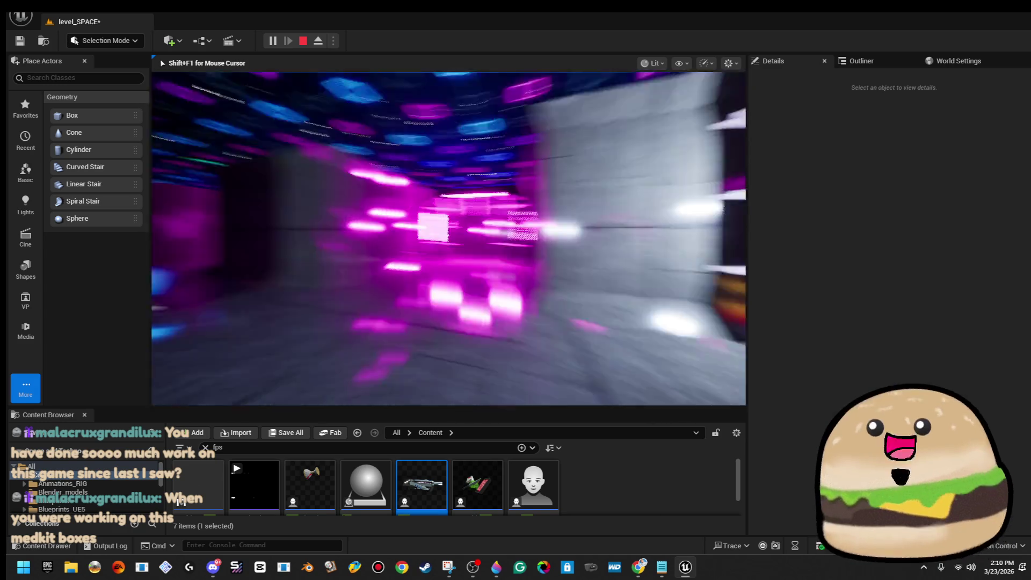
key(Escape)
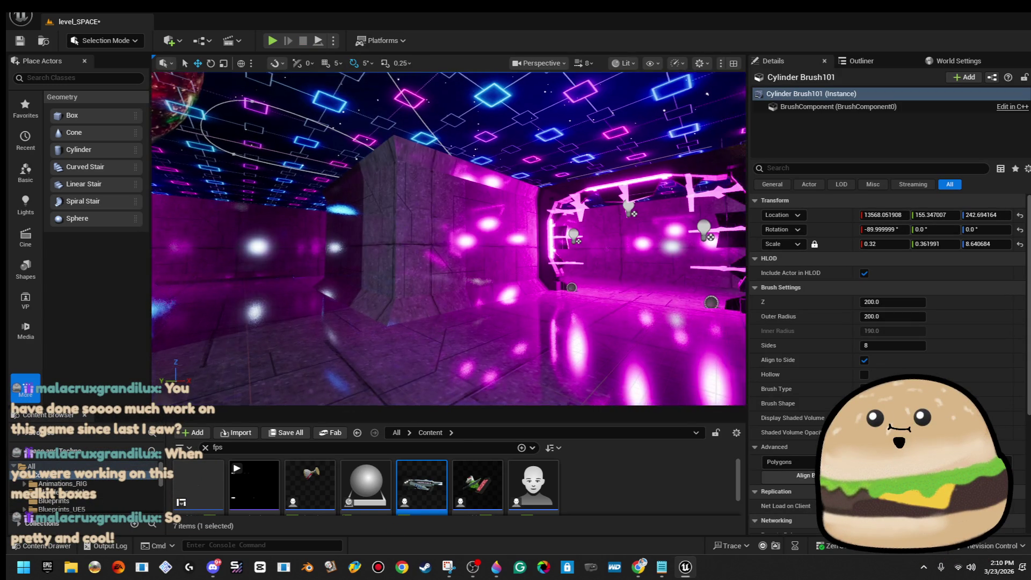
Move the view down to the glowing floor and play from there in full screen
mouse_move(448, 239)
mouse_down()
mouse_move(414, 242)
mouse_move(419, 312)
mouse_up()
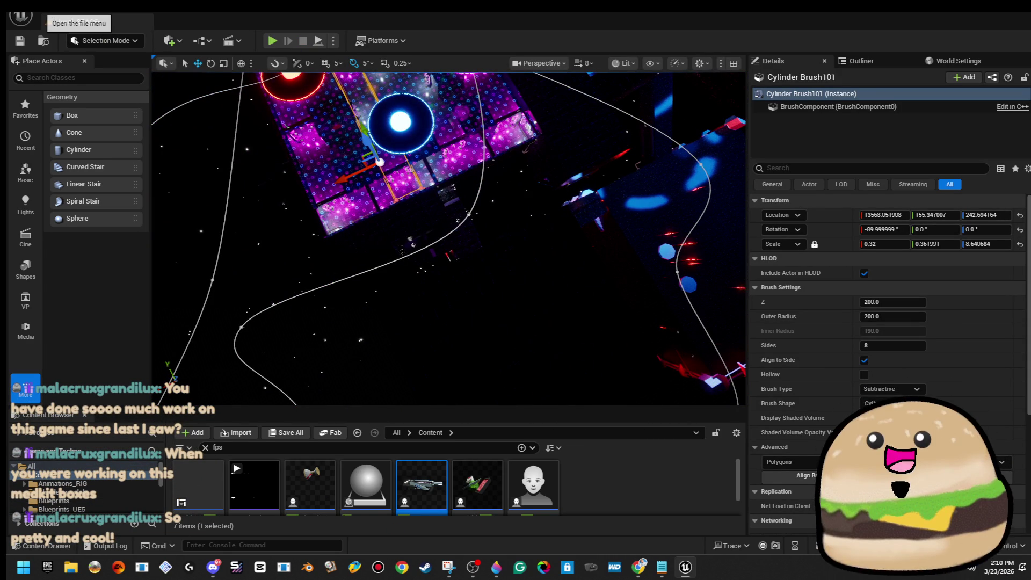
click(21, 17)
drag(460, 196, 460, 376)
right_click(499, 333)
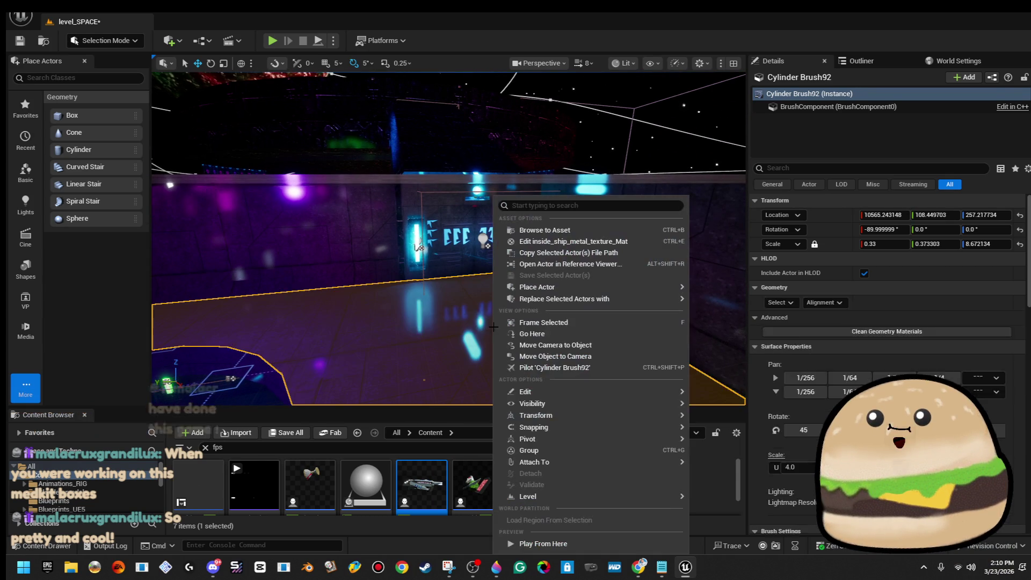
click(556, 540)
key(alt+p)
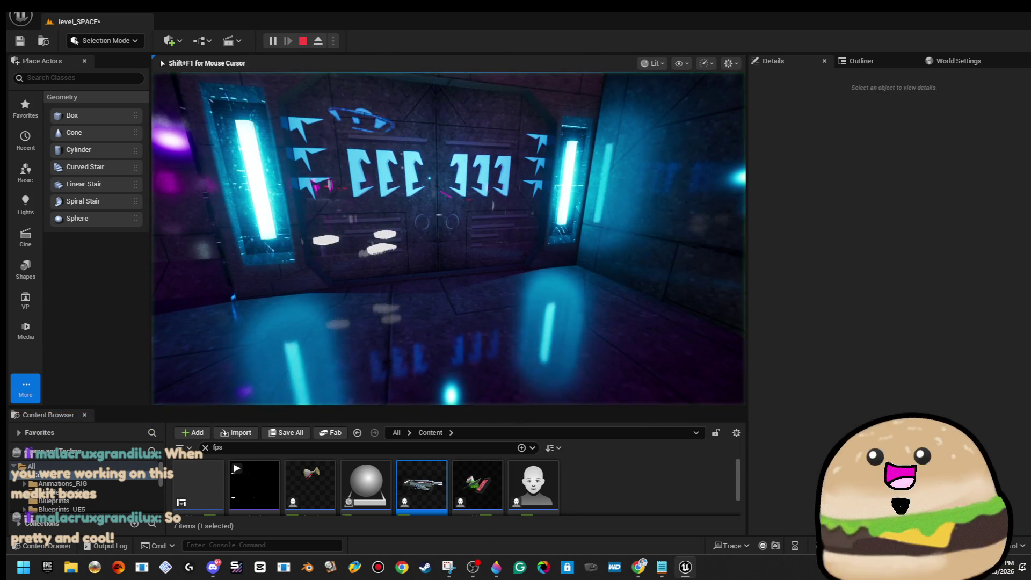
key(F11)
Walk down the blue corridor, through the opening door, toward the spinning fan
key(w)
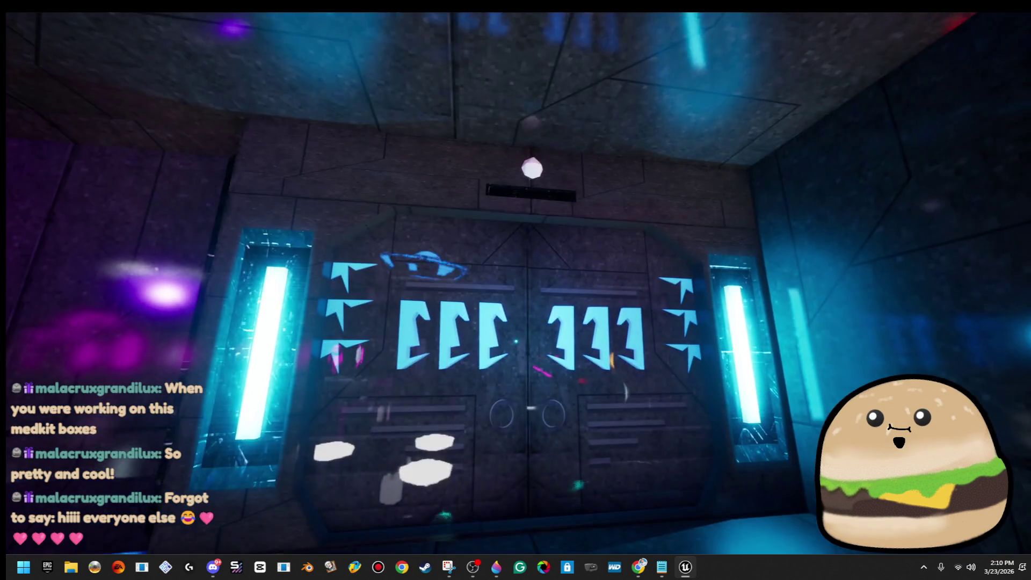
key(s)
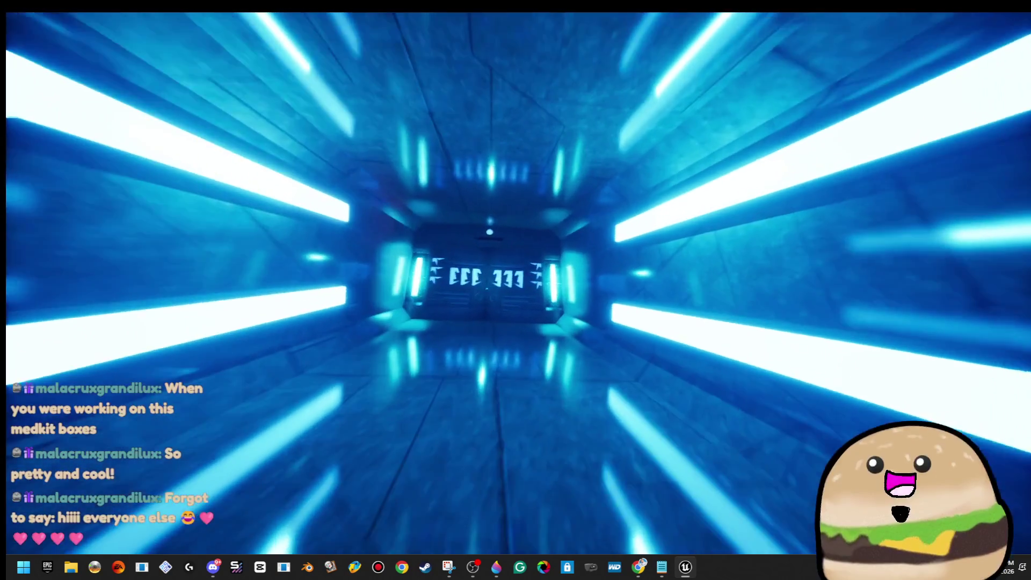
key(w)
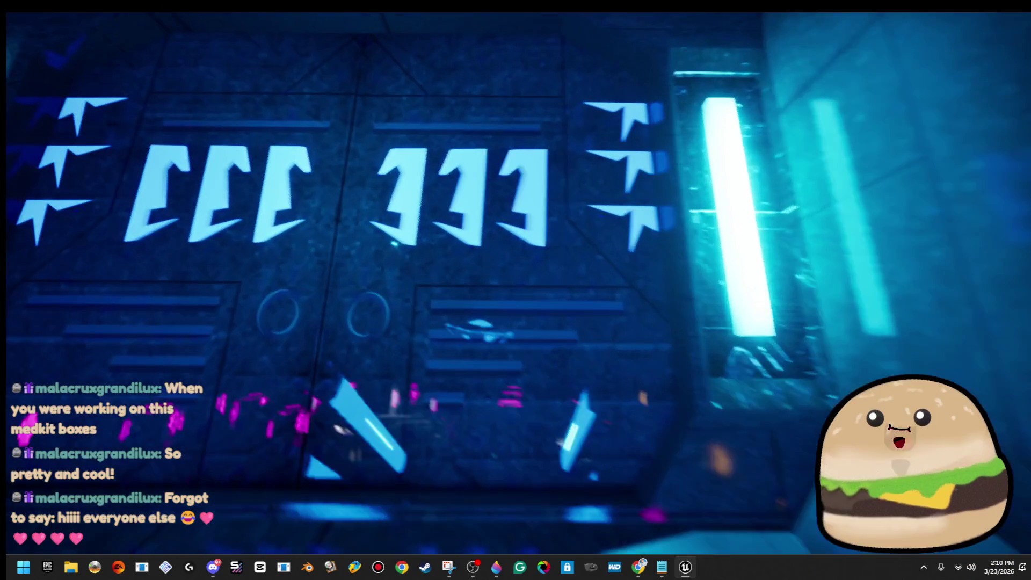
key(w)
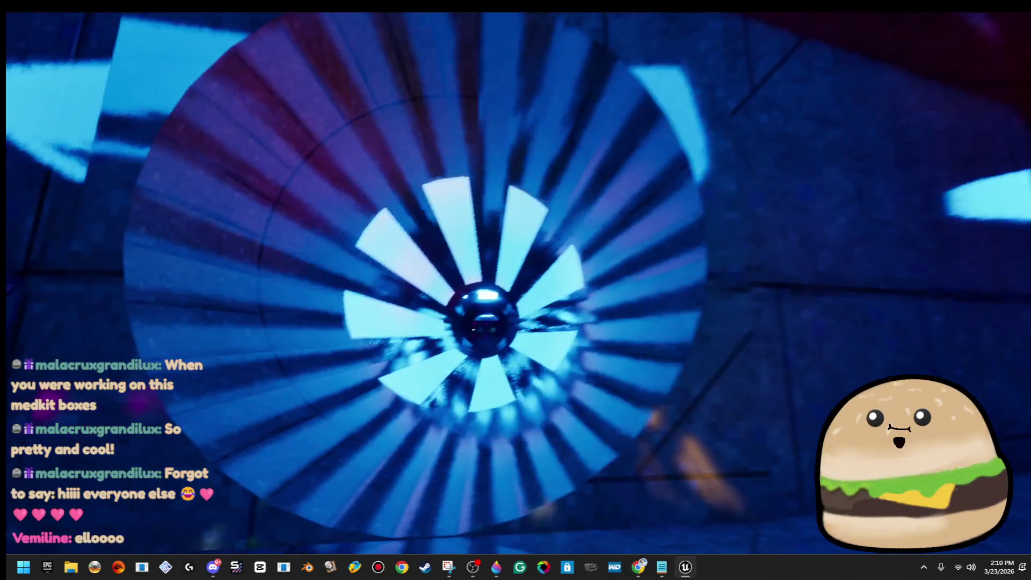
key(w)
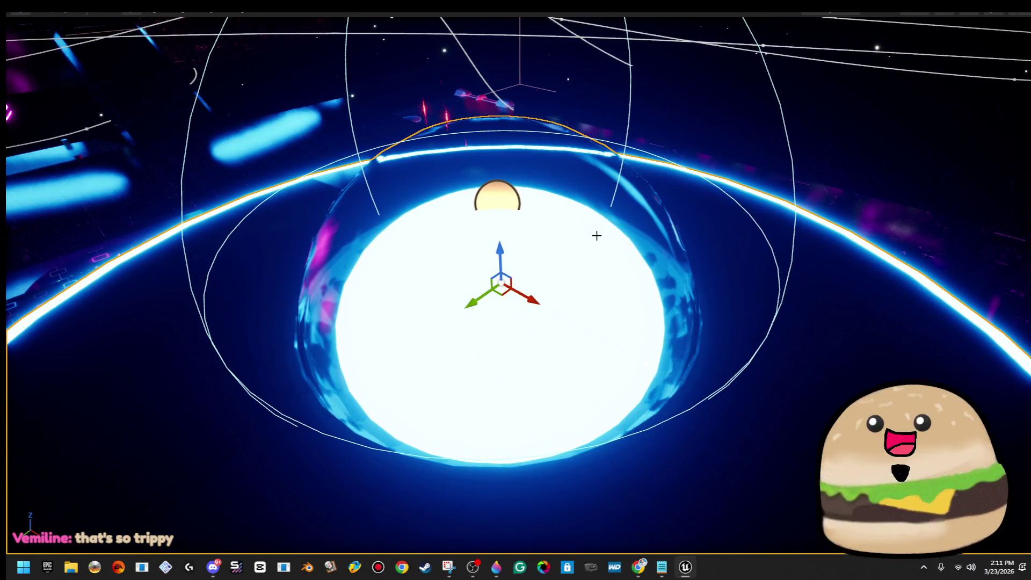
Exit fullscreen and try Glow_blue_dim on the body's glow slot, keeping Glow_blue there
key(F11)
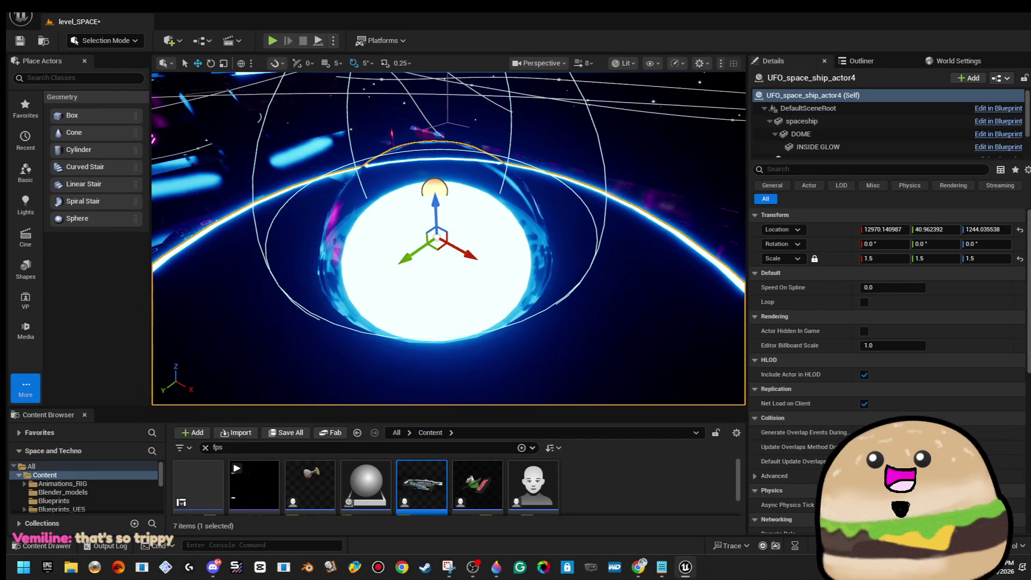
click(821, 124)
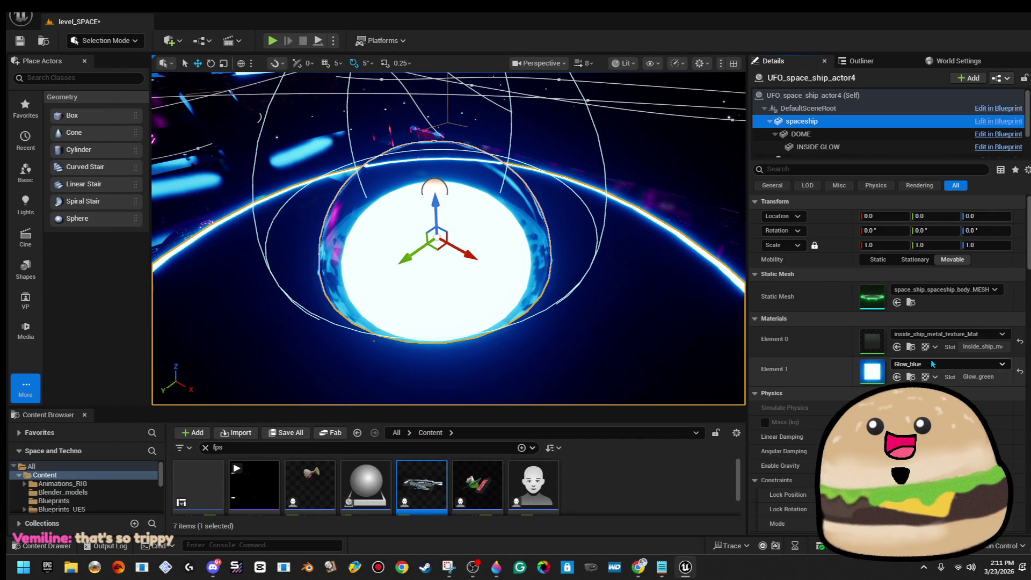
click(931, 363)
key(Down)
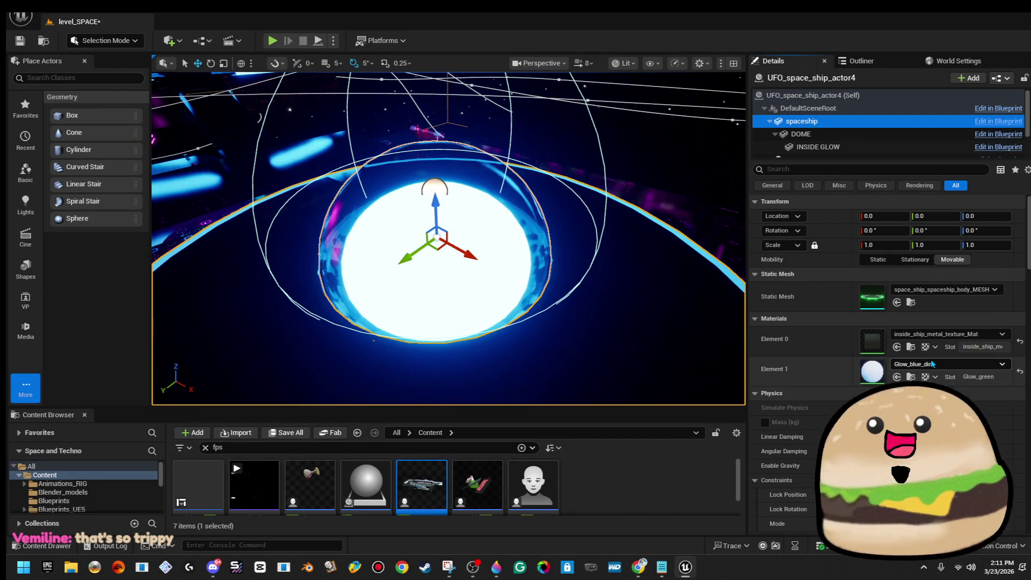
key(Return)
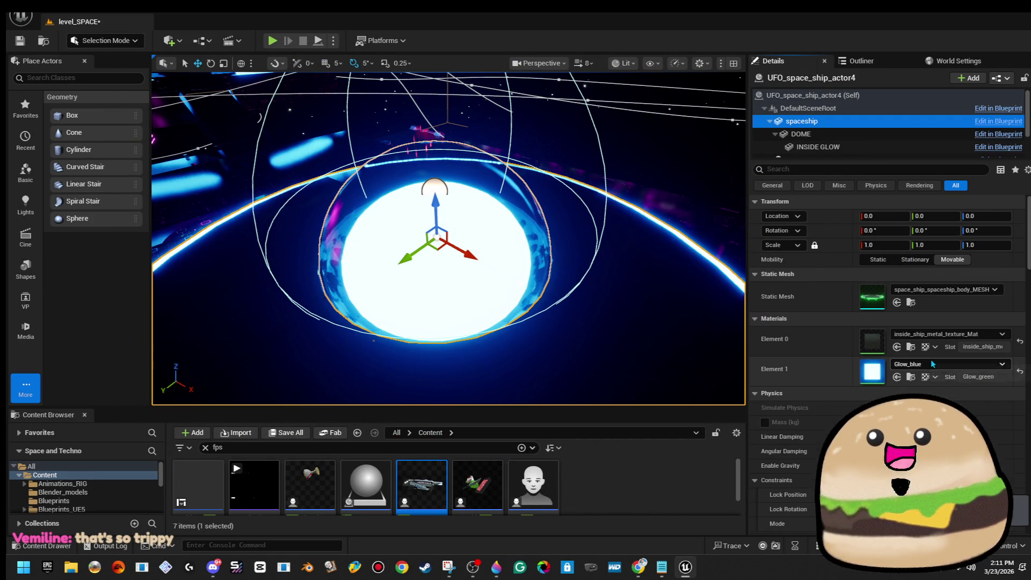
Assign Glow_blue_dim to the INSIDE GLOW sphere and frame the UFO's spline path
click(869, 146)
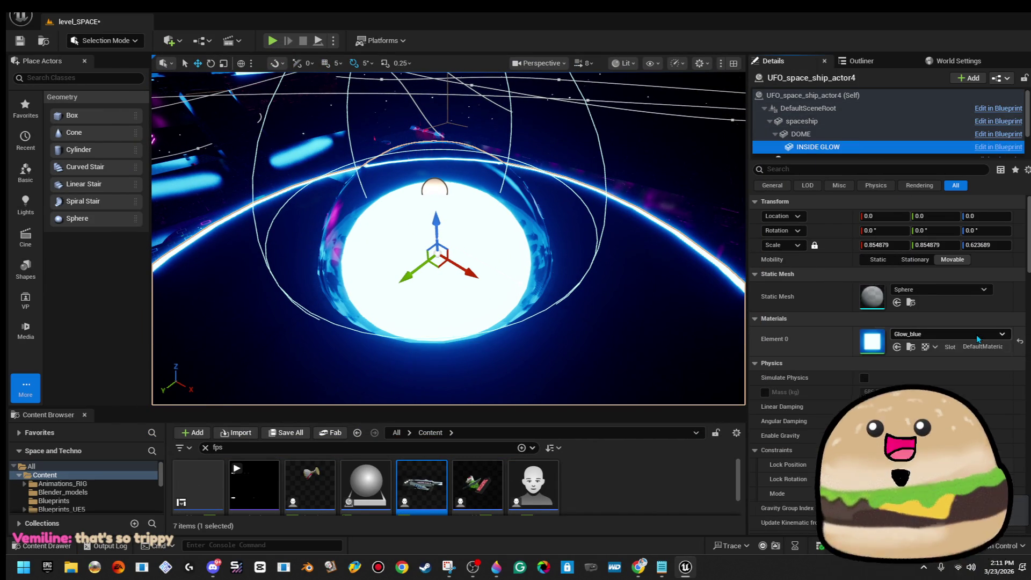
click(976, 334)
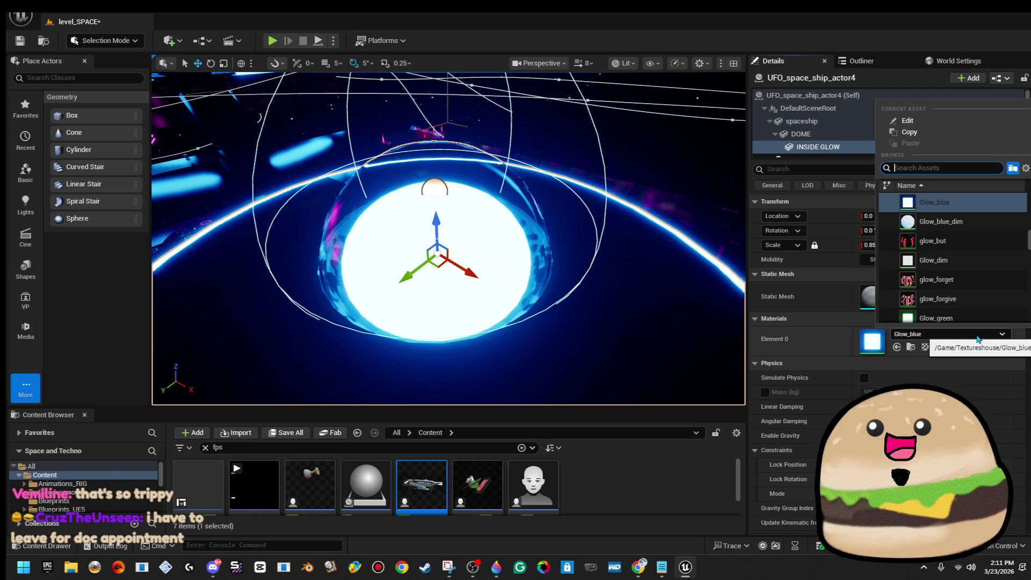
key(Down)
key(Return)
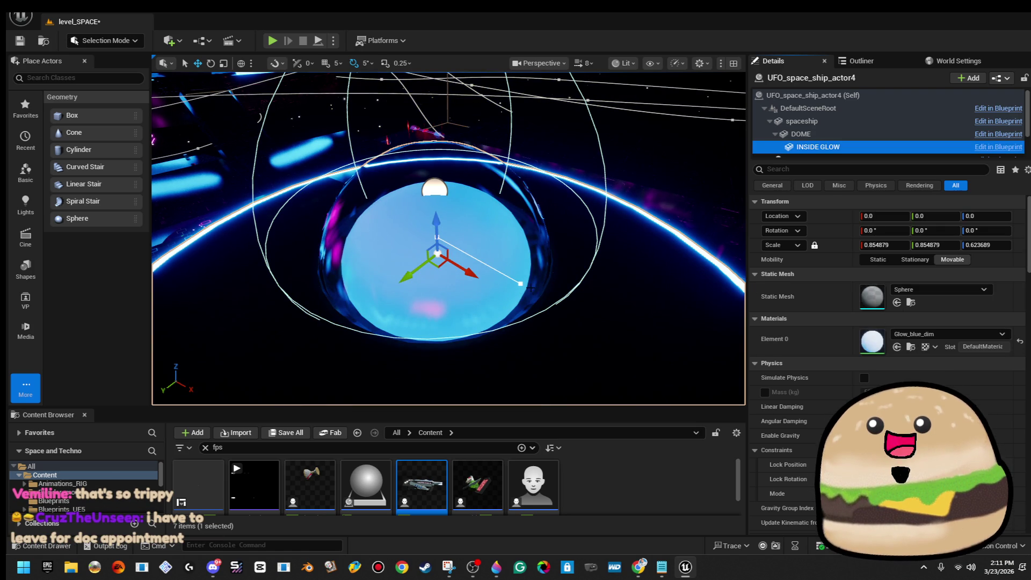
ctrl+click(521, 283)
key(f)
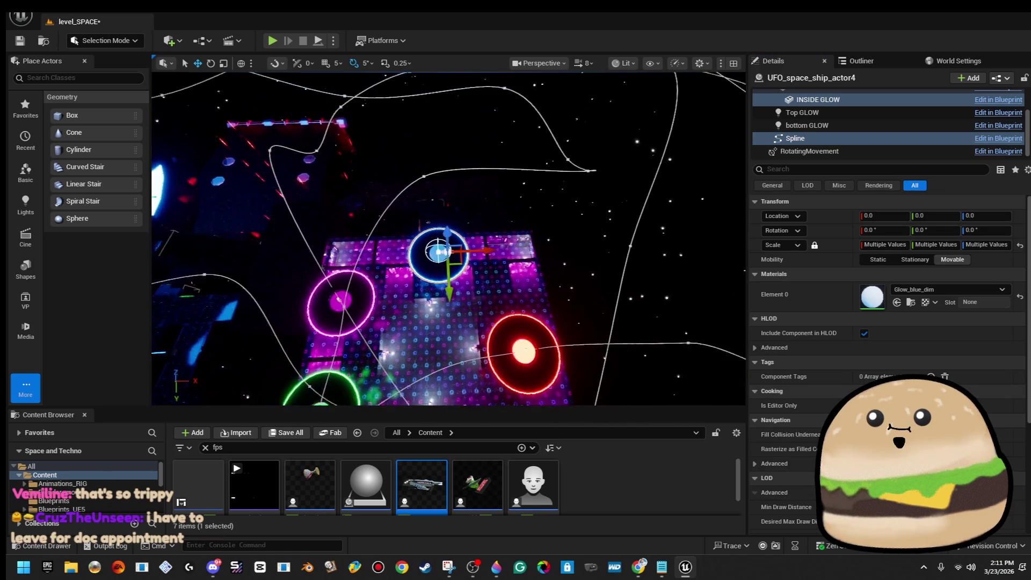
Orbit onto the spline loop, select UFO_space_ship_actor3, and pick its spline point 14
mouse_move(448, 239)
mouse_down()
mouse_move(531, 224)
mouse_move(532, 204)
mouse_move(586, 198)
mouse_up()
mouse_move(401, 263)
mouse_down()
mouse_move(552, 225)
mouse_move(516, 177)
mouse_move(508, 127)
mouse_move(486, 124)
mouse_up()
click(350, 295)
drag(349, 295, 349, 294)
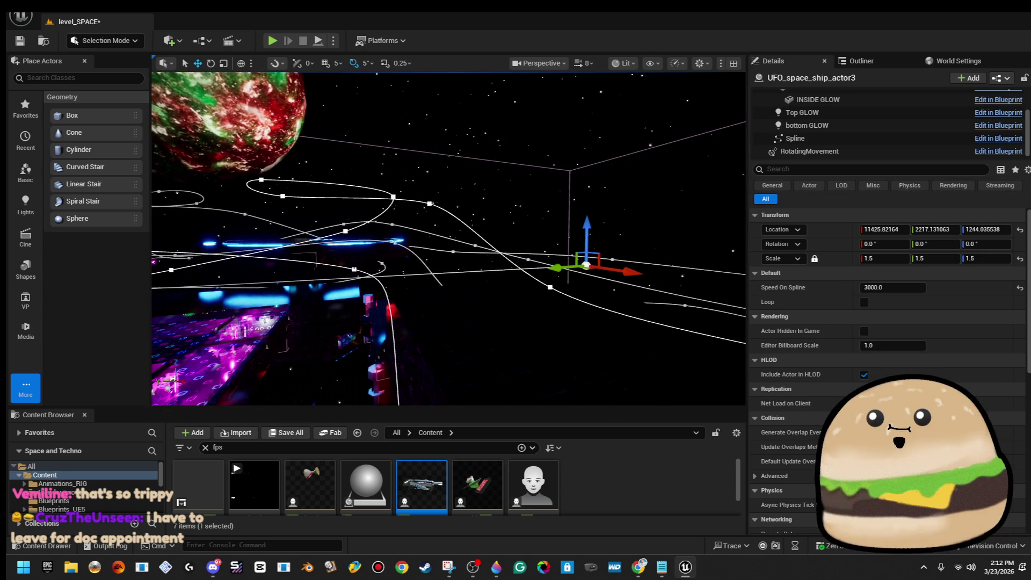
click(355, 268)
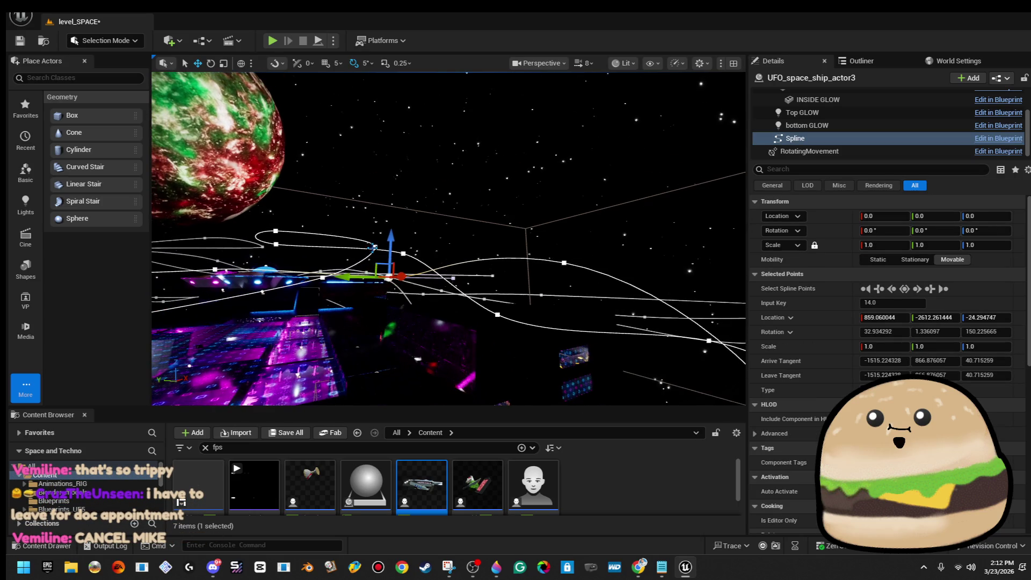